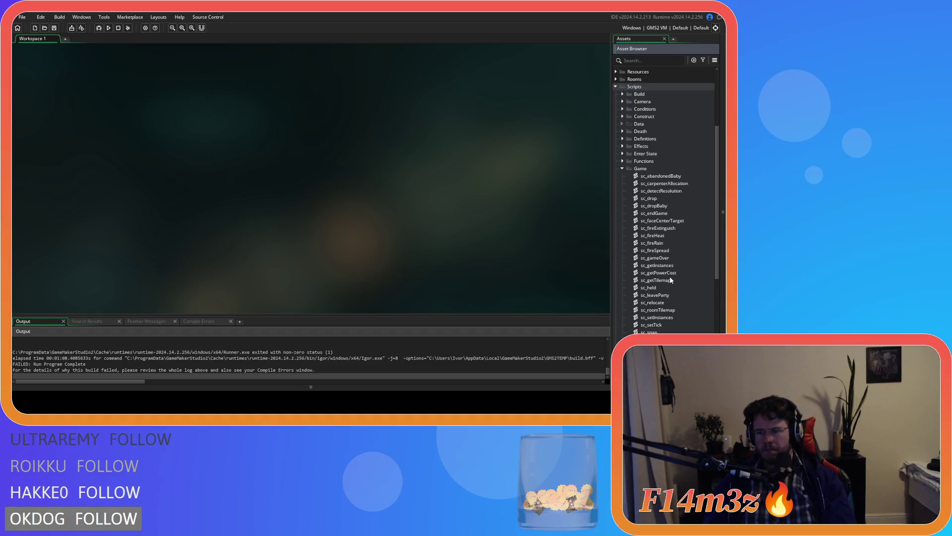
Browse the Game, Functions and Effects script folders, then open sc_speedUpdate from Pathing.
scroll(671, 280, down, 1)
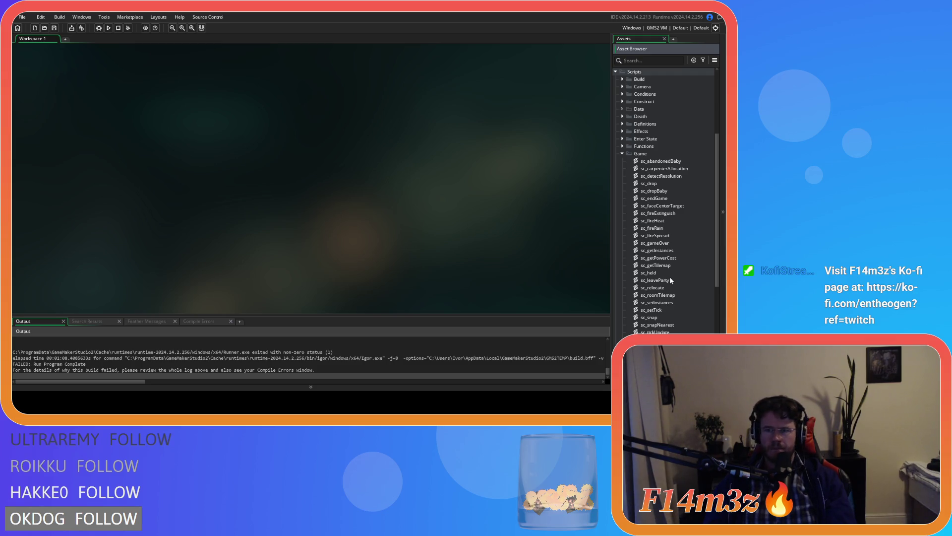
click(623, 154)
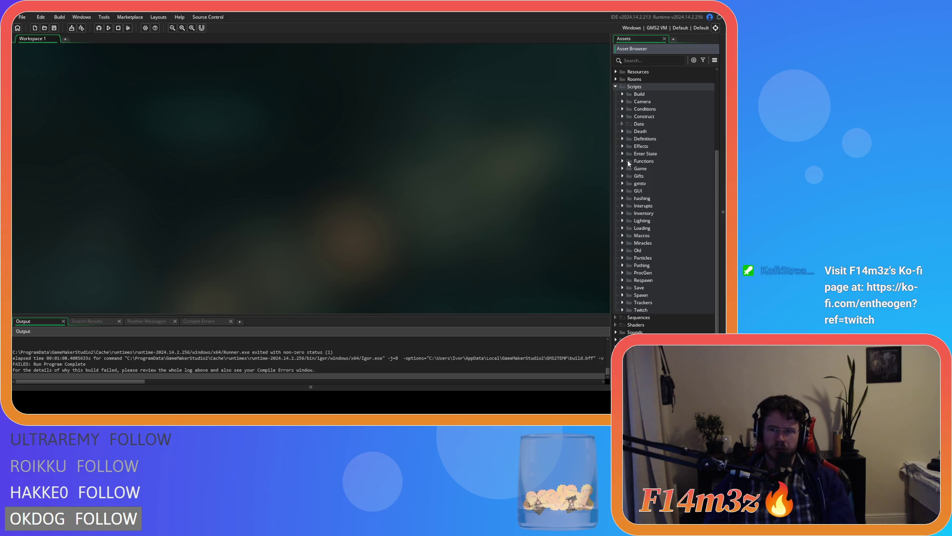
click(623, 162)
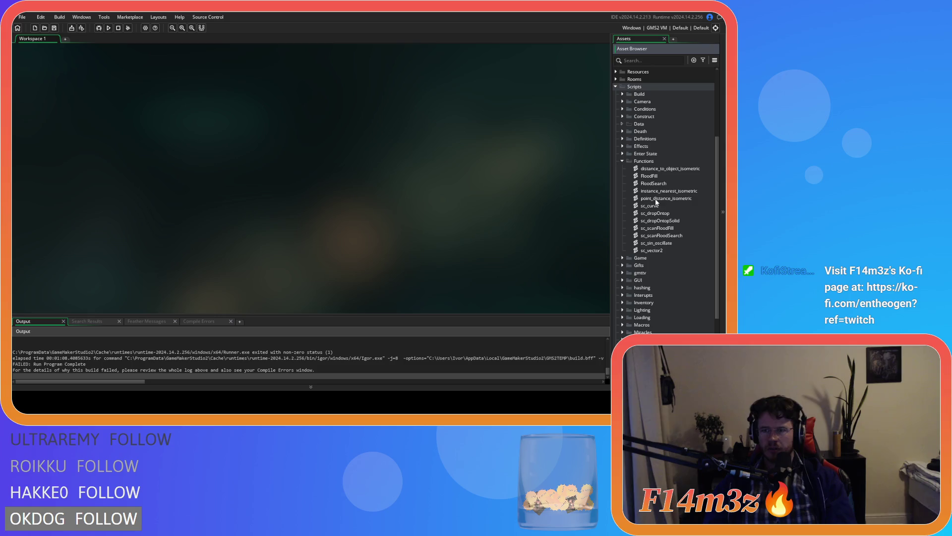
click(623, 161)
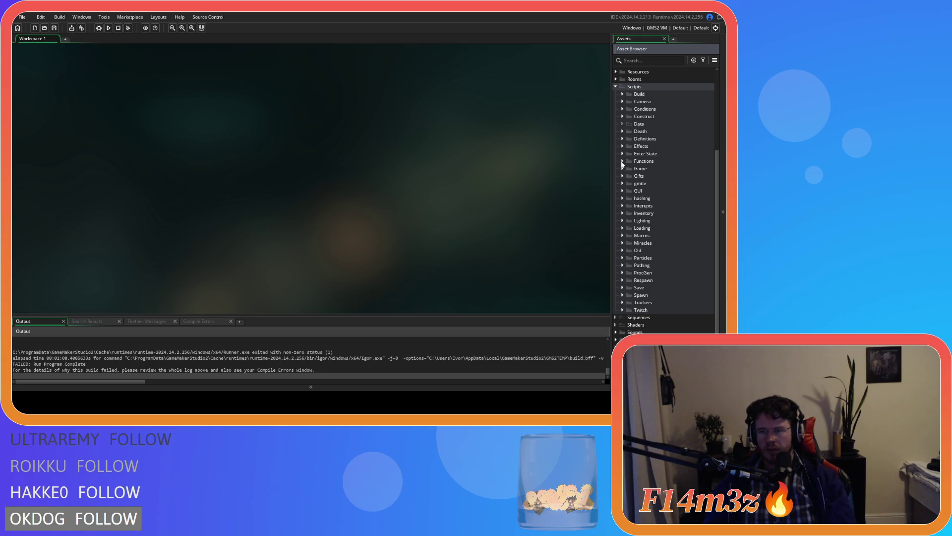
click(623, 146)
click(623, 146)
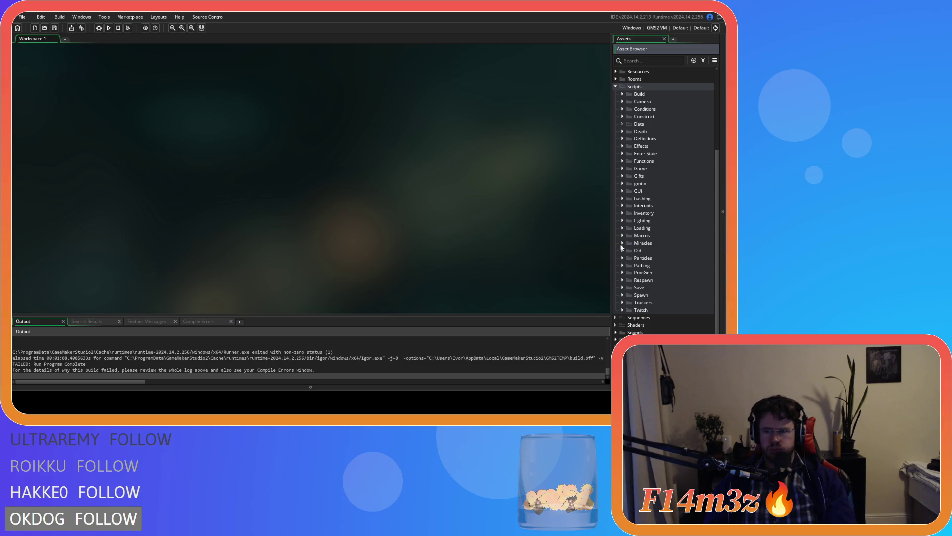
click(623, 266)
scroll(624, 267, down, 3)
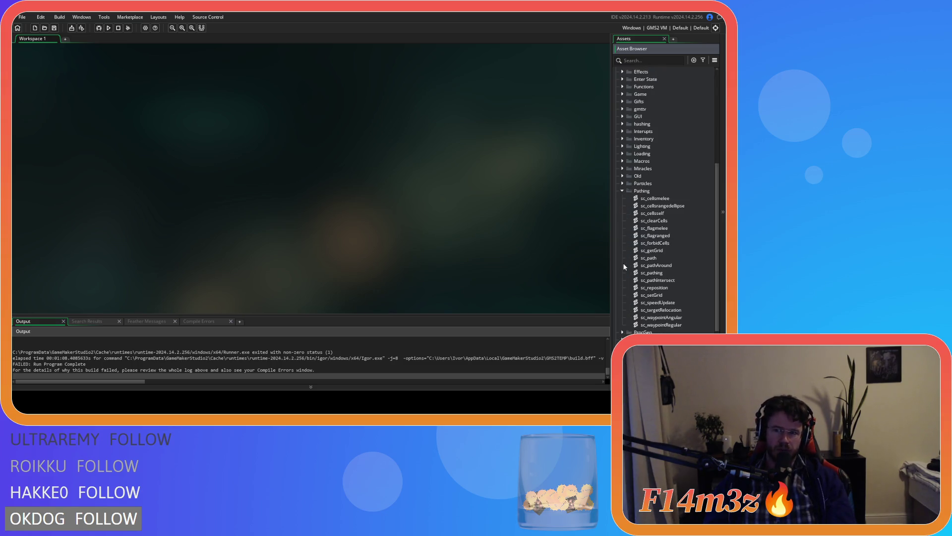
double_click(657, 302)
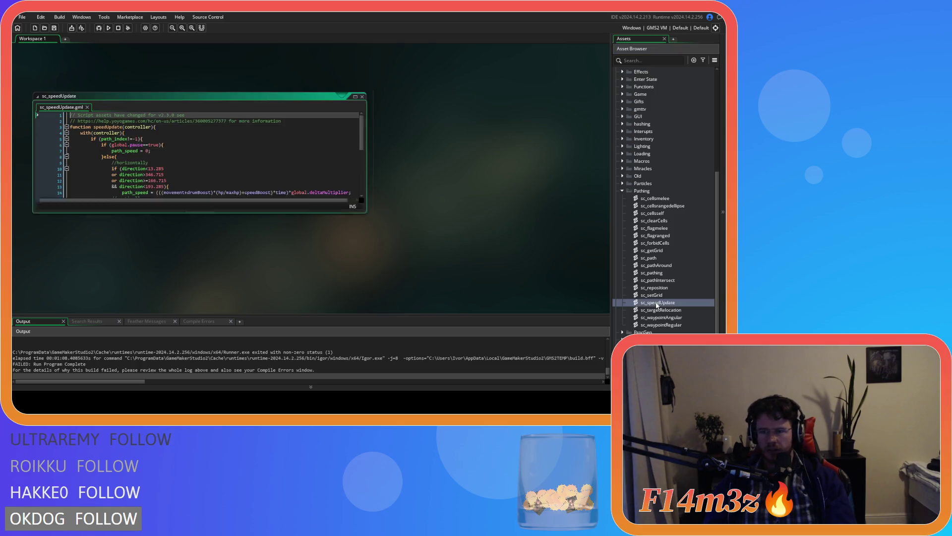
Inspect the path_speed lines 14–20, highlight every speedBoost use, then close sc_speedUpdate.
click(251, 186)
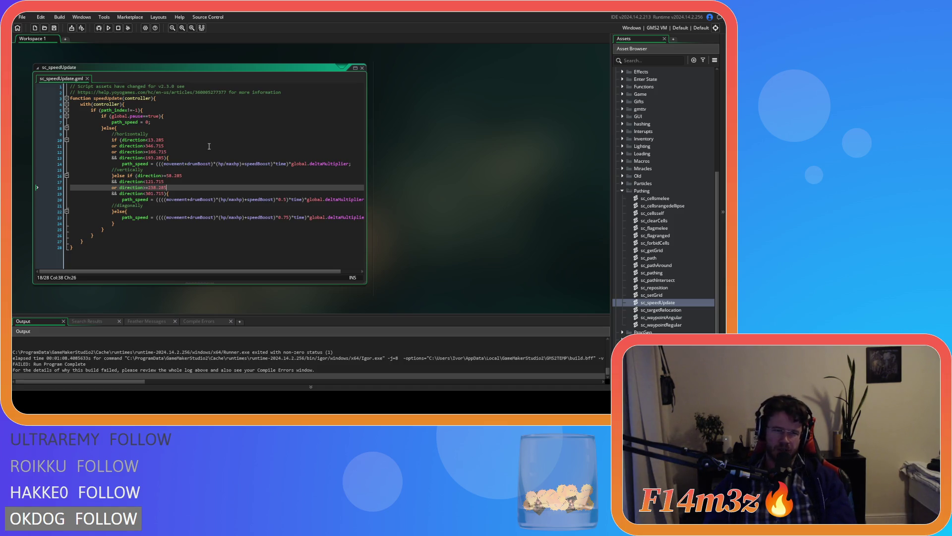
click(148, 164)
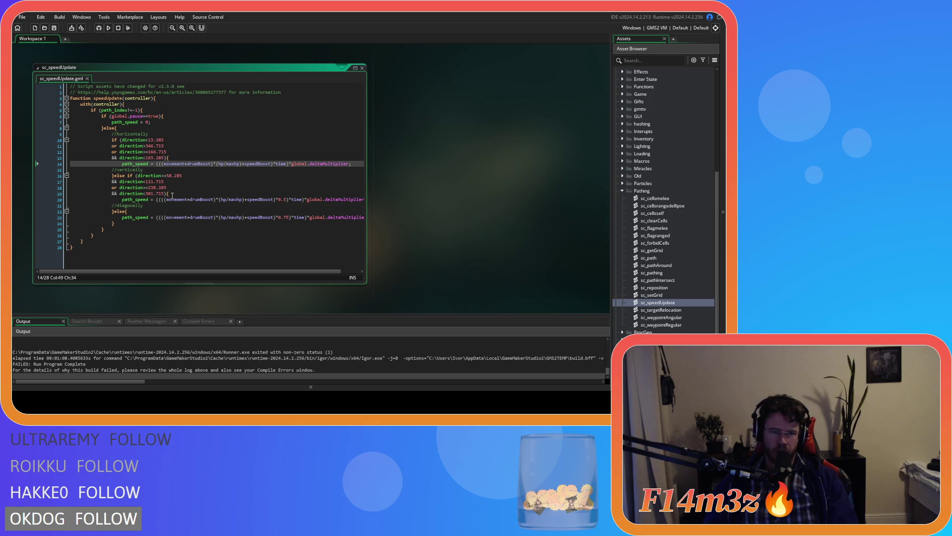
click(260, 199)
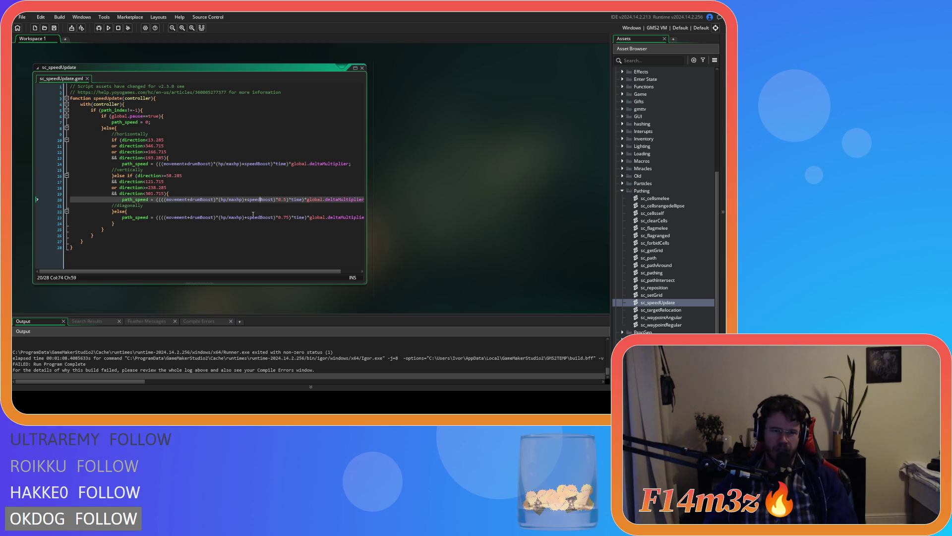
double_click(258, 200)
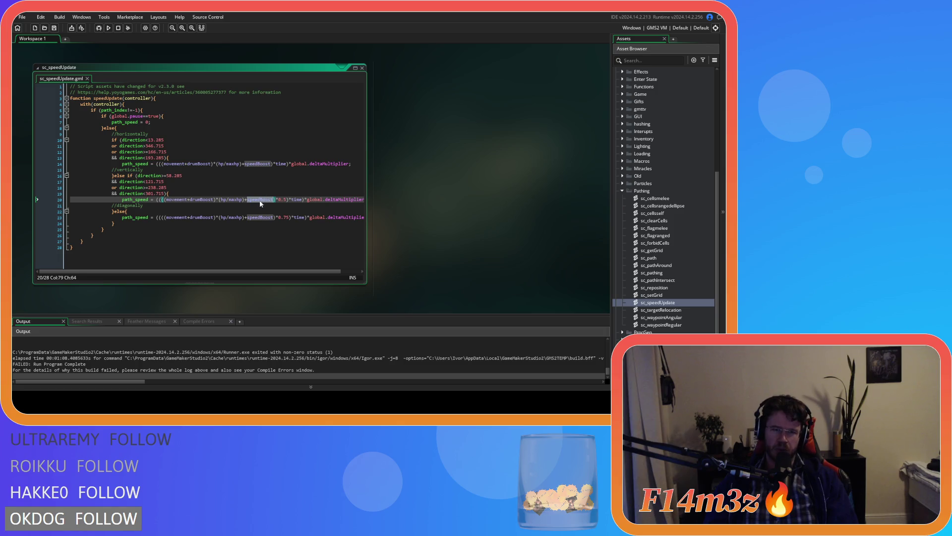
click(203, 152)
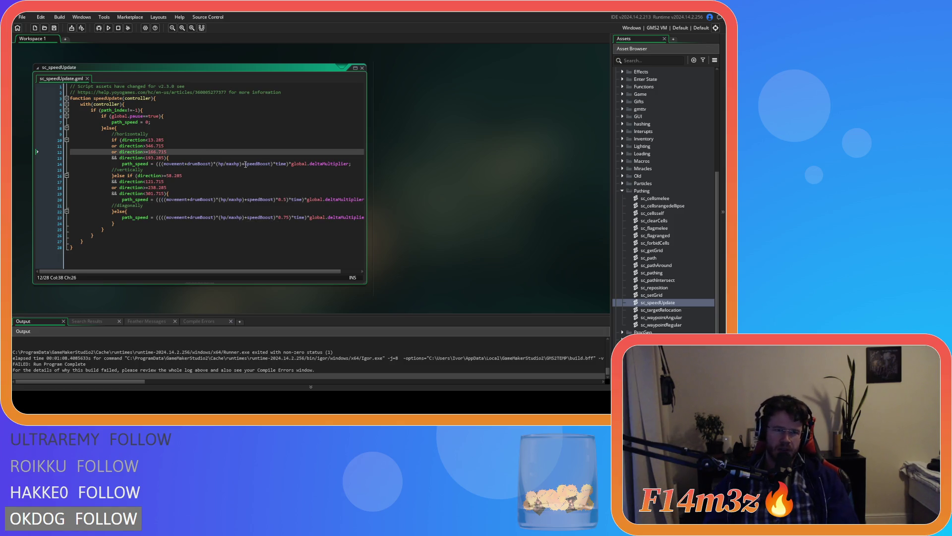
scroll(630, 198, up, 2)
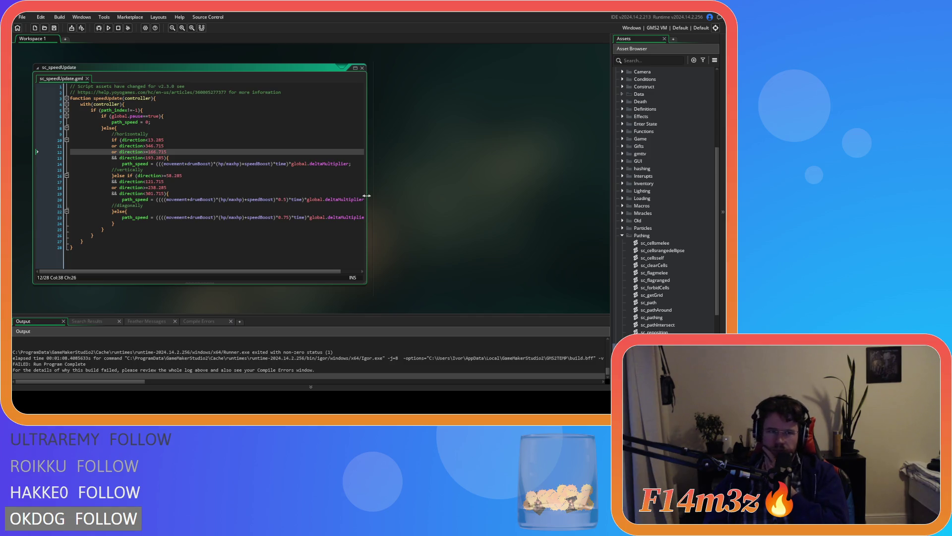
double_click(364, 69)
click(623, 235)
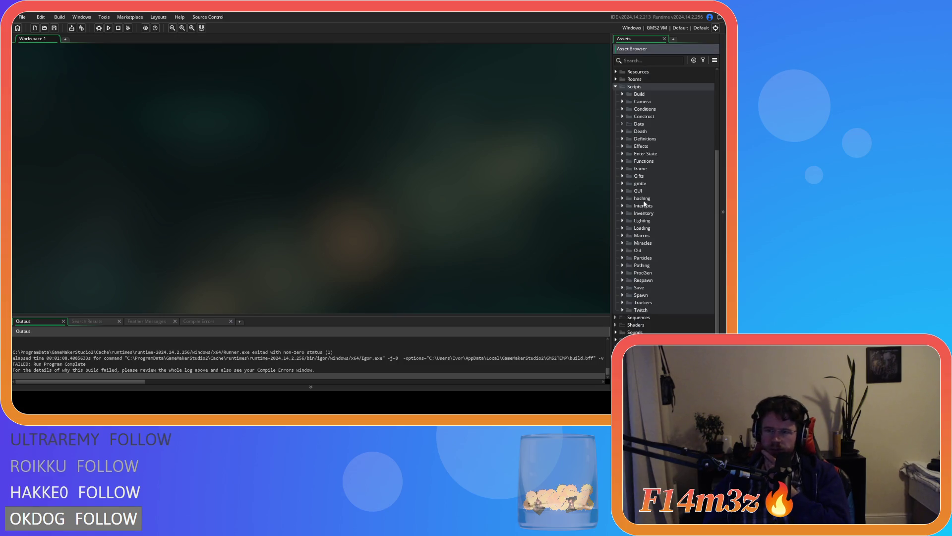
Open ob_bear from Objects > Animal > Predators and show its Create event code.
scroll(645, 205, up, 2)
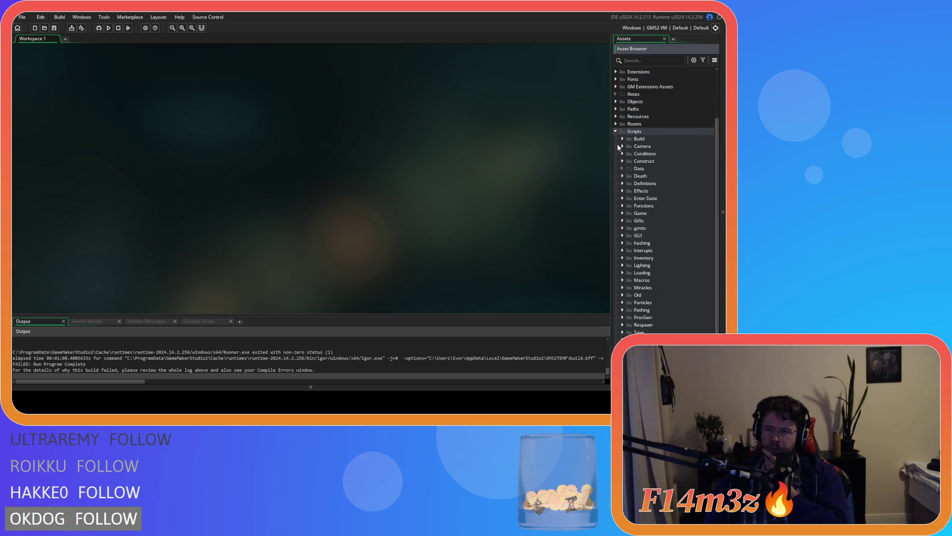
scroll(622, 149, up, 3)
click(615, 164)
click(622, 170)
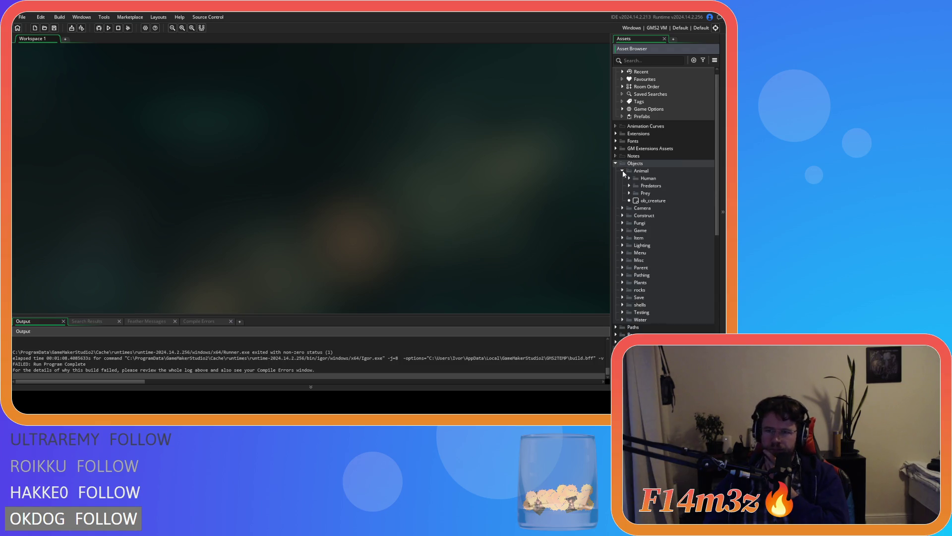
click(629, 185)
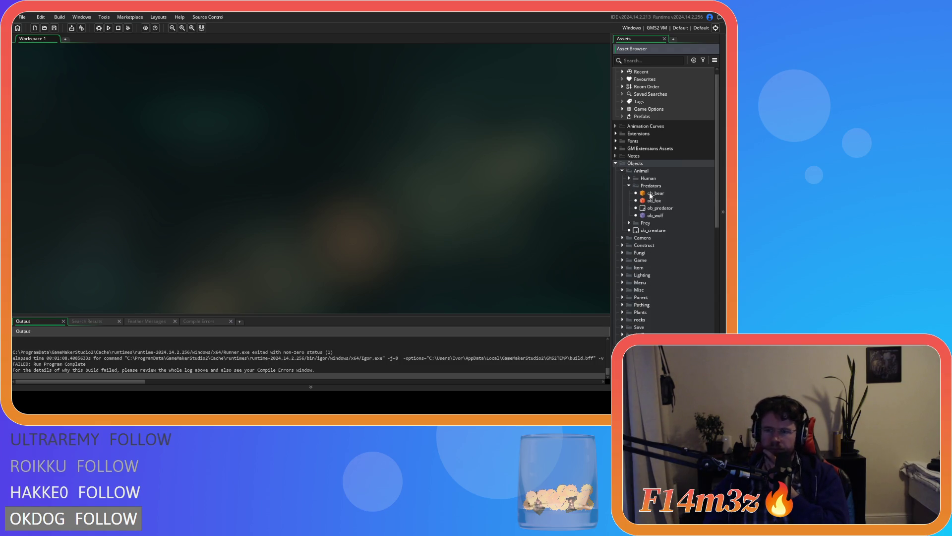
double_click(654, 193)
double_click(174, 107)
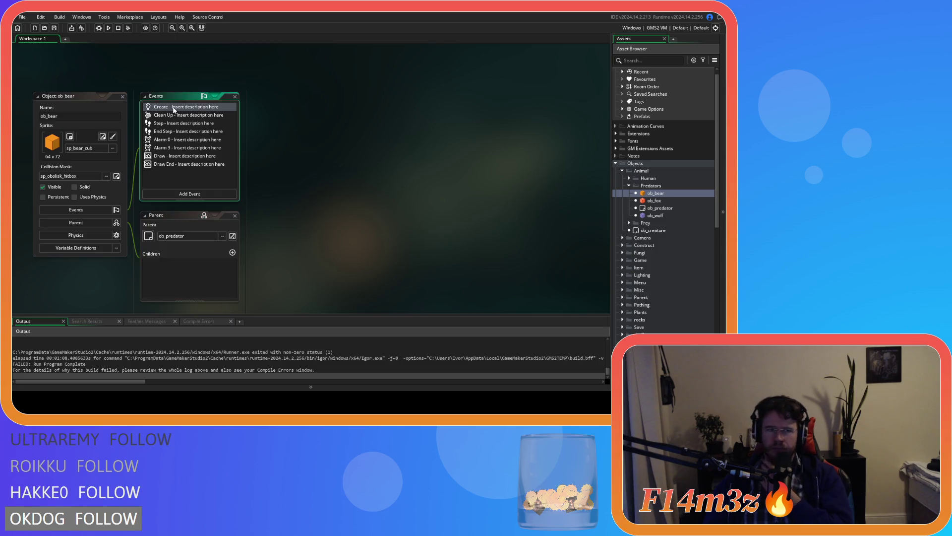
Search the bear's Create code for 'speed', then for drum variables, and close the search panel.
click(440, 193)
key(ctrl+f)
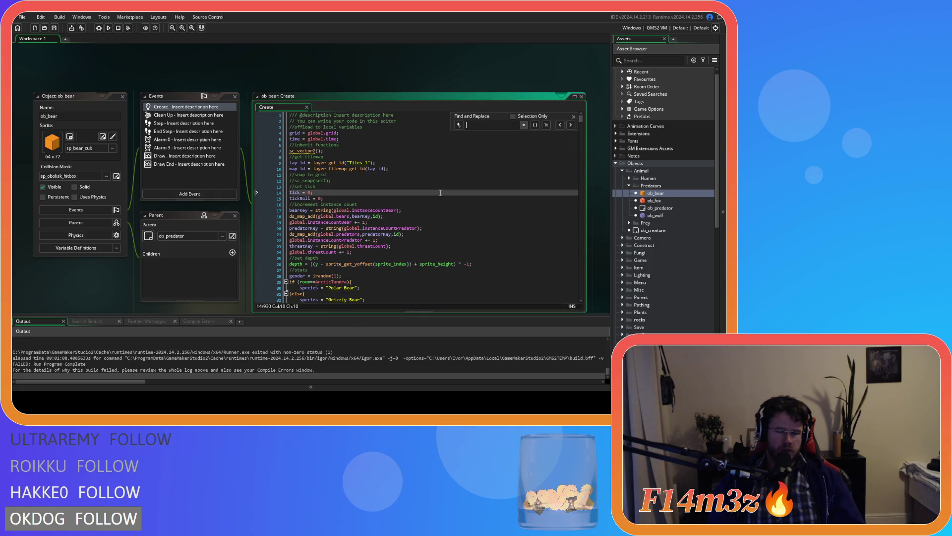
text(speed)
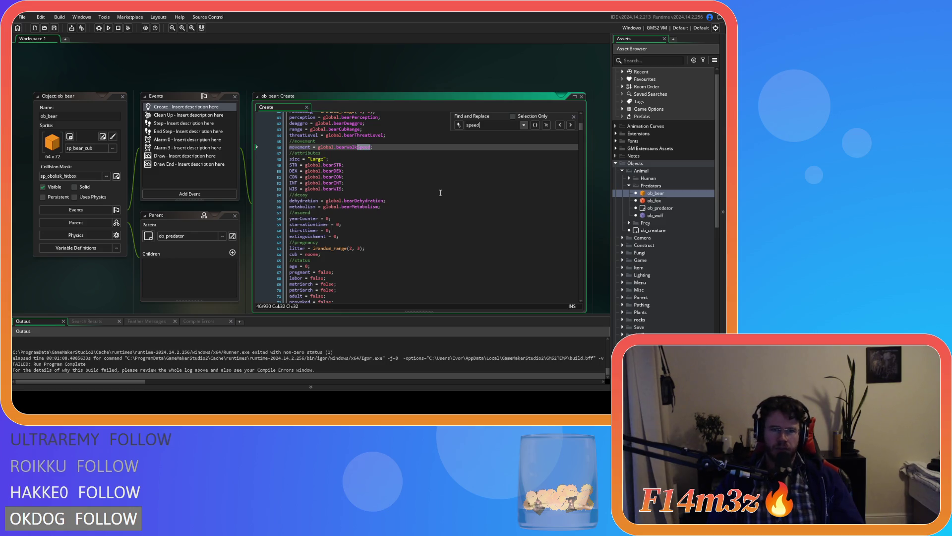
key(ctrl+a)
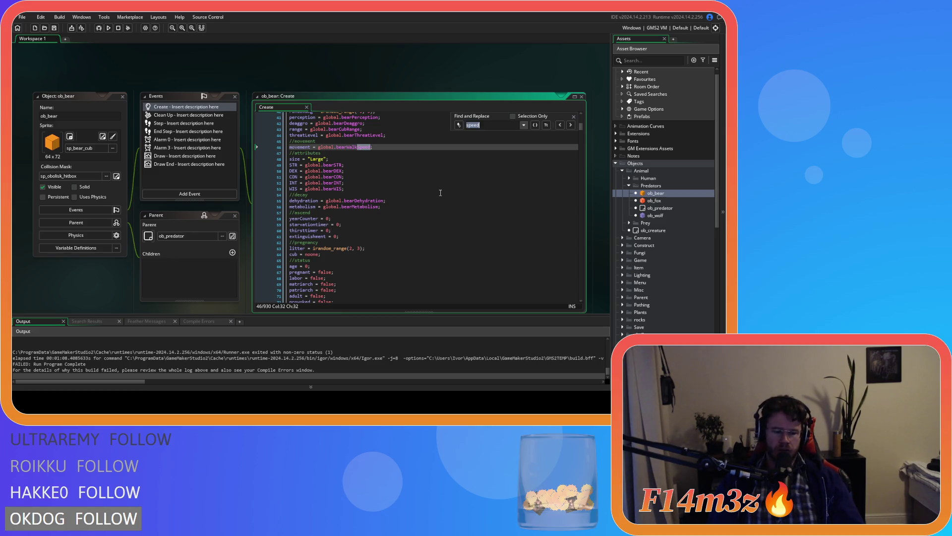
text(drum)
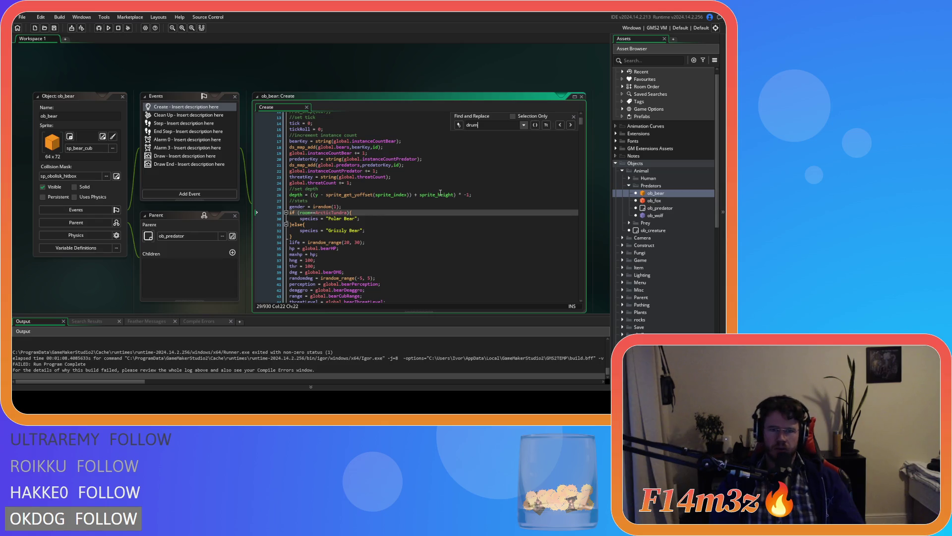
text(oost)
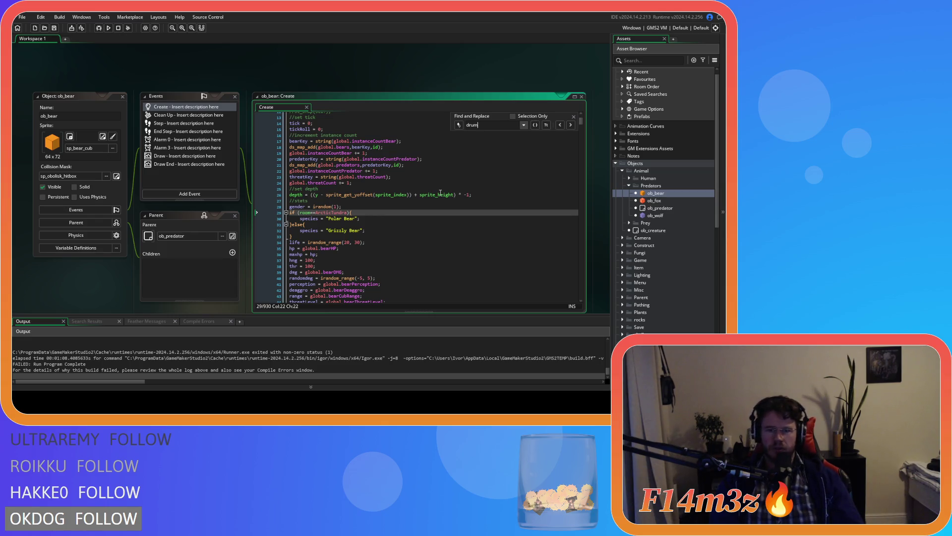
text(ost)
click(574, 116)
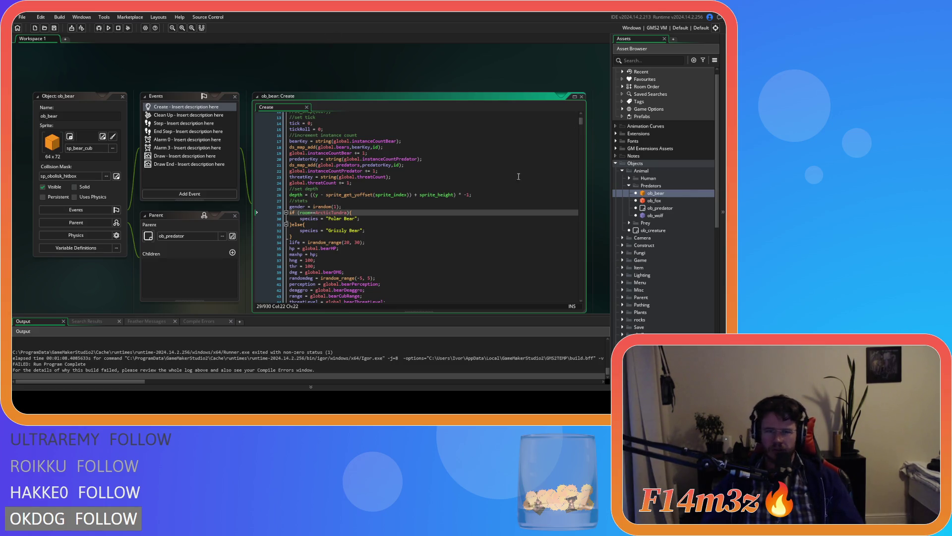
scroll(655, 248, down, 4)
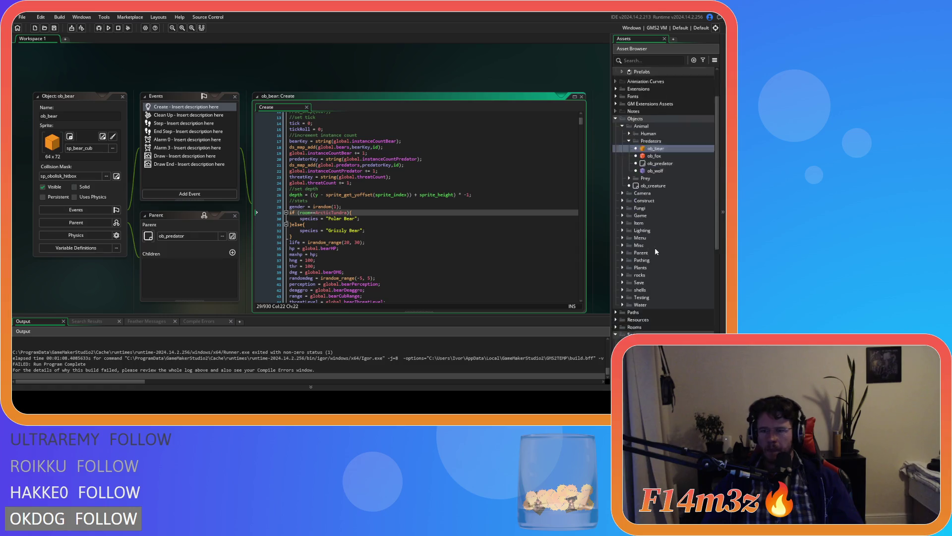
scroll(160, 356, up, 3)
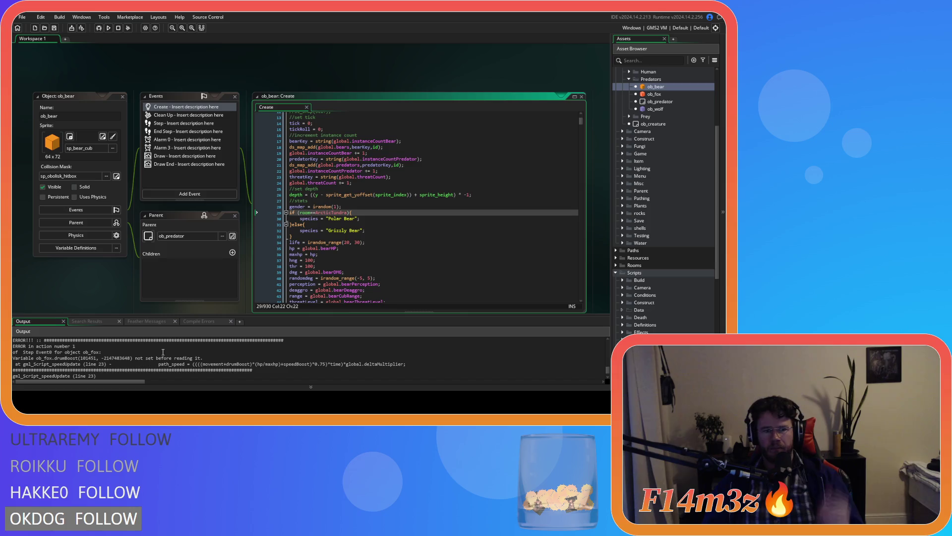
Open ob_bear's Step event, peek at sc_speedUpdate from its call, then return to Create.
double_click(169, 123)
scroll(367, 189, down, 10)
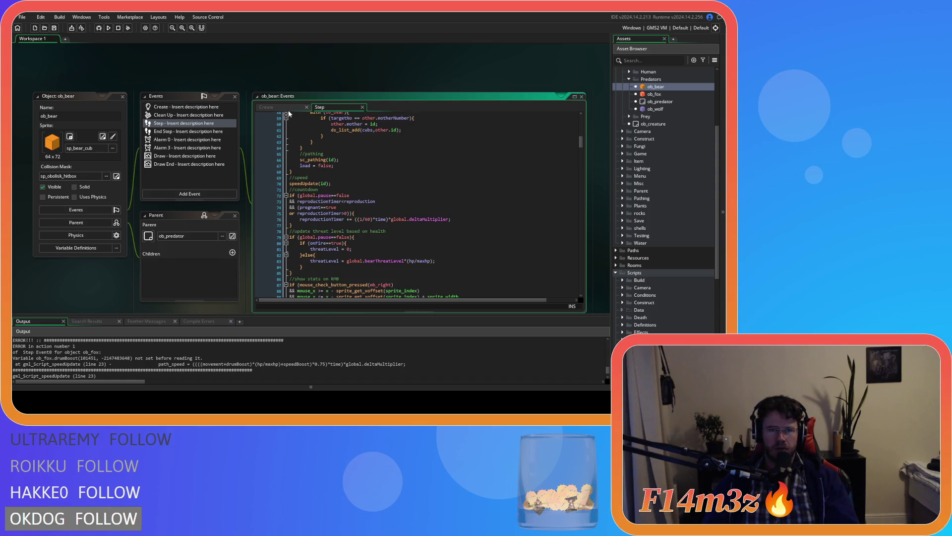
middle_click(308, 184)
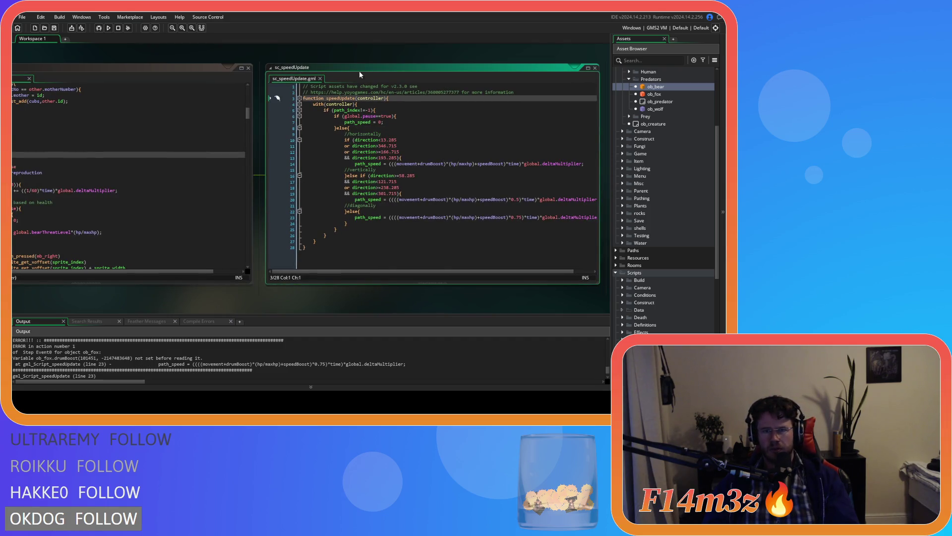
click(320, 79)
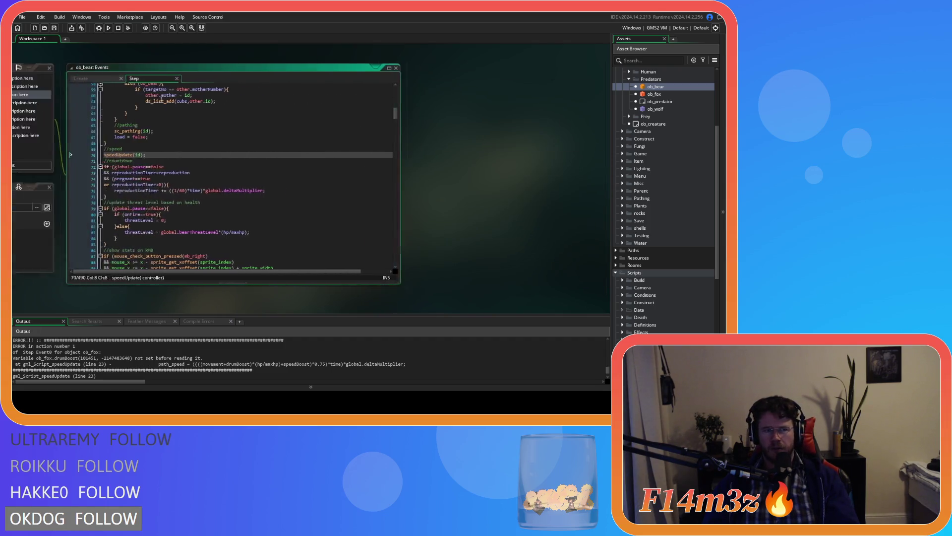
click(252, 79)
Search the Create code for 'drum' and then 'speedBoost', then clear and close Find.
click(344, 136)
key(ctrl+f)
text(d)
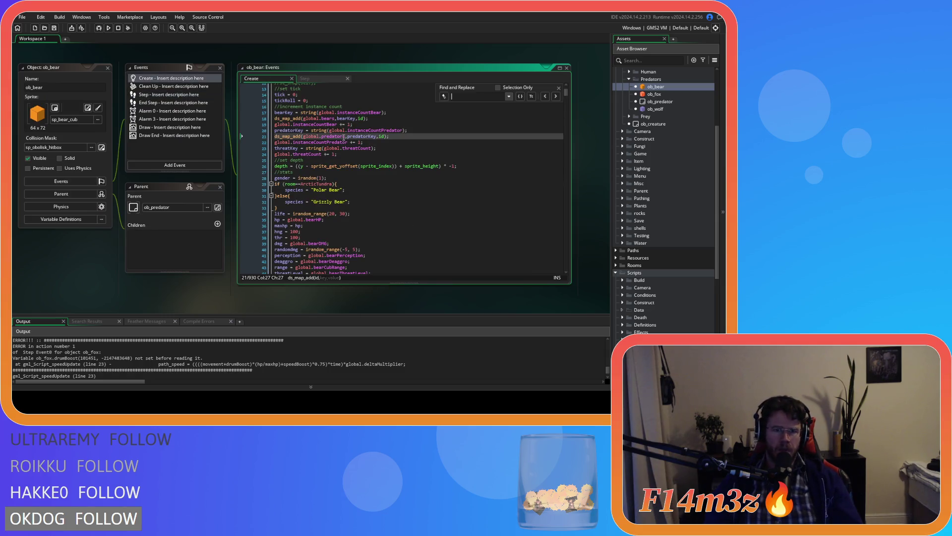
text(rumBoost)
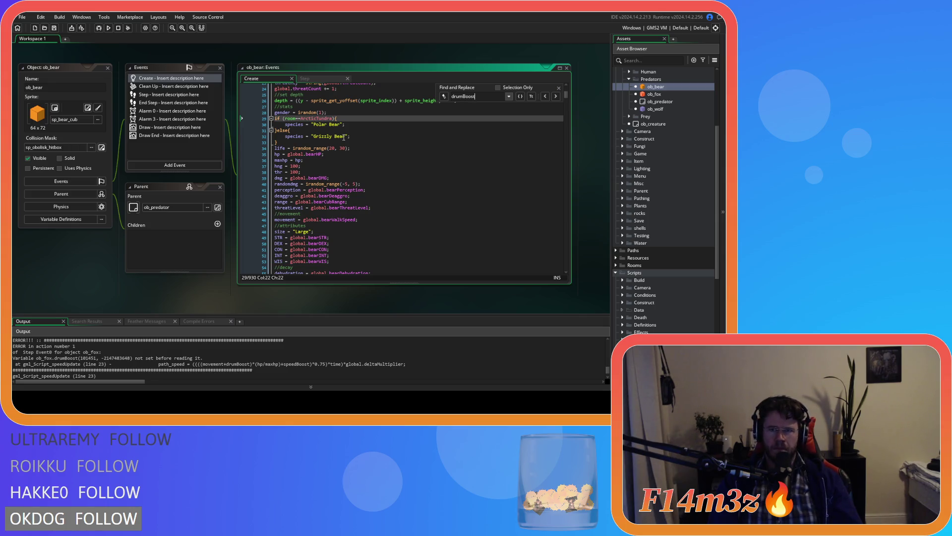
key(ctrl+a)
text(speedBoost)
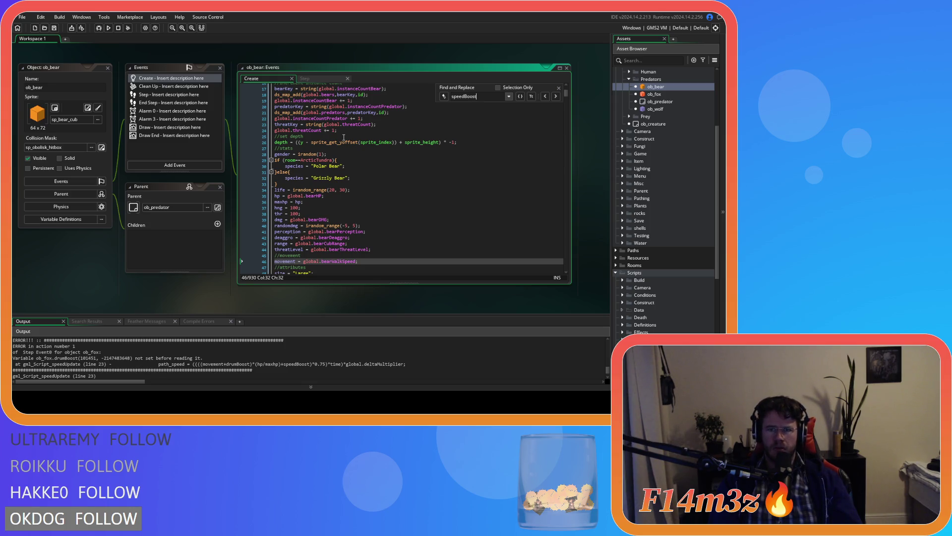
key(ctrl+a)
key(BackSpace)
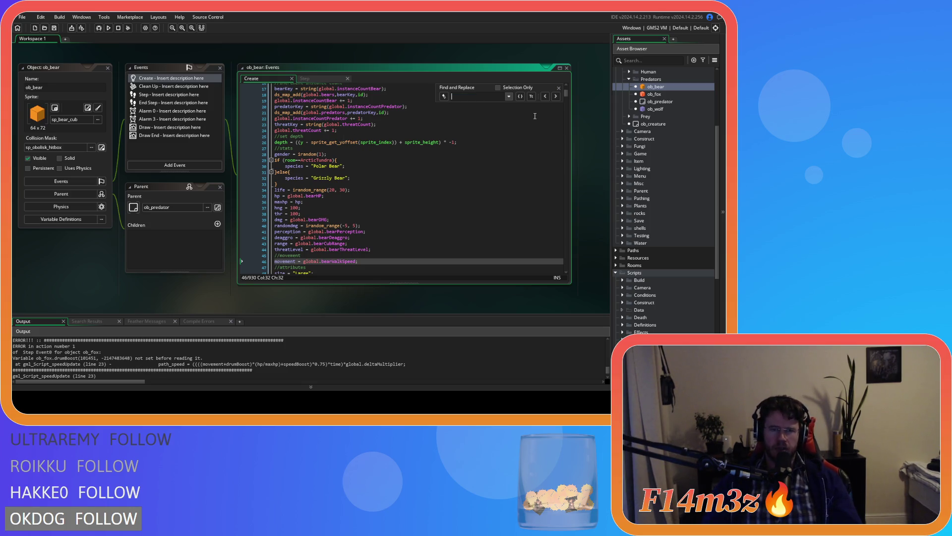
key(Escape)
Scroll through the rest of the bear's Create code, then show the Step event with speedUpdate(id).
click(505, 161)
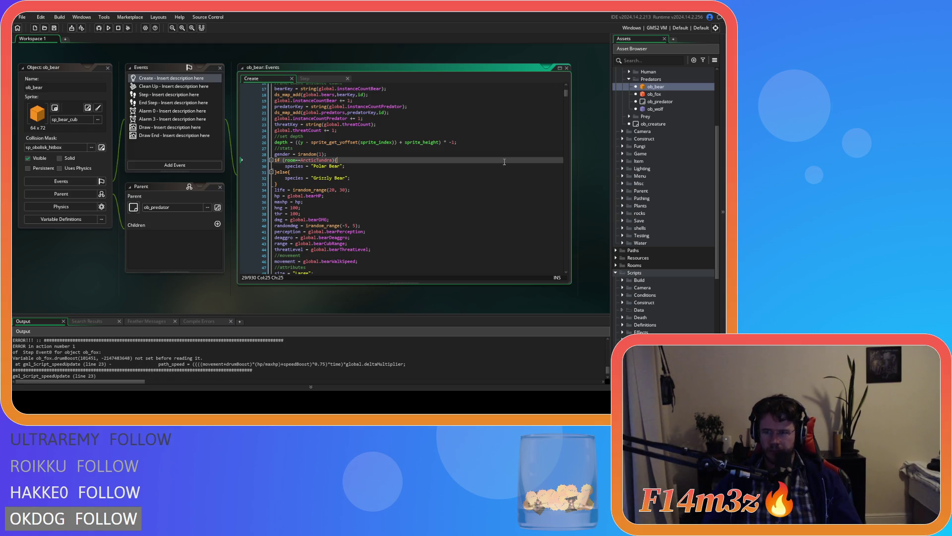
click(393, 208)
scroll(361, 243, down, 7)
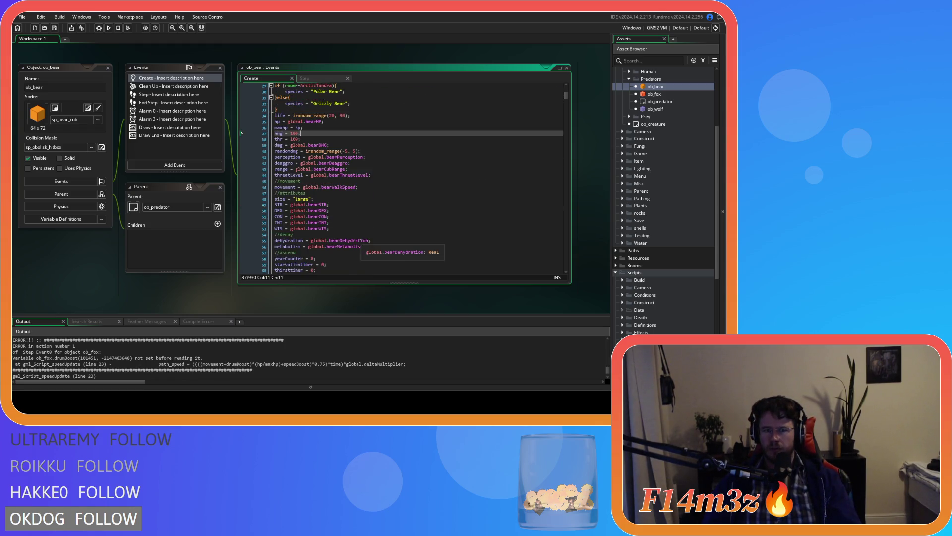
scroll(361, 242, down, 3)
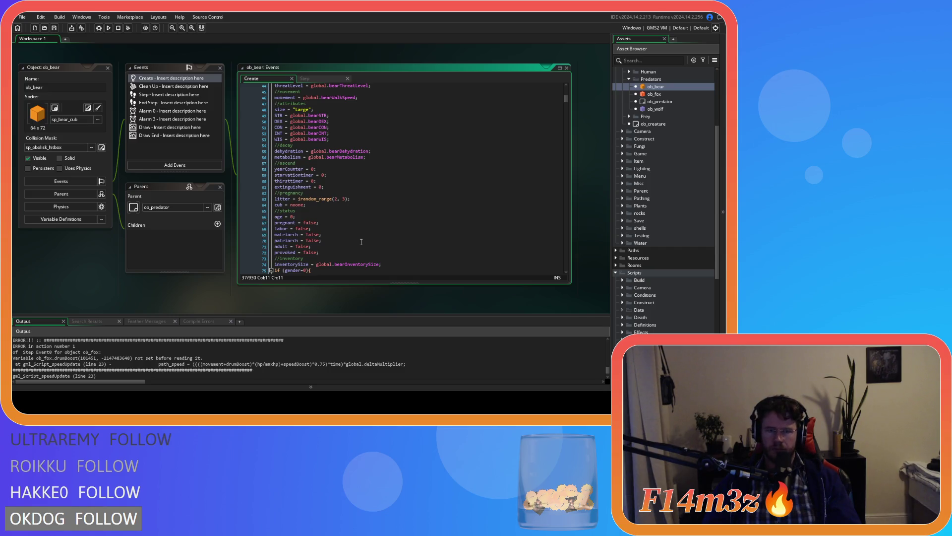
scroll(361, 242, down, 3)
scroll(361, 242, down, 3)
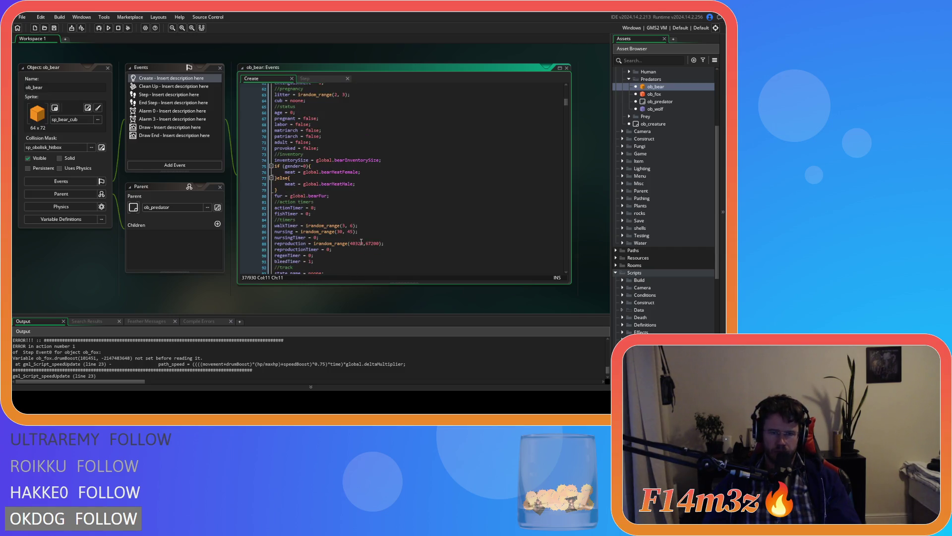
scroll(361, 242, down, 3)
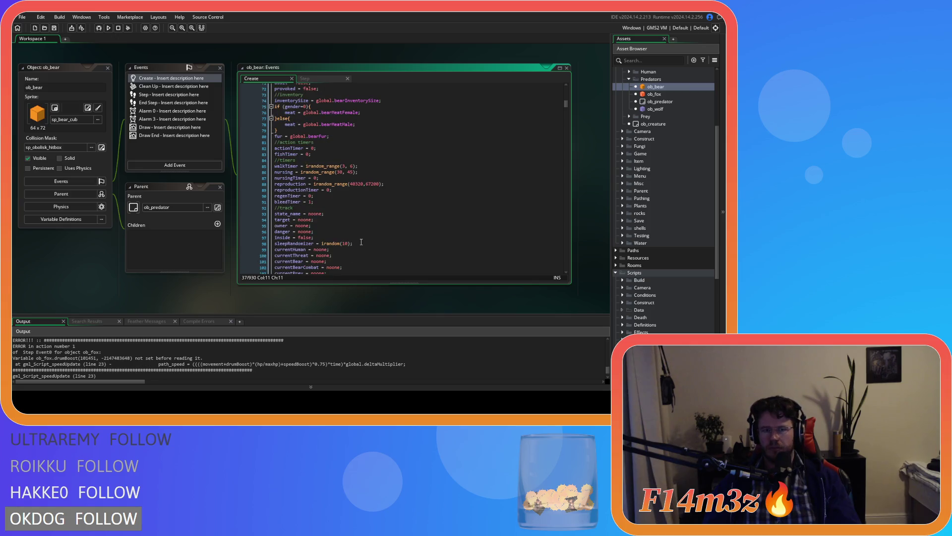
scroll(362, 242, down, 3)
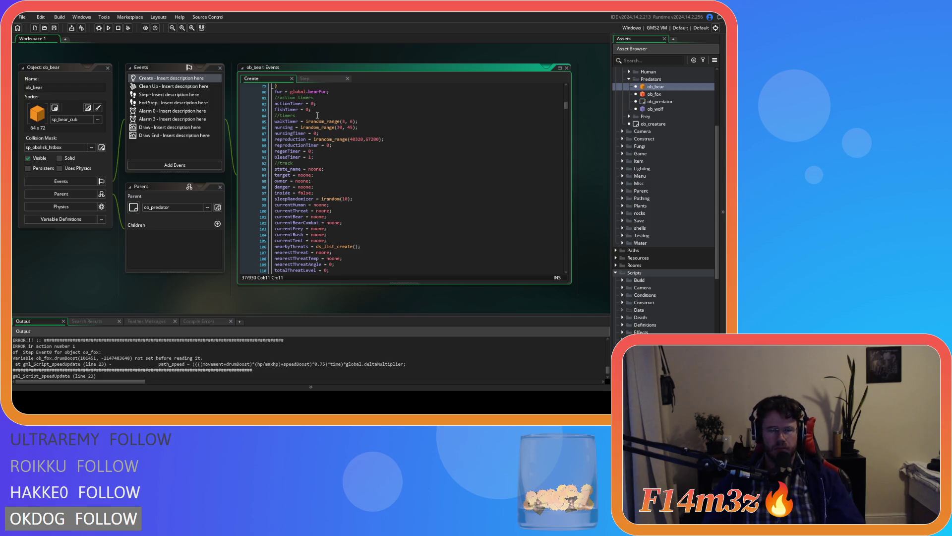
click(307, 80)
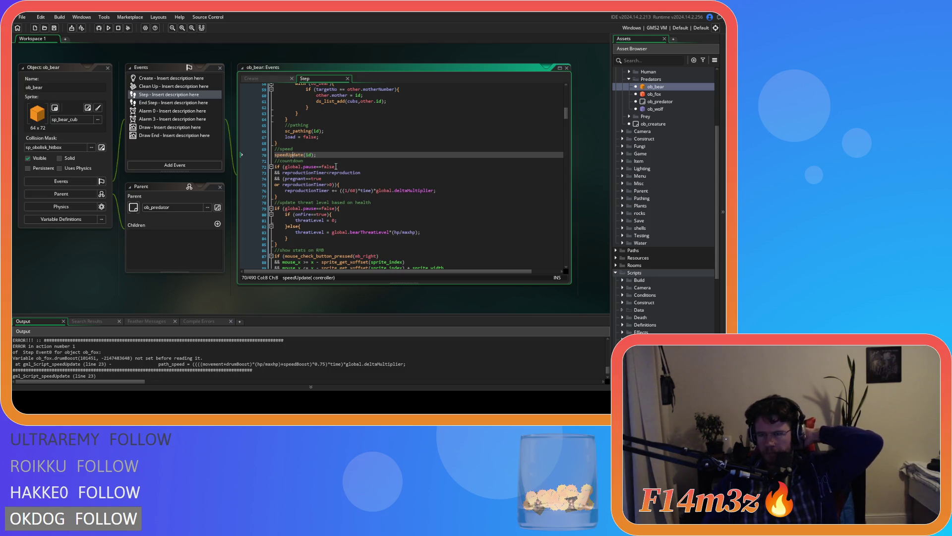
Open ob_fox's Create event and search it for 'speed', then 'drum'.
double_click(653, 94)
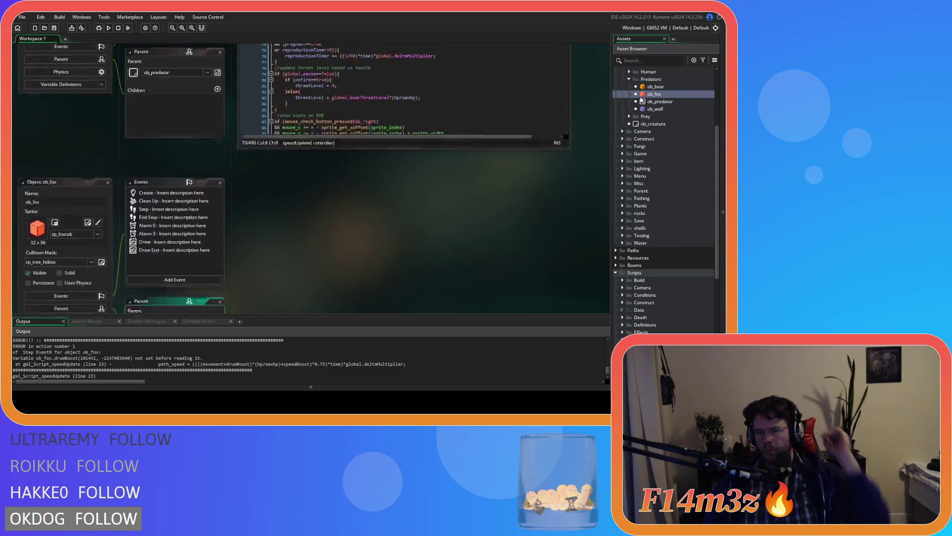
double_click(170, 84)
click(390, 162)
key(ctrl+f)
text(s)
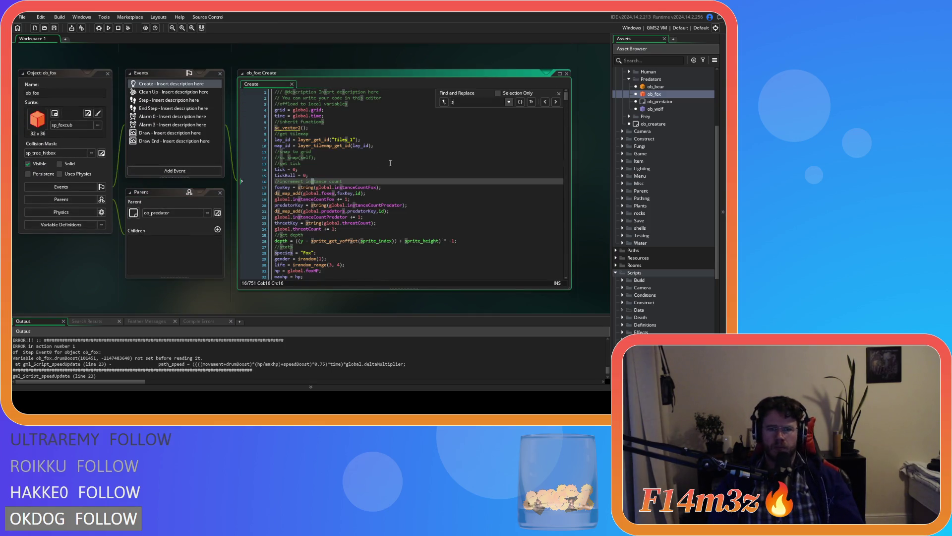
text(peed)
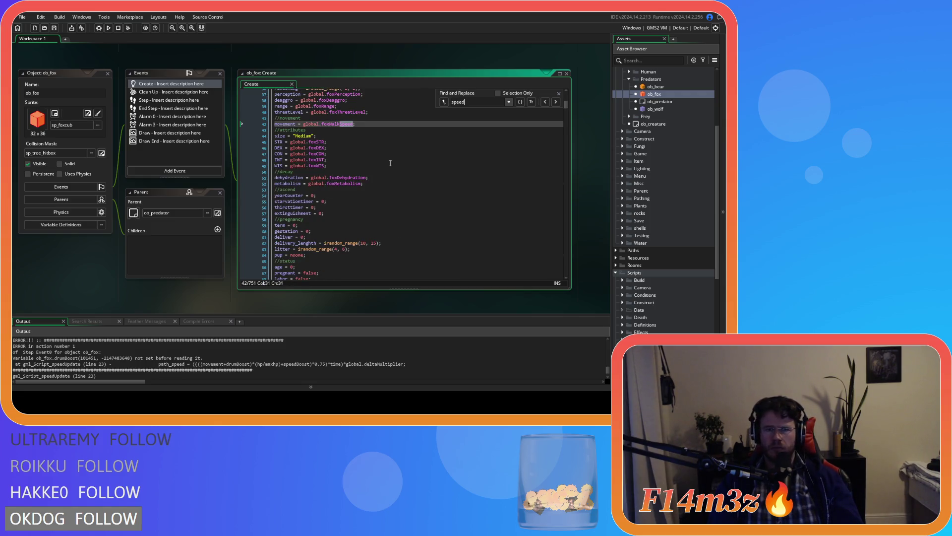
key(ctrl+a)
text(drum)
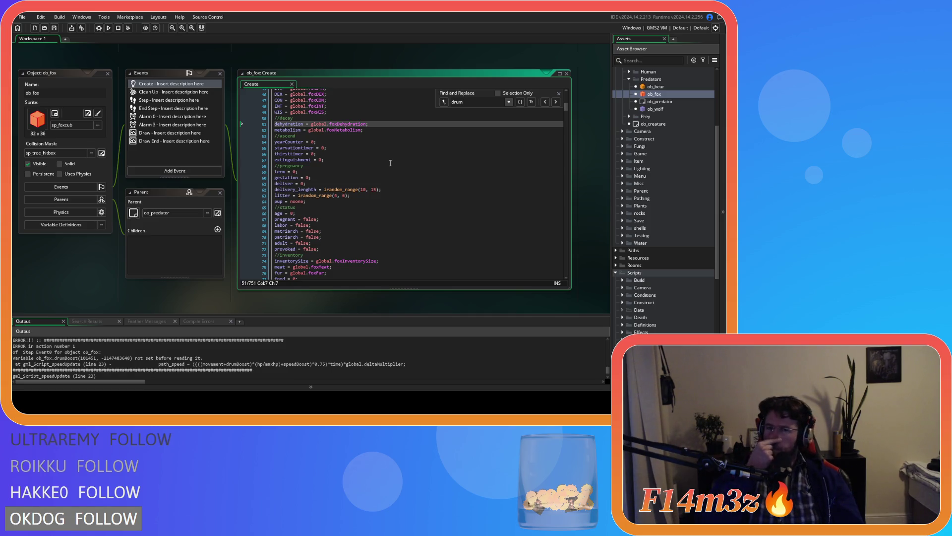
Close the ob_fox and ob_bear editors and scroll the Asset Browser to Scripts > Pathing.
click(107, 73)
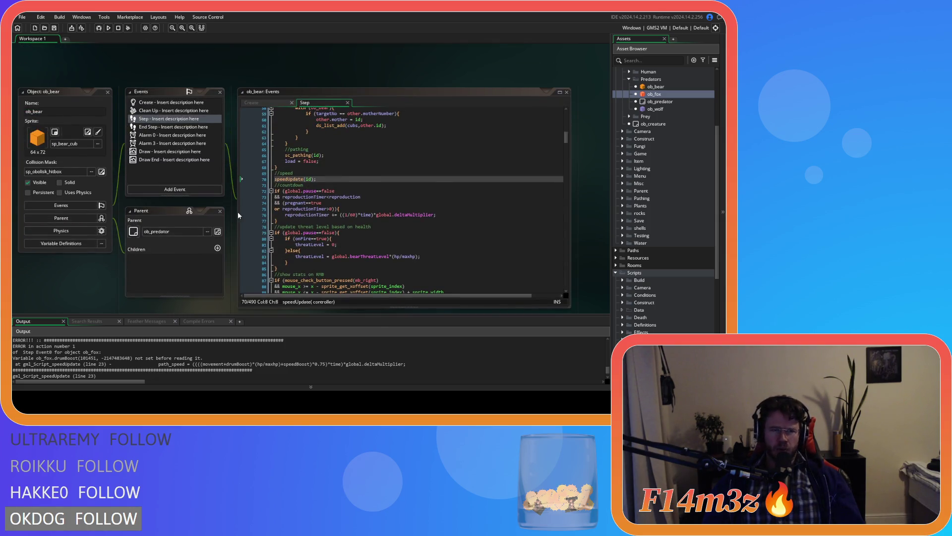
click(107, 92)
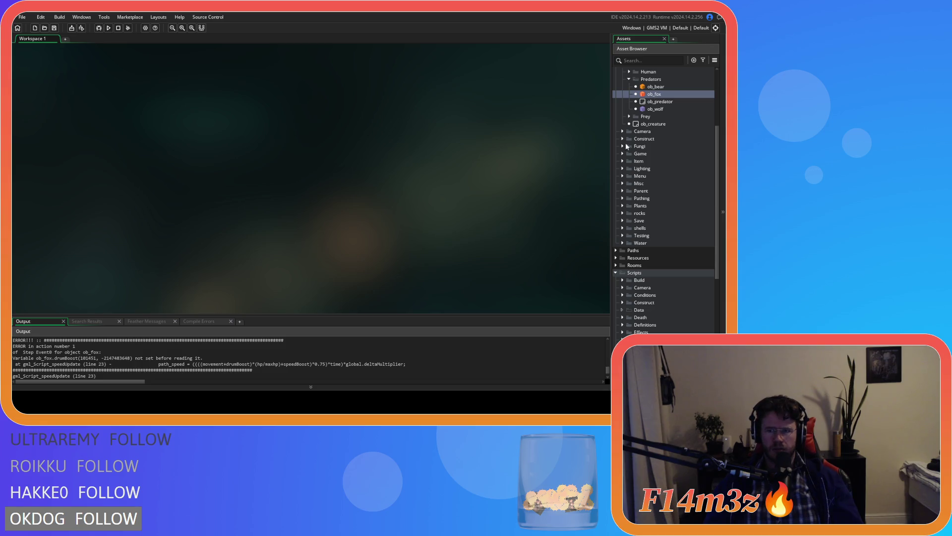
scroll(625, 178, down, 8)
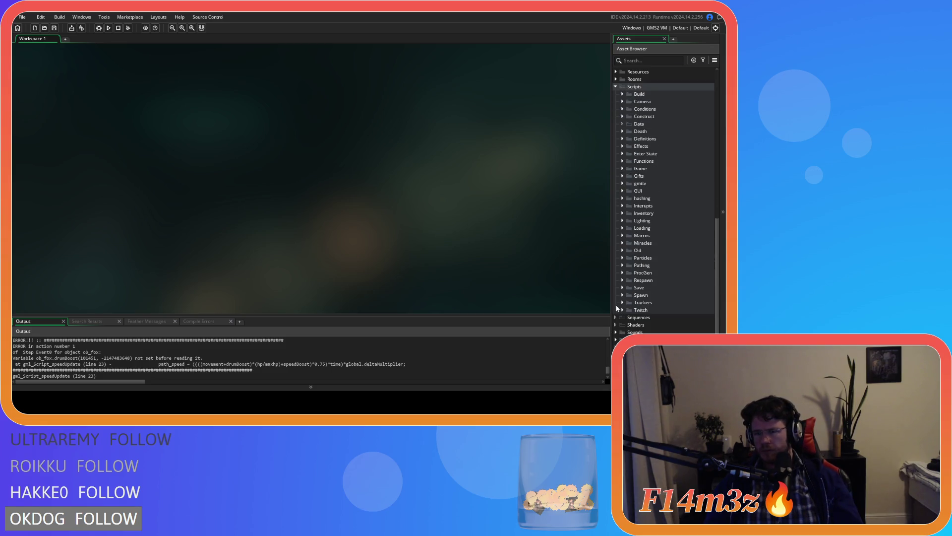
scroll(660, 297, down, 2)
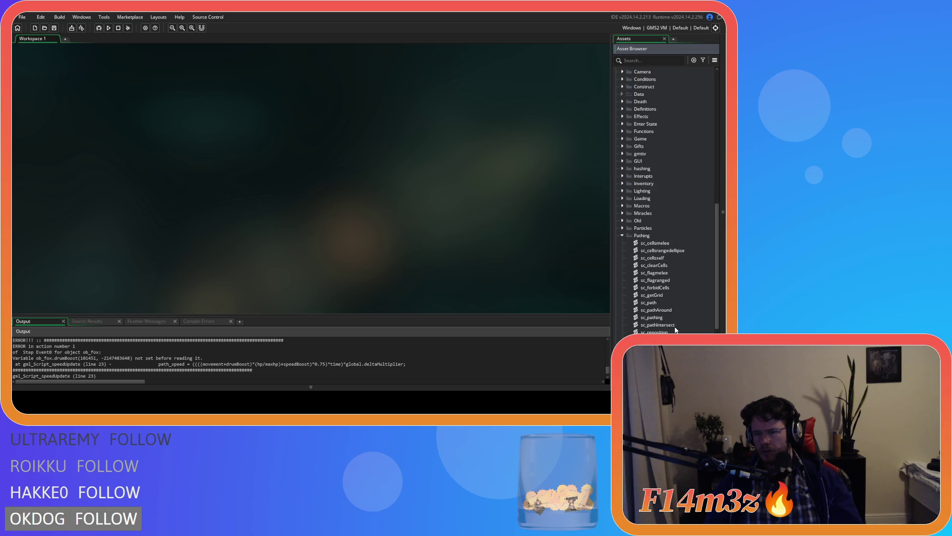
In sc_speedUpdate, add if (object_index==ob_human){ after with(controller){ and select lines 13–27.
double_click(679, 319)
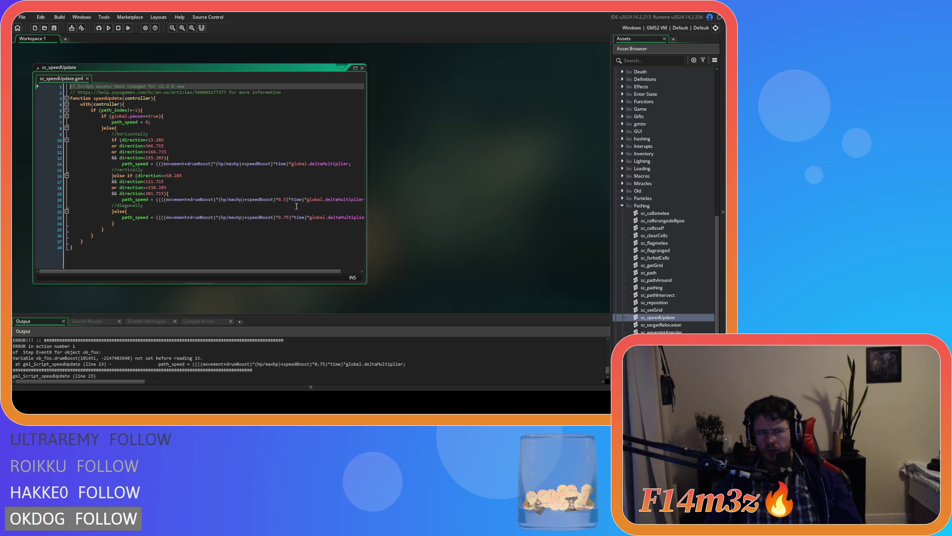
click(189, 116)
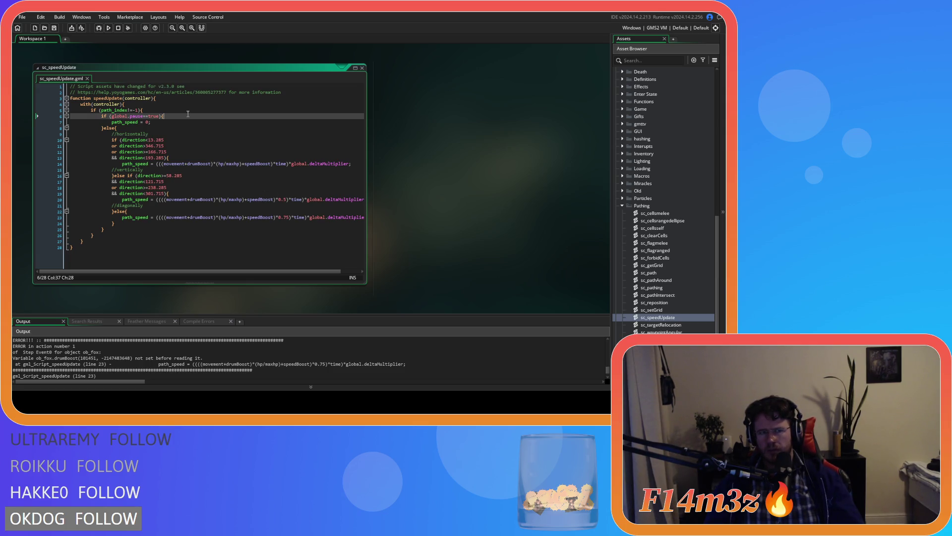
click(150, 105)
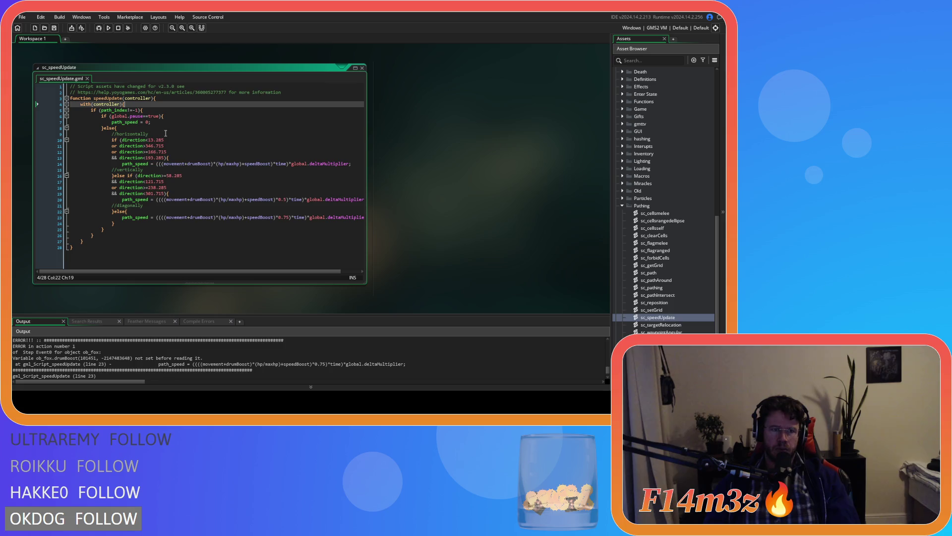
key(Return)
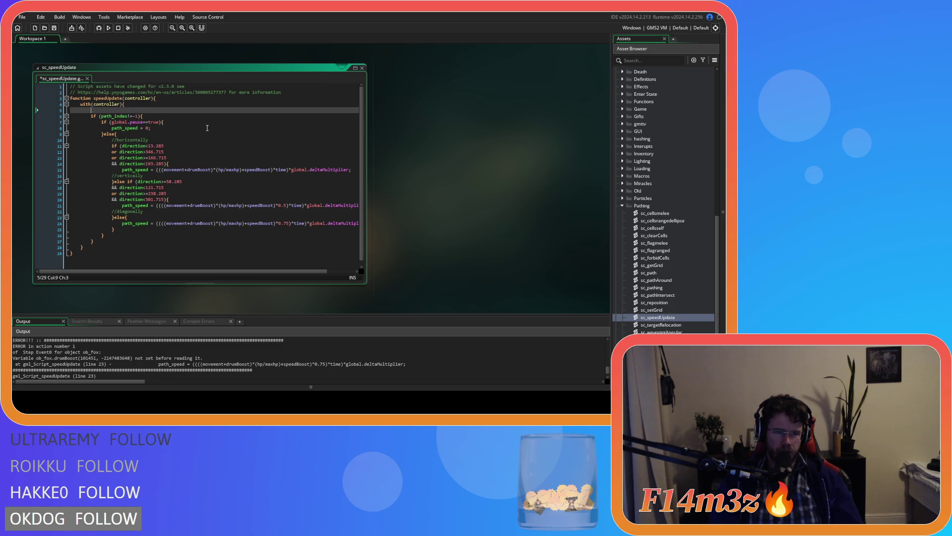
text(if )
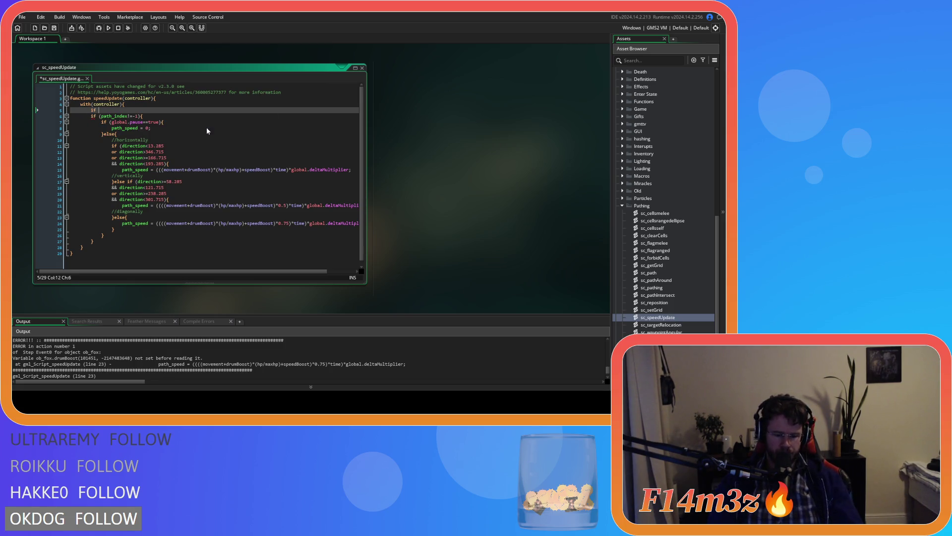
text((object)
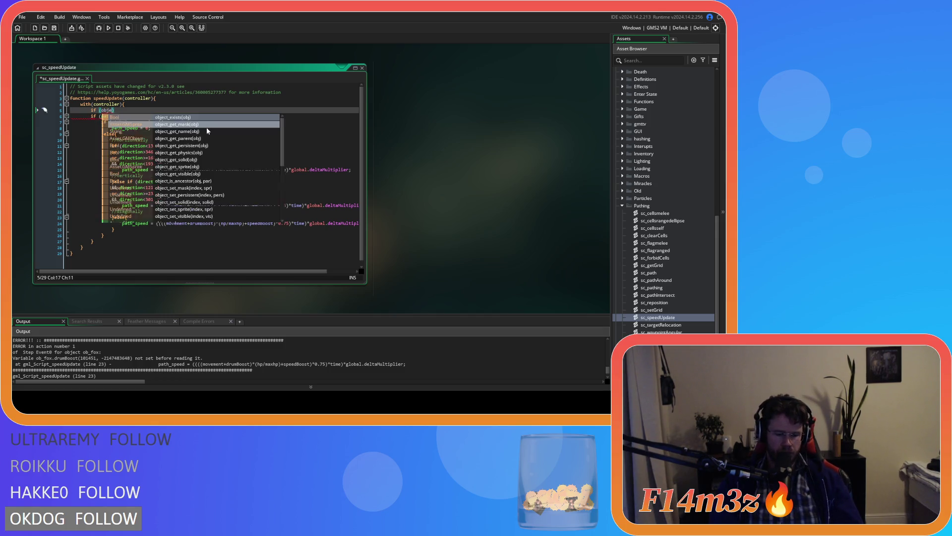
text(_index)
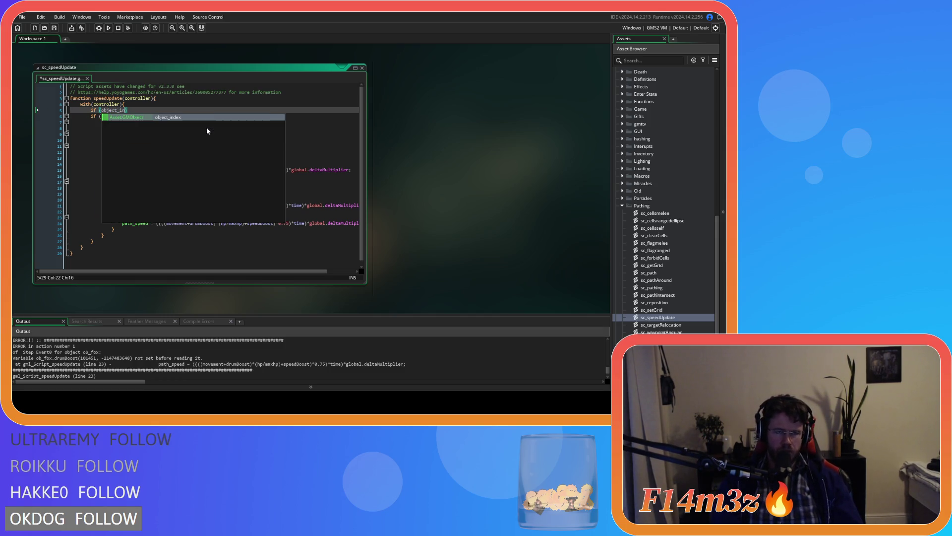
text(==ob)
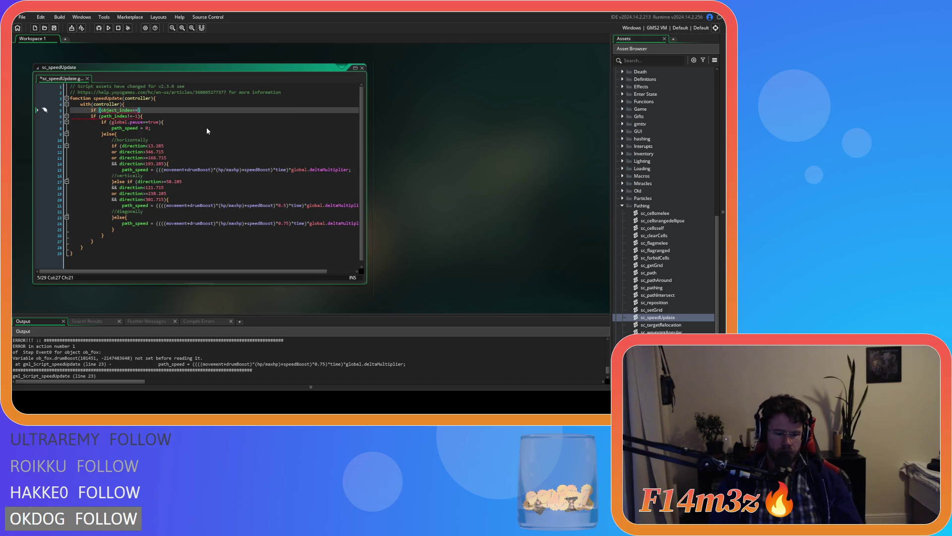
text(_h)
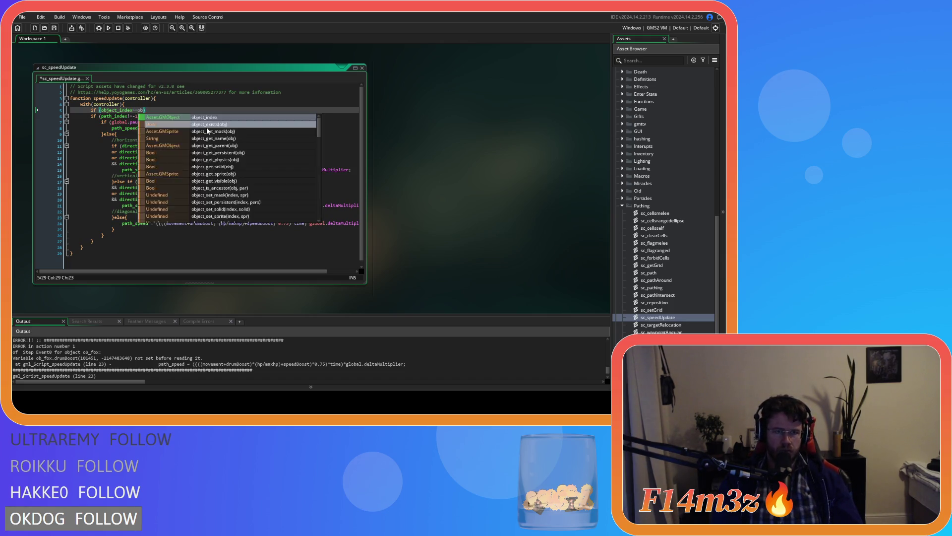
key(Return)
text())
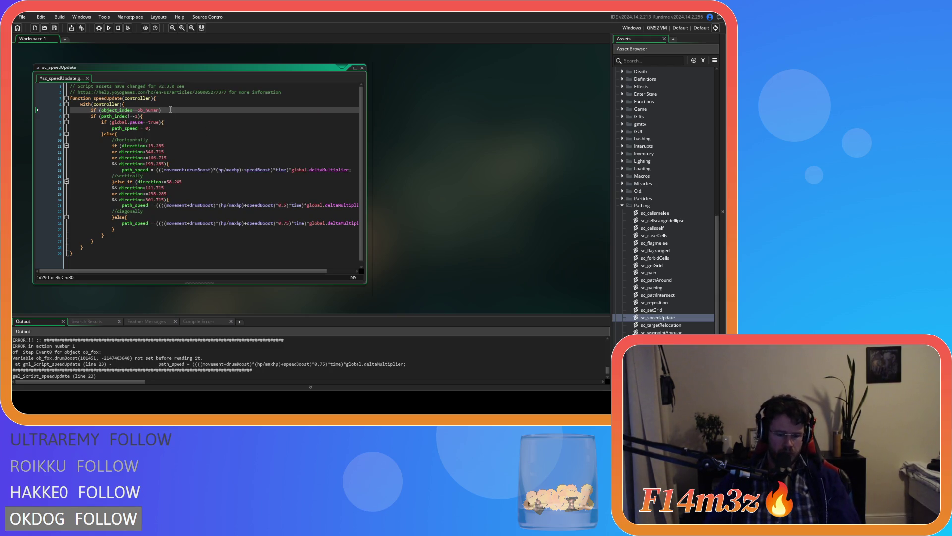
mouse_move(138, 152)
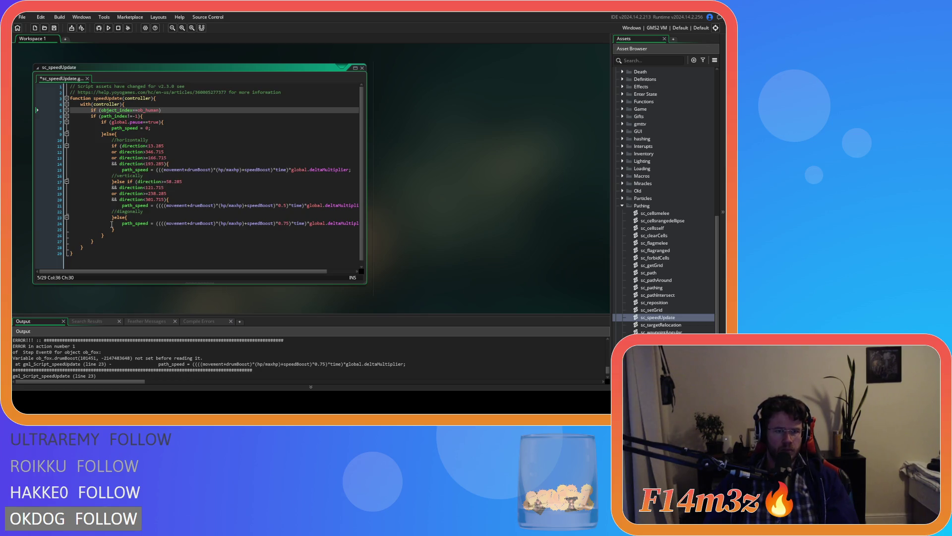
drag(95, 242, 91, 120)
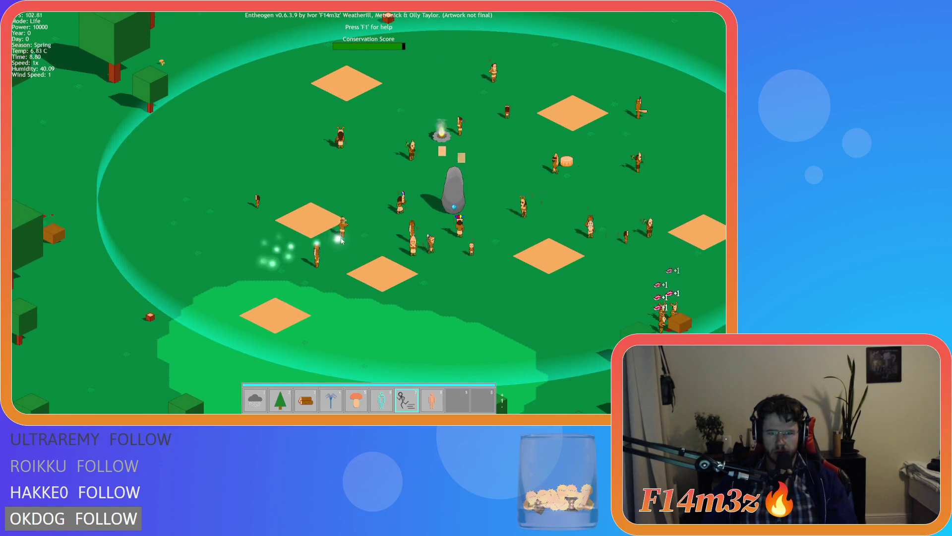
Cast the speed miracle on a villager, pan right, then quit the game with Escape and Y.
click(362, 213)
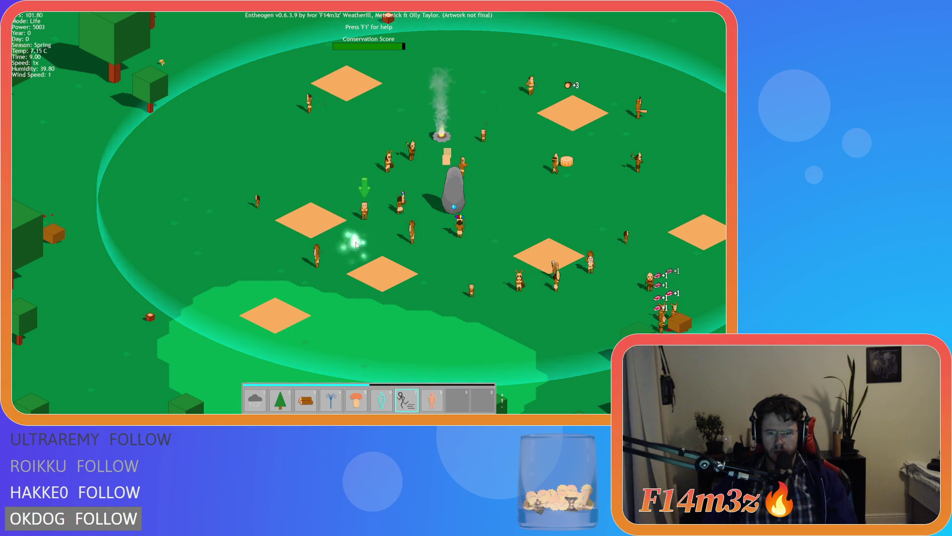
key(Right)
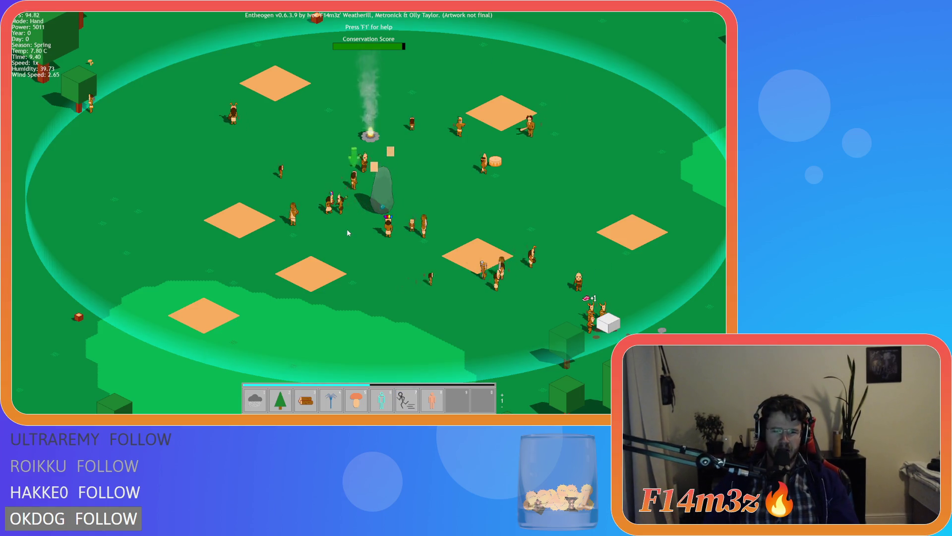
key(Escape)
key(y)
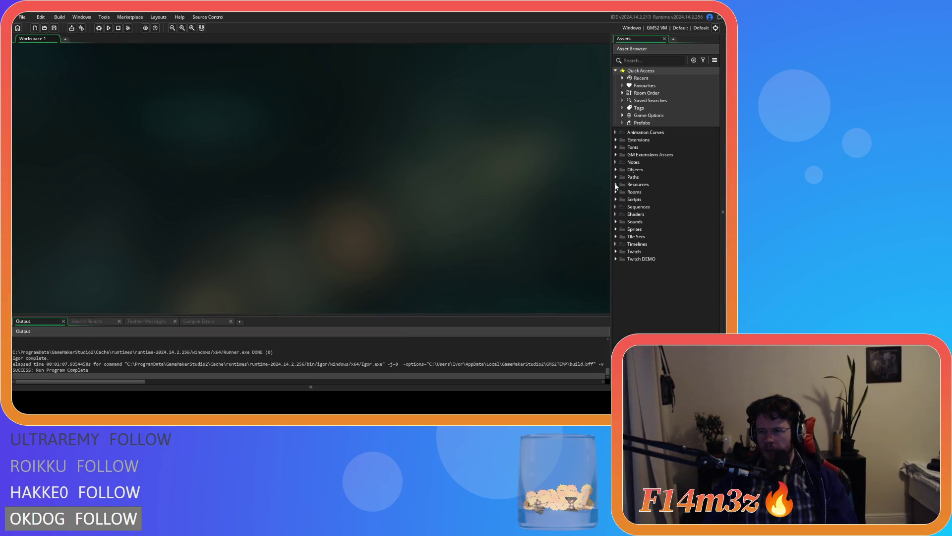
Open ob_controller from Objects > Game, inspect its Speed branch on lines 43–44, and save the project.
click(616, 170)
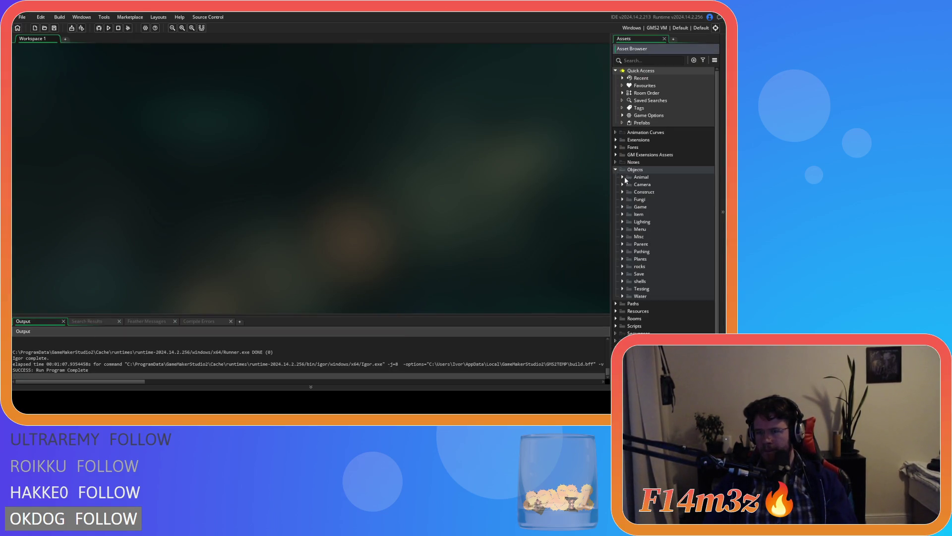
click(623, 206)
double_click(653, 214)
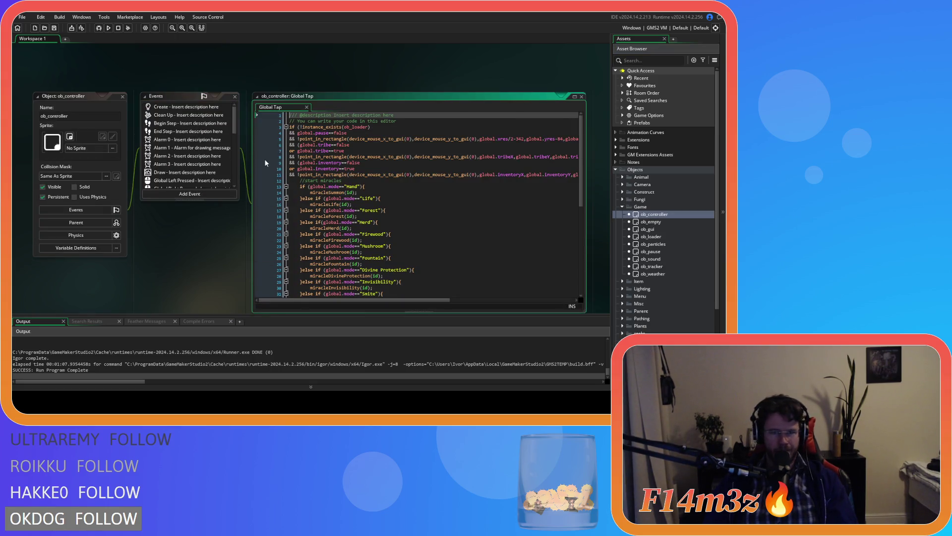
scroll(398, 207, down, 7)
scroll(398, 206, down, 3)
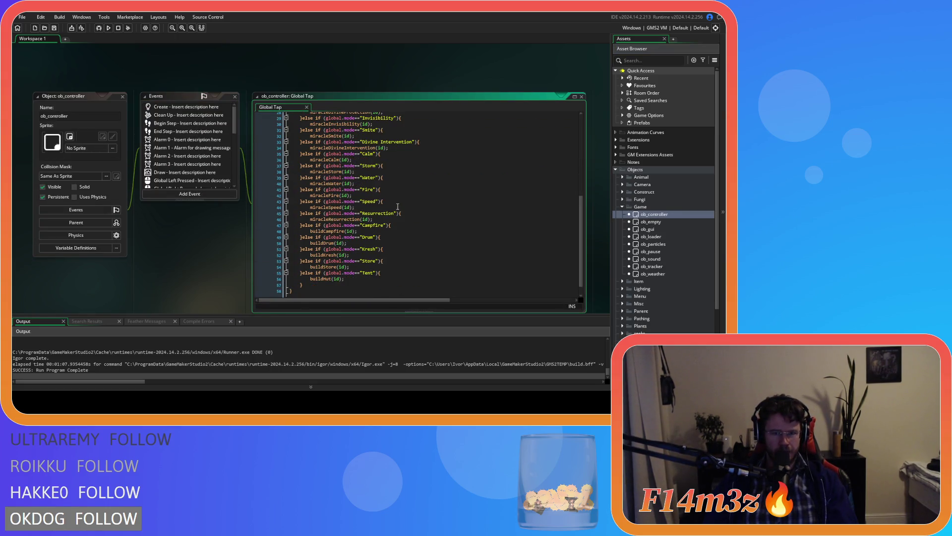
click(370, 202)
drag(369, 202, 383, 202)
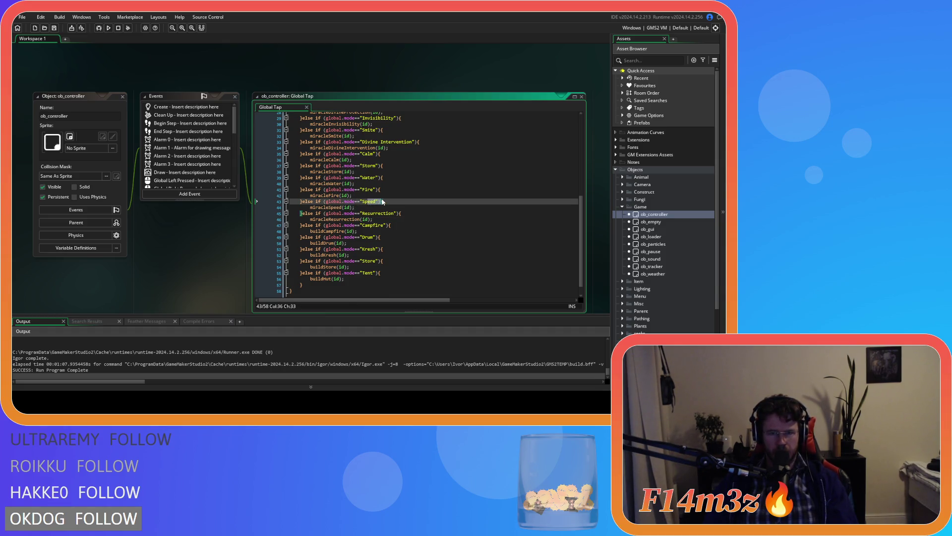
click(372, 208)
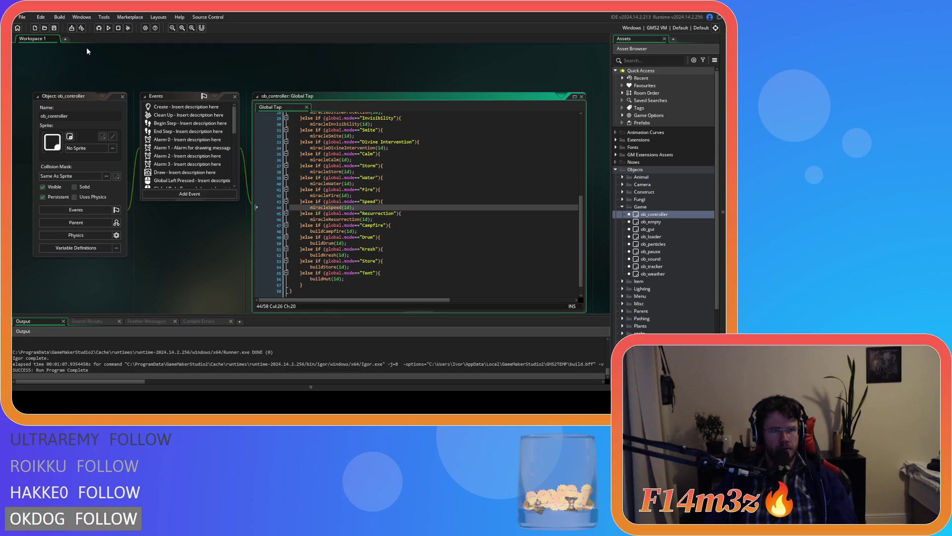
click(55, 28)
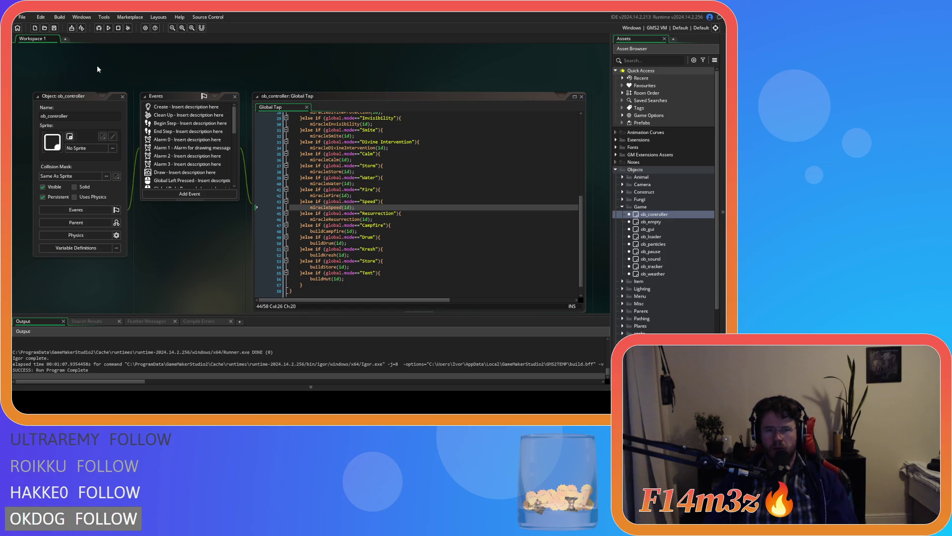
Open sc_miracleSpeed from its miracleSpeed(id) call, read through it, then close the code windows.
middle_click(319, 207)
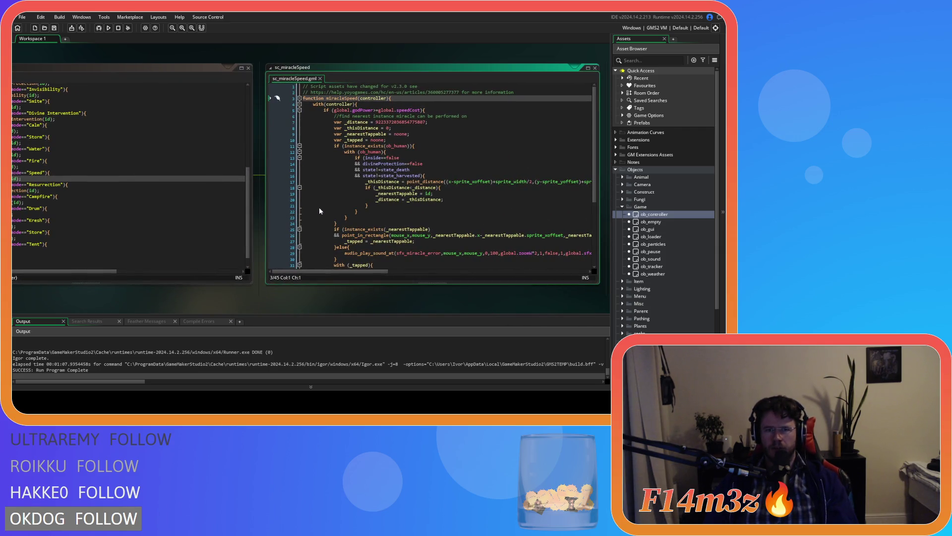
scroll(320, 210, down, 3)
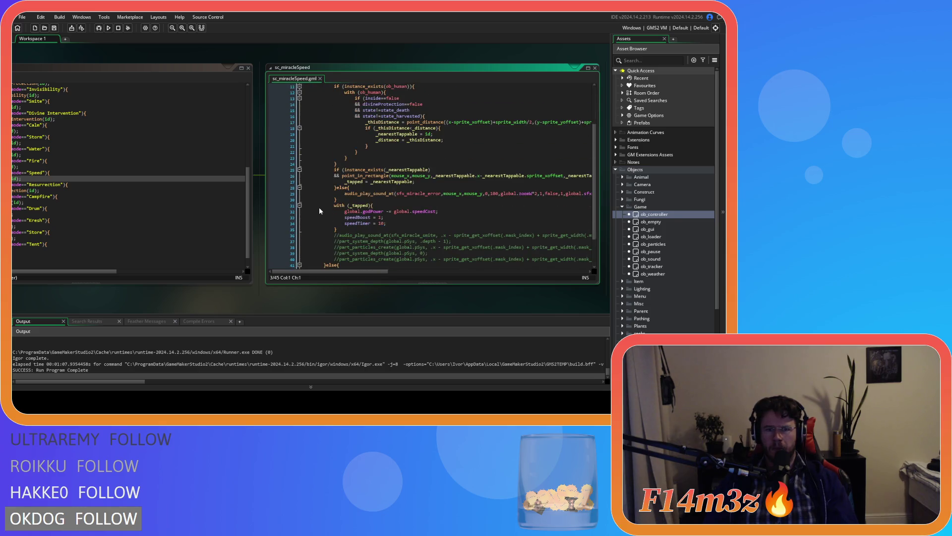
scroll(319, 211, down, 2)
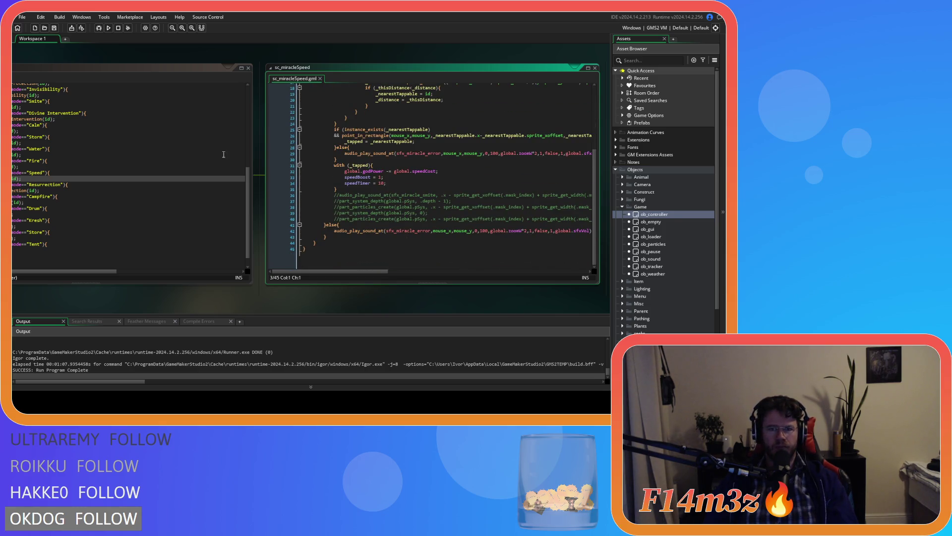
click(246, 69)
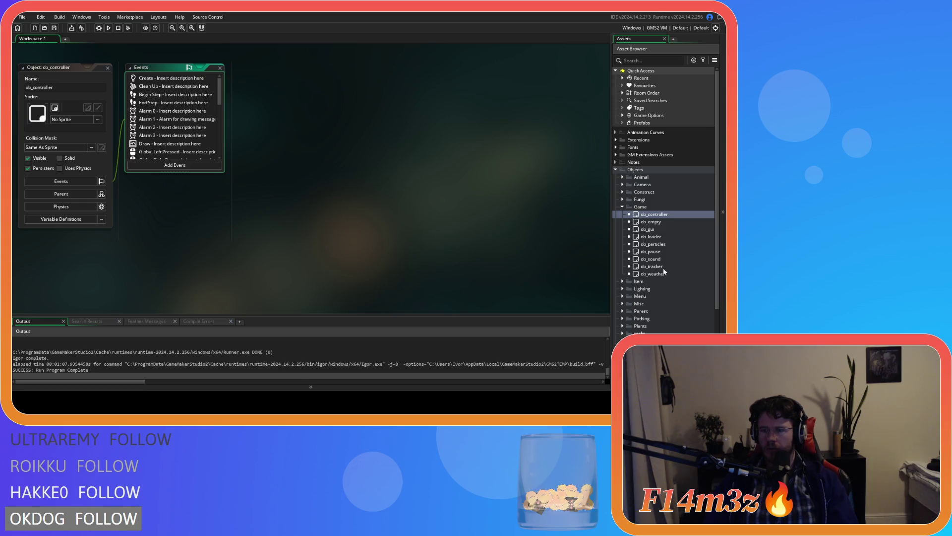
scroll(629, 281, down, 3)
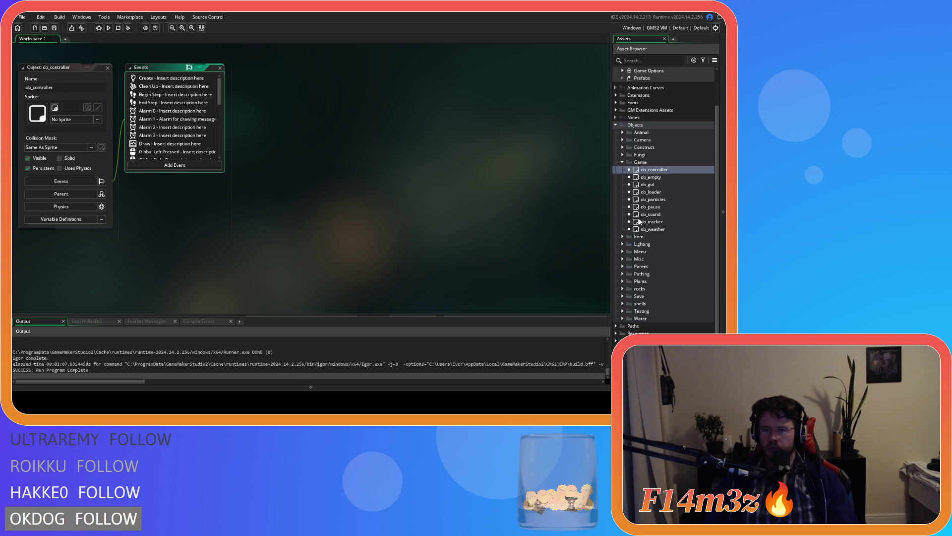
Open ob_tracker's Create code and scroll through the page 0 spell icon entries.
click(658, 224)
double_click(659, 224)
scroll(385, 180, down, 10)
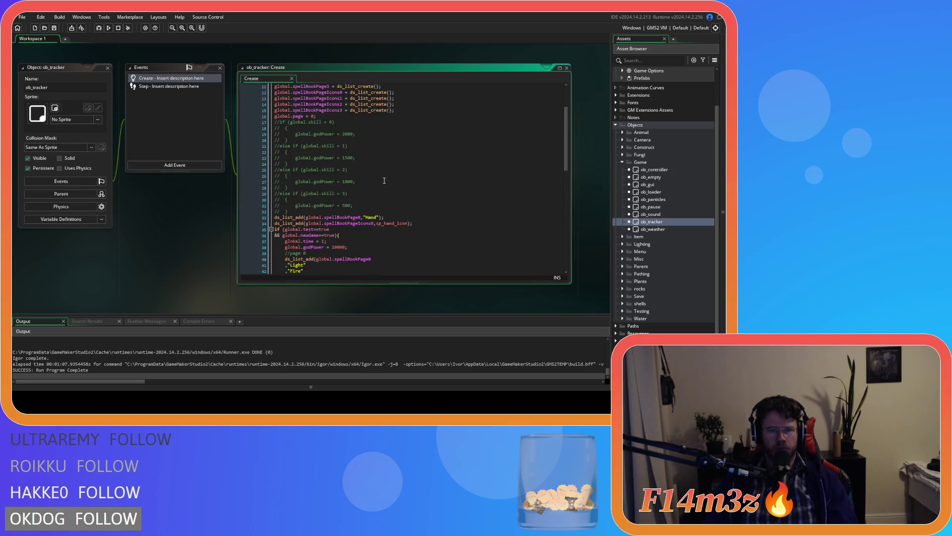
scroll(384, 180, down, 3)
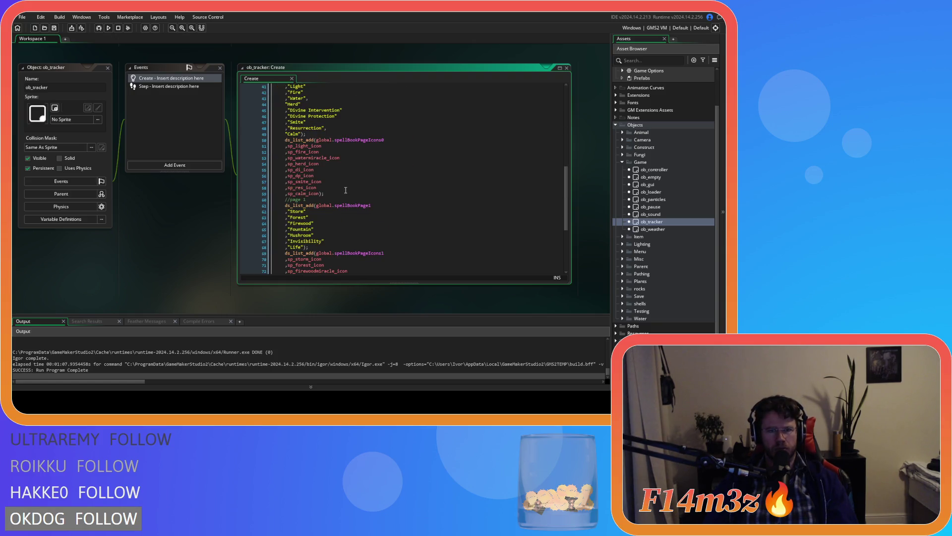
click(368, 192)
scroll(368, 221, down, 4)
scroll(368, 221, down, 1)
Compare the sp_speed_icon entry on line 76 with sp_smite_icon and locate the Invisibility entry.
click(323, 220)
click(316, 108)
click(317, 220)
scroll(400, 248, up, 1)
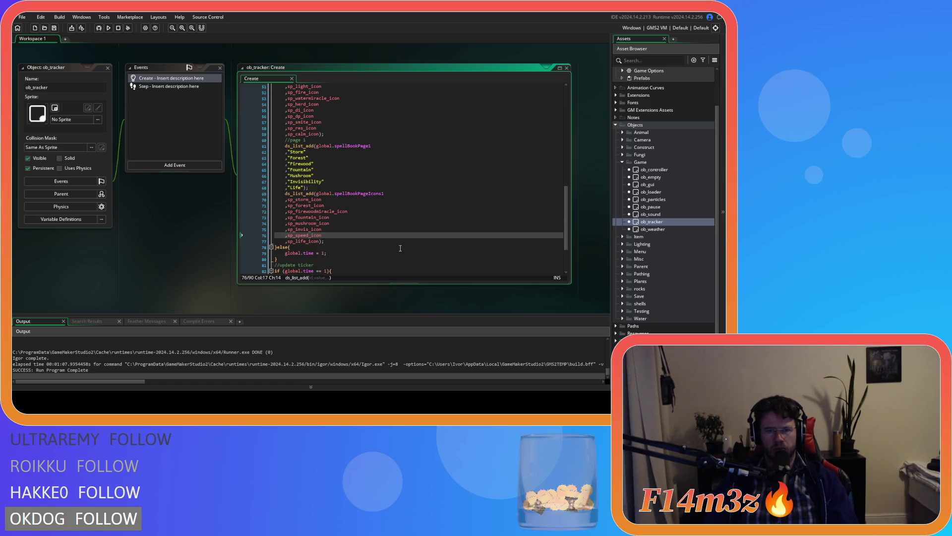
click(329, 182)
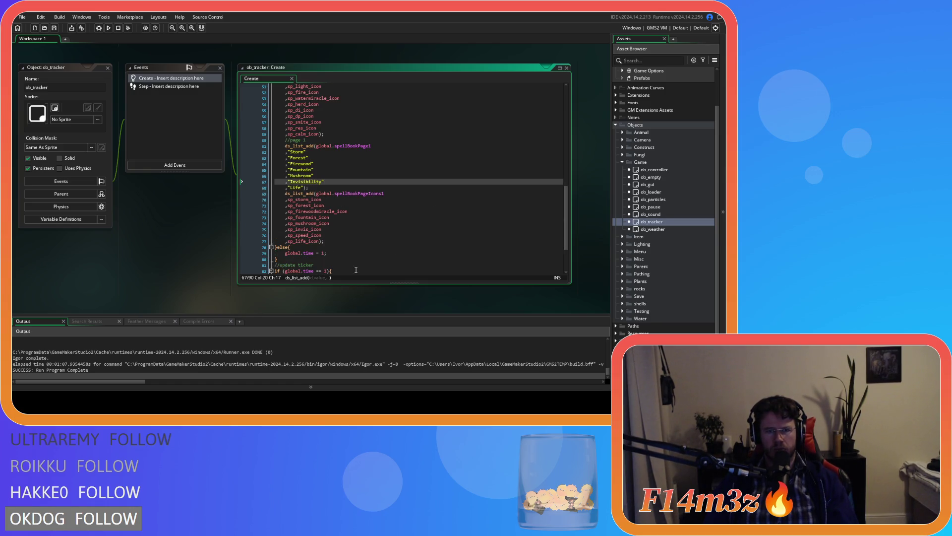
key(Down)
key(Down)
key(Down)
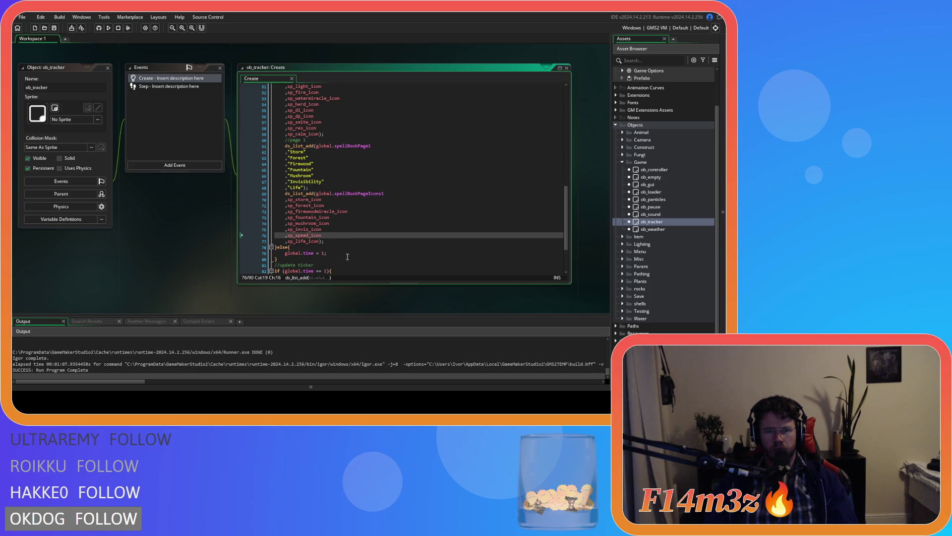
scroll(336, 223, up, 4)
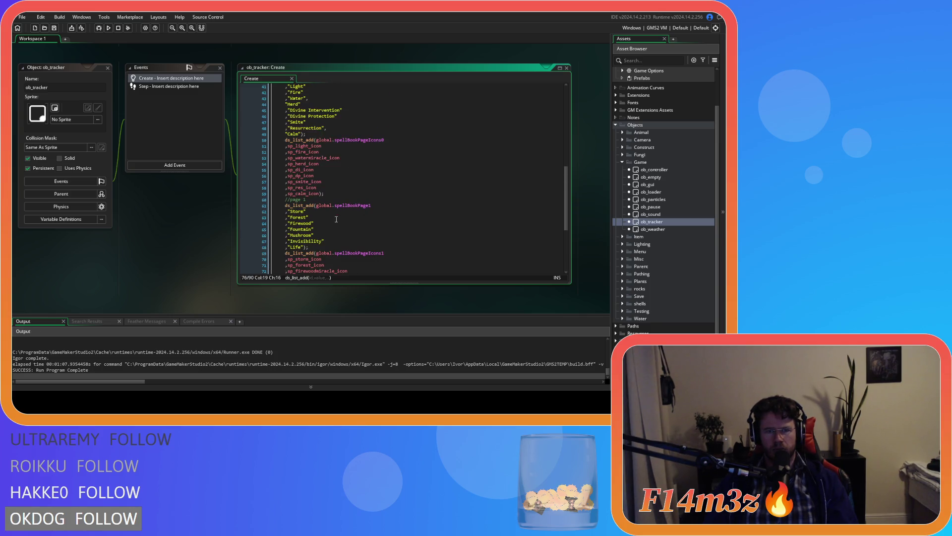
scroll(380, 209, up, 2)
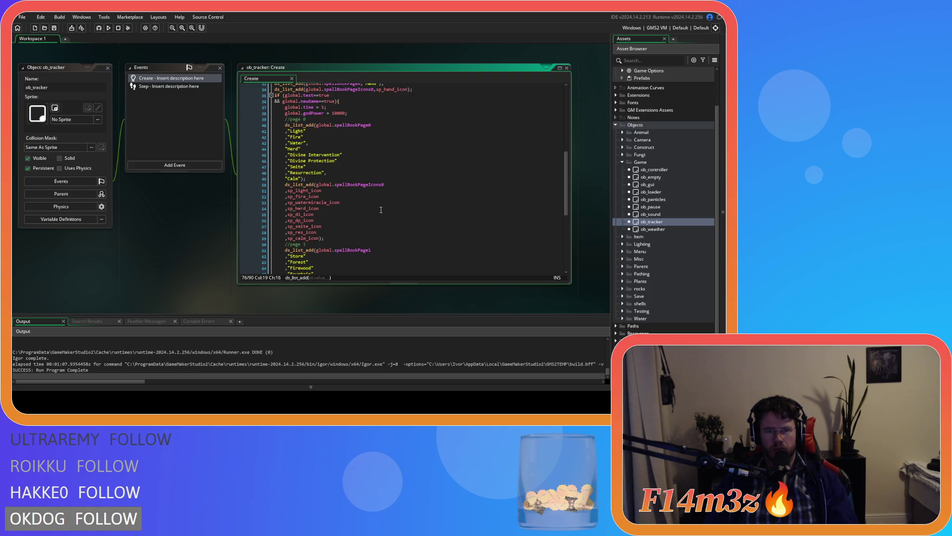
scroll(381, 210, down, 5)
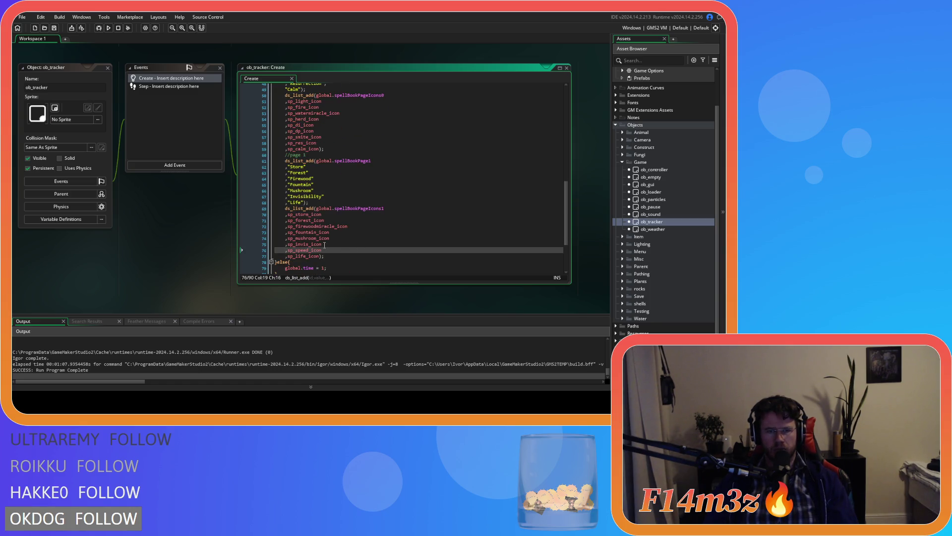
Insert ,"Speed" on a new line after Invisibility, save with Ctrl+S, and recheck the icon entries.
click(334, 195)
key(Return)
text(,")
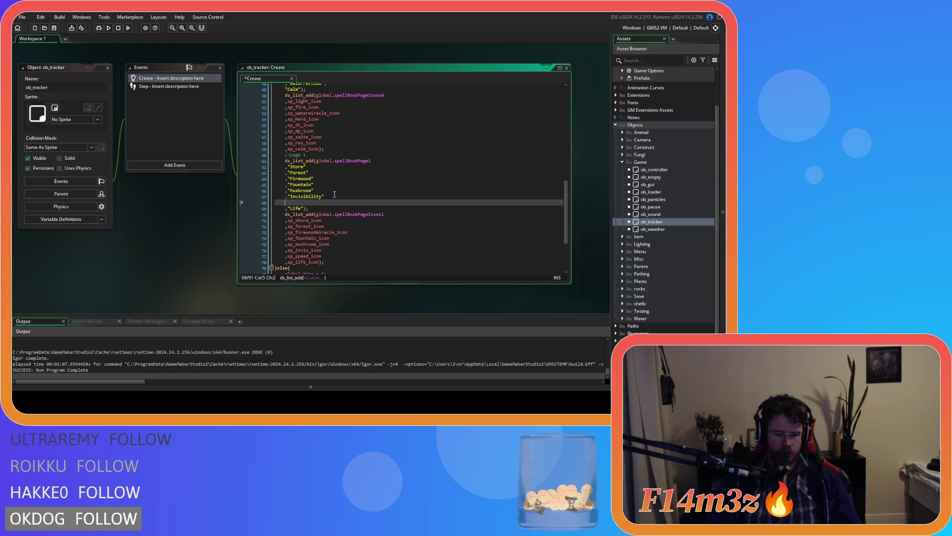
text(Speed")
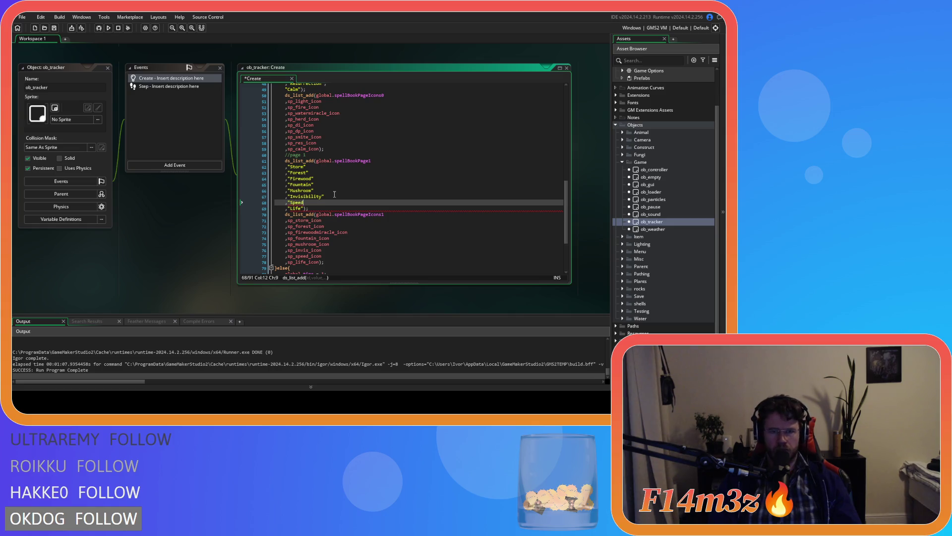
key(ctrl+s)
click(331, 254)
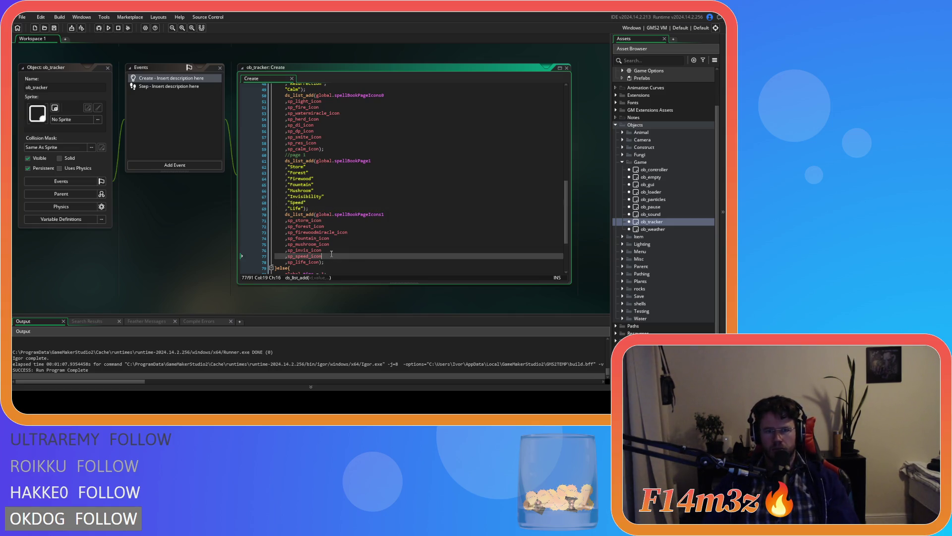
scroll(356, 241, up, 2)
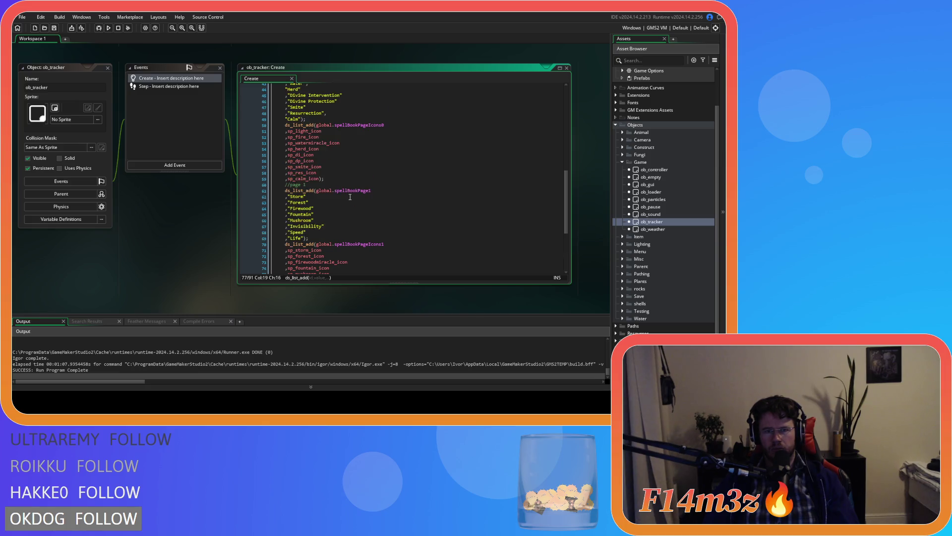
click(331, 173)
scroll(338, 167, up, 3)
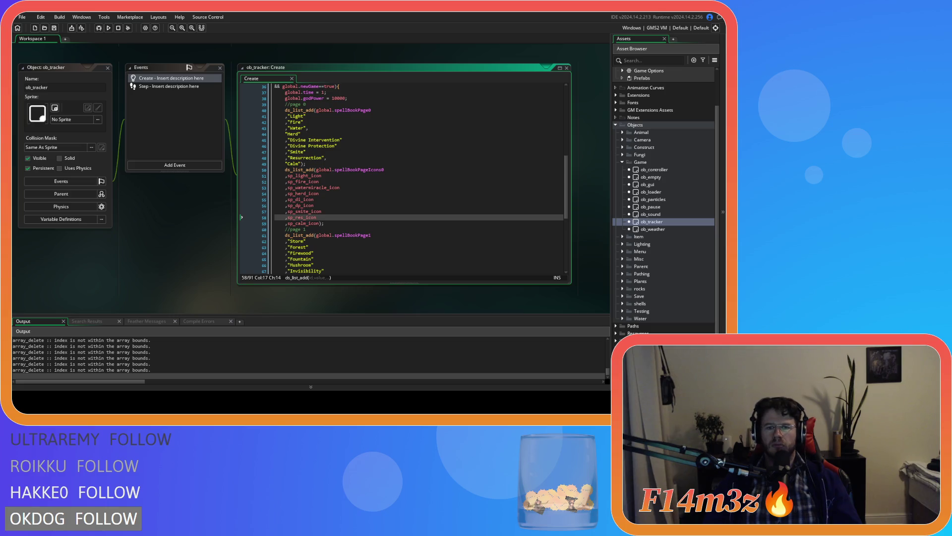
Switch to the running Entheogen game window once the build launches.
key(alt+Tab)
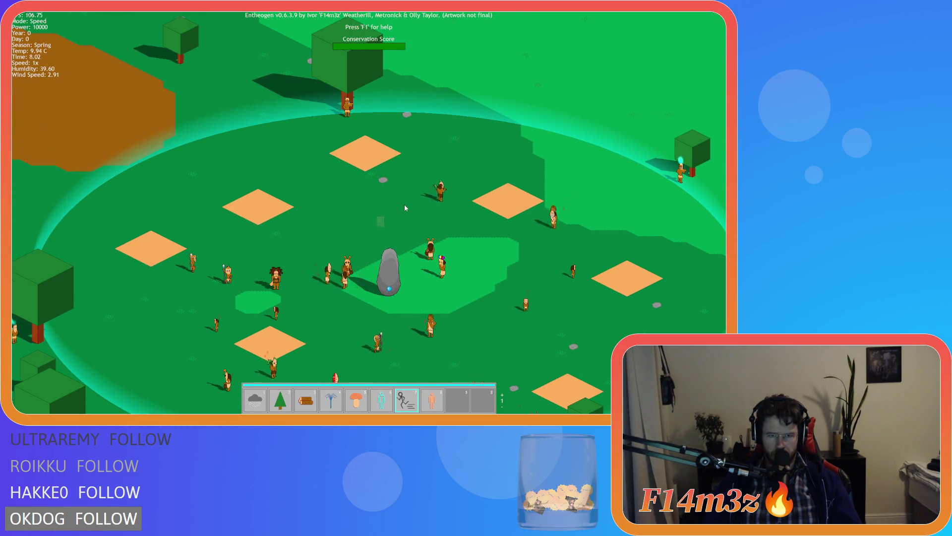
Pan the map around with WASD and centre the view on the standing stone.
key(s)
key(a)
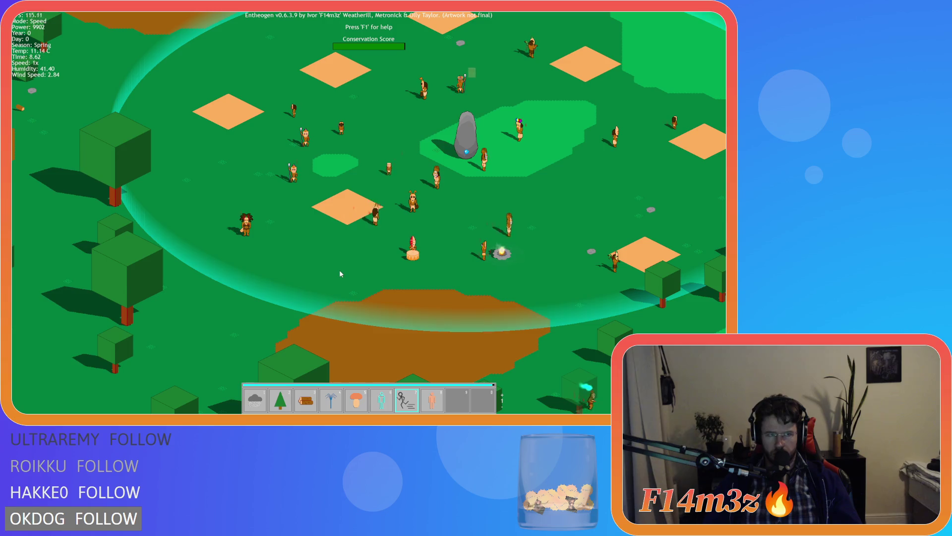
key(d)
key(s)
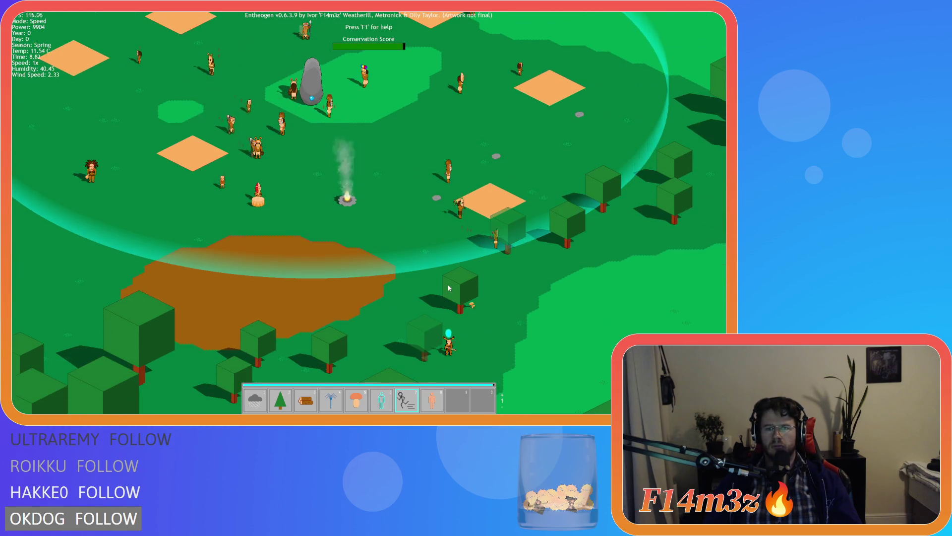
key(w)
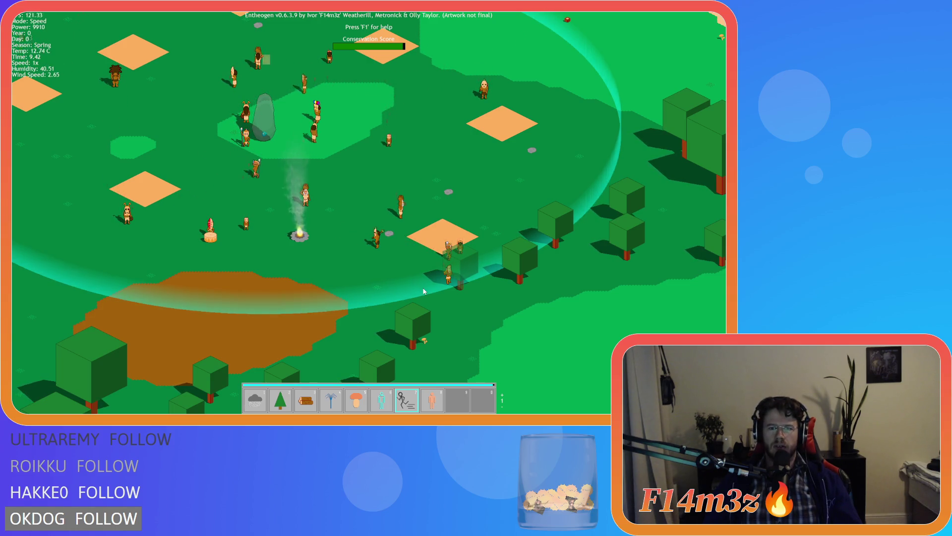
key(w)
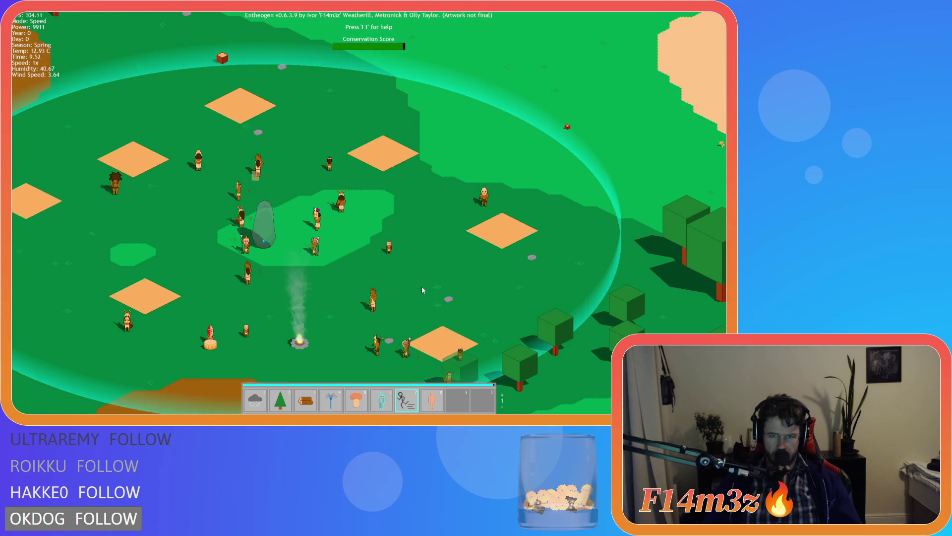
key(s)
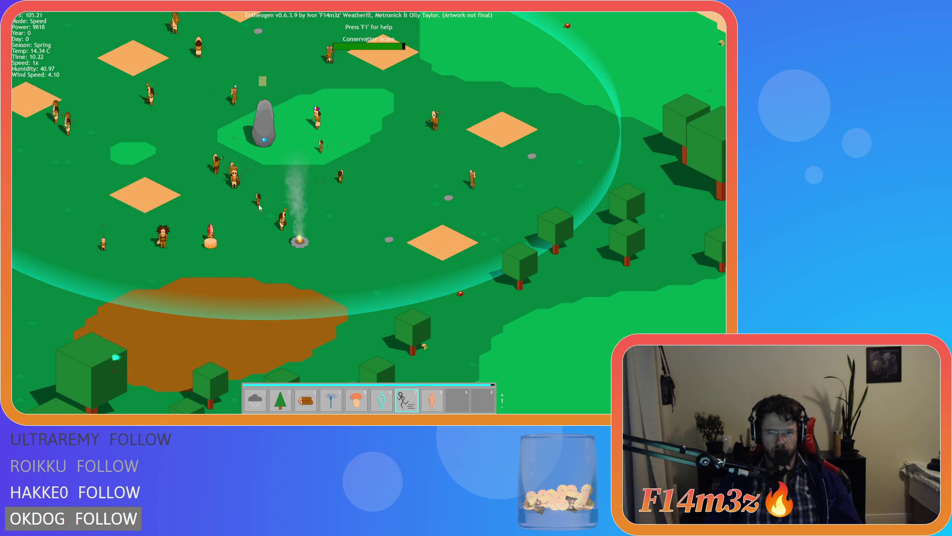
key(space)
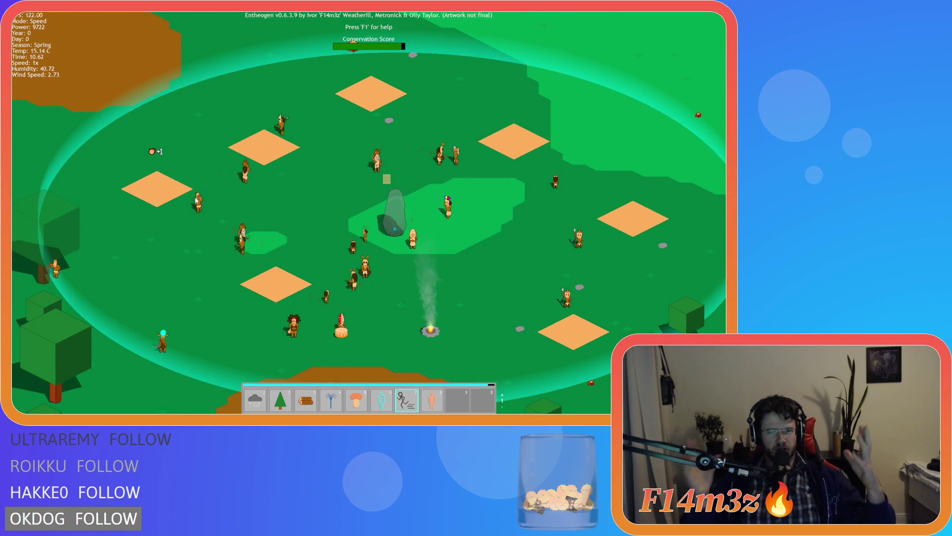
scroll(197, 199, up, 2)
scroll(196, 200, down, 3)
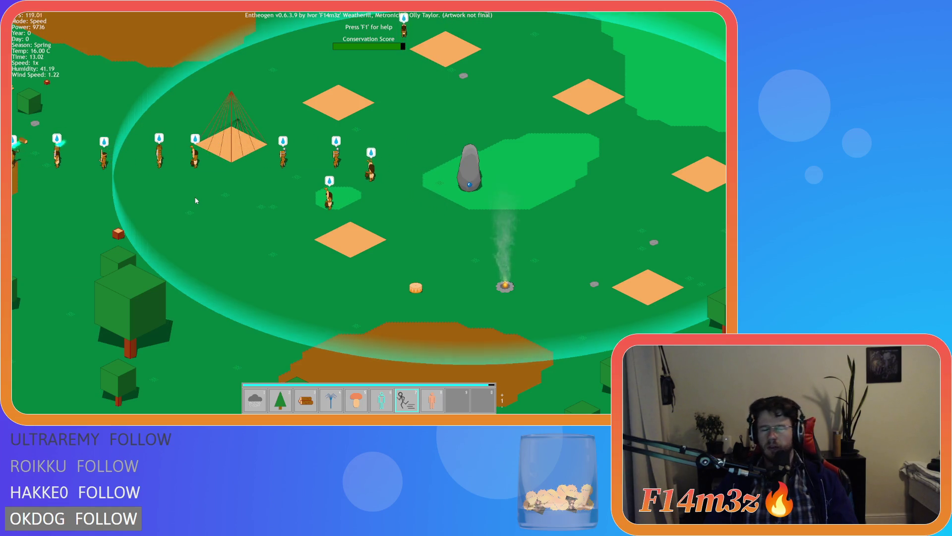
Switch from the speed miracle back to Hand and quit the game, confirming with Y.
key(7)
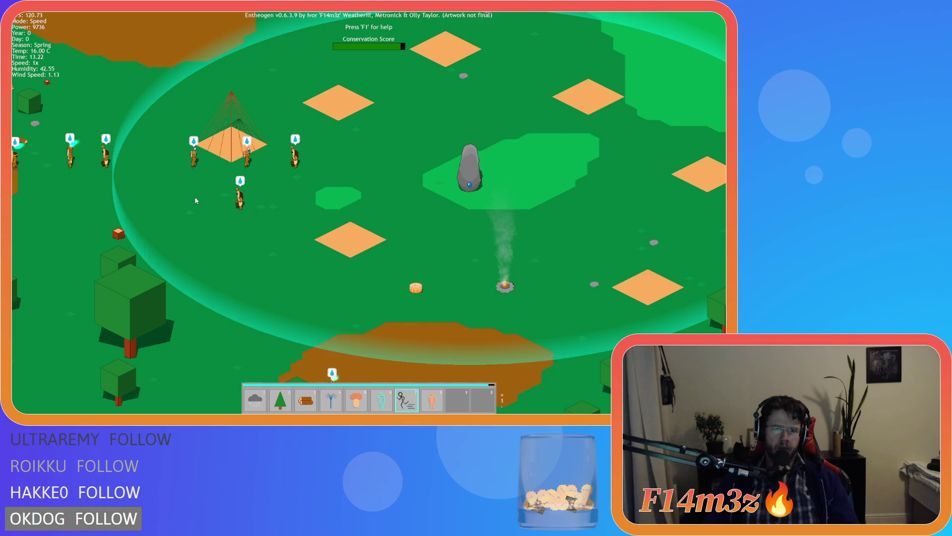
key(Escape)
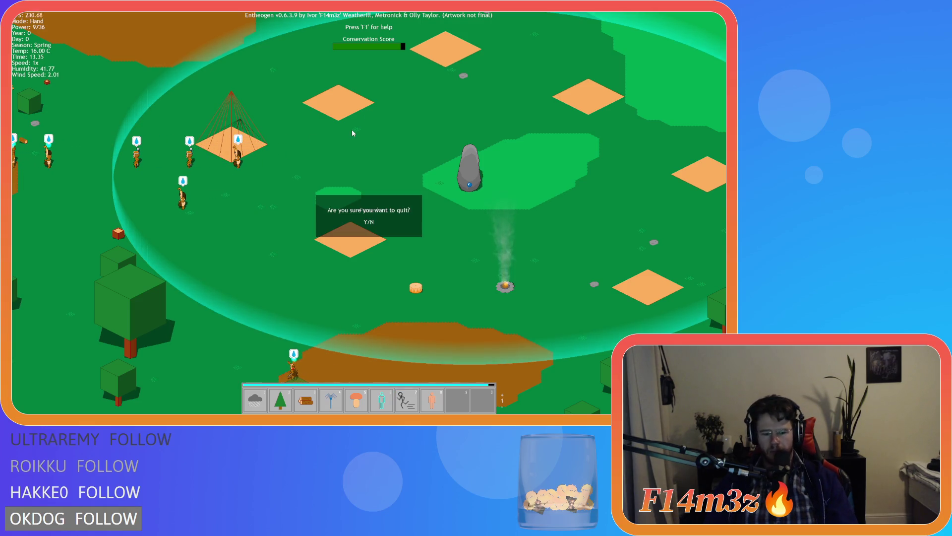
key(y)
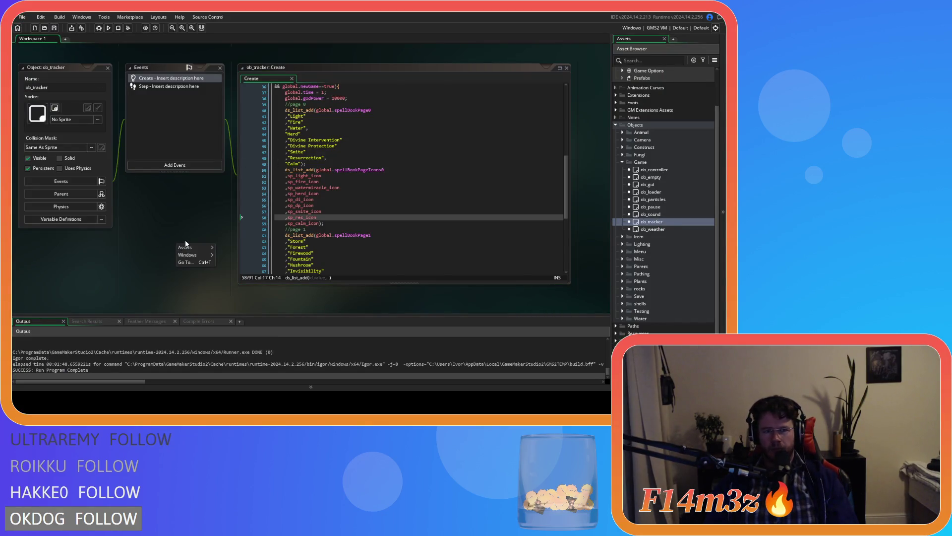
Open the ob_particles object's Create event from Objects > Game.
click(622, 162)
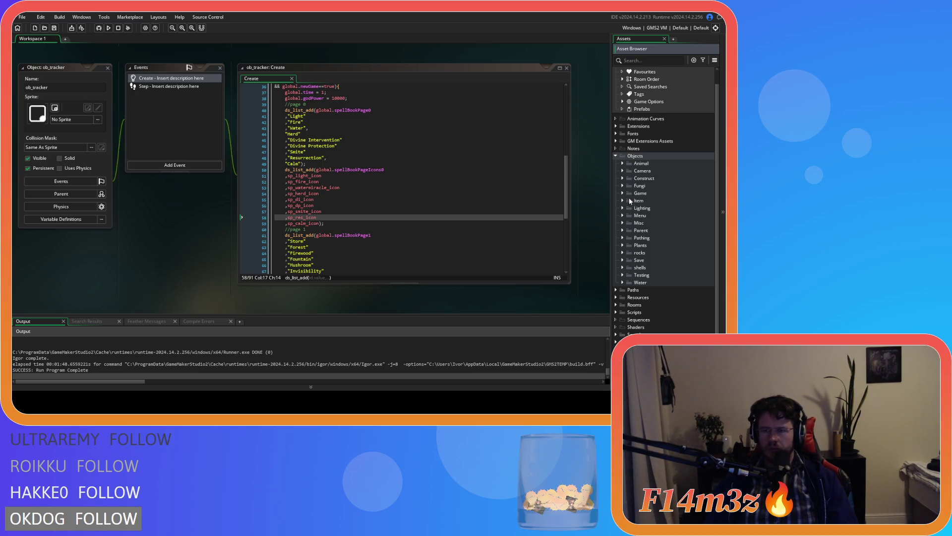
click(622, 193)
double_click(660, 230)
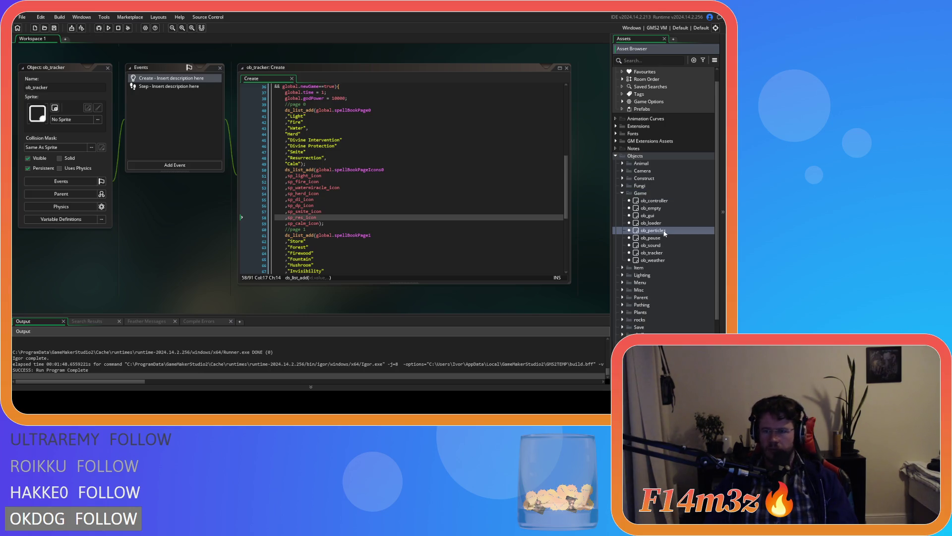
double_click(140, 107)
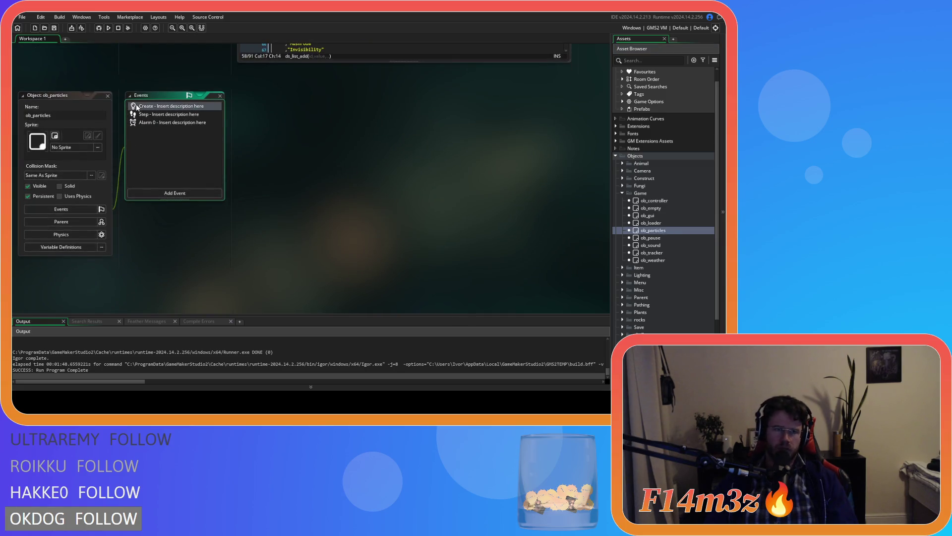
Scroll through the global part_type_create() particle declarations in the Create code.
click(353, 204)
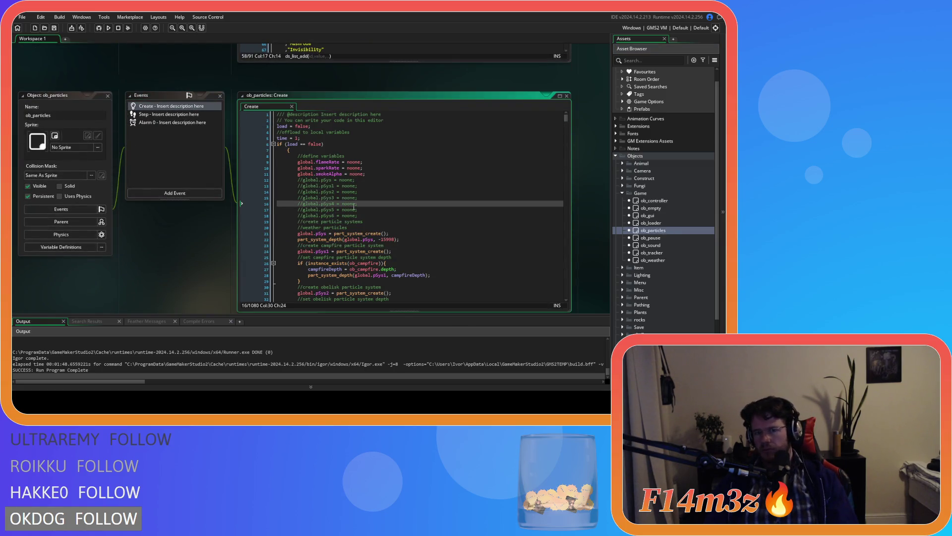
drag(287, 151, 276, 150)
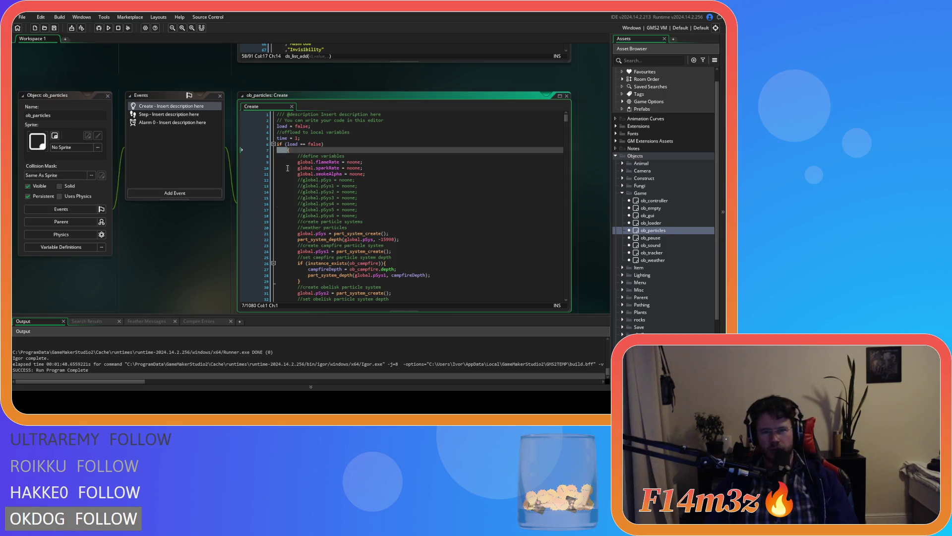
scroll(279, 166, down, 20)
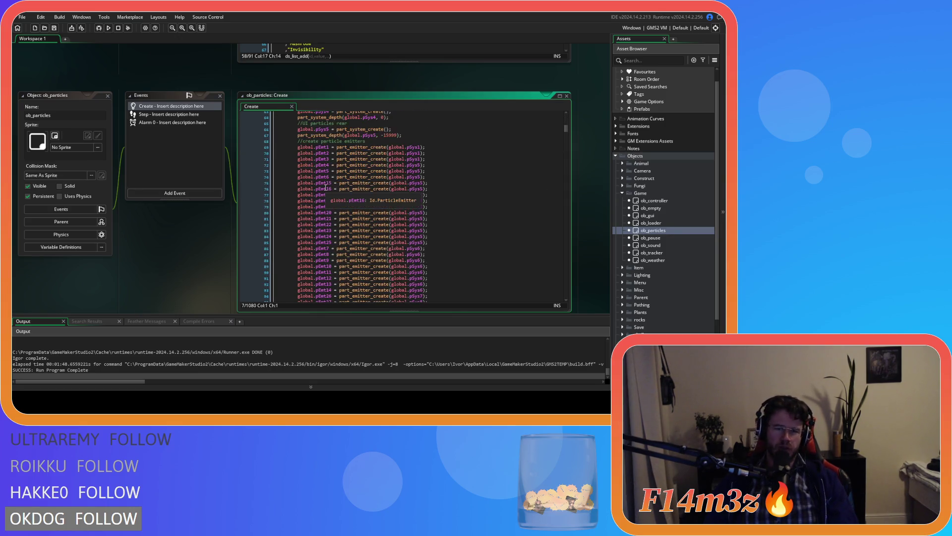
scroll(326, 187, down, 3)
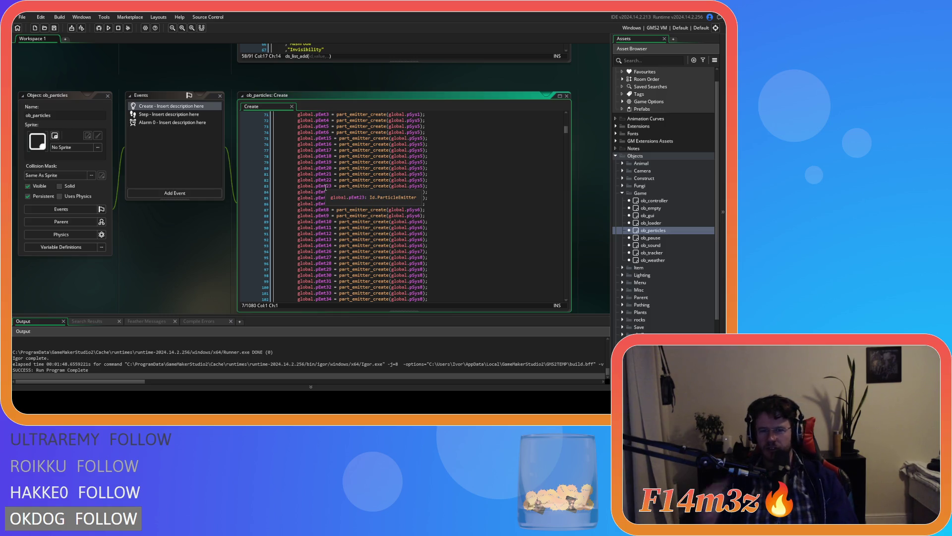
scroll(476, 208, down, 5)
scroll(476, 207, down, 3)
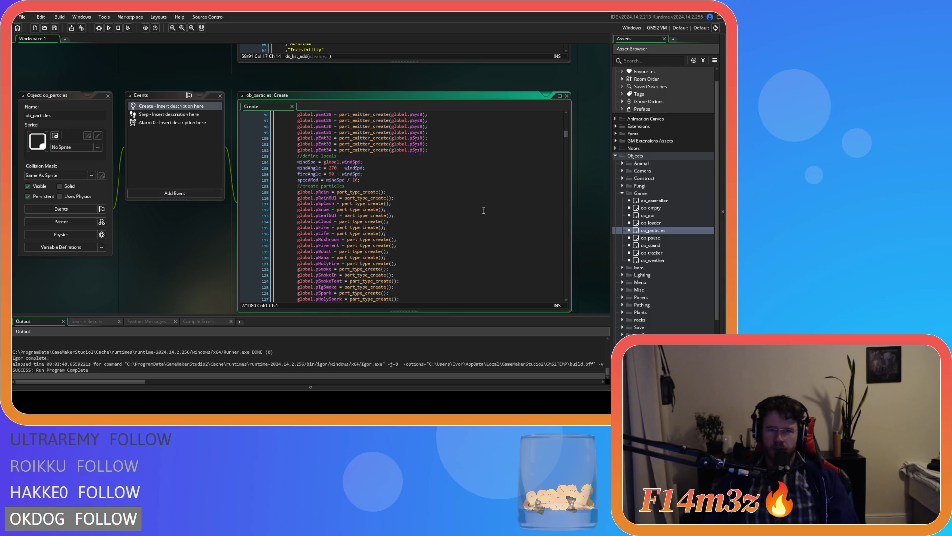
scroll(484, 211, down, 4)
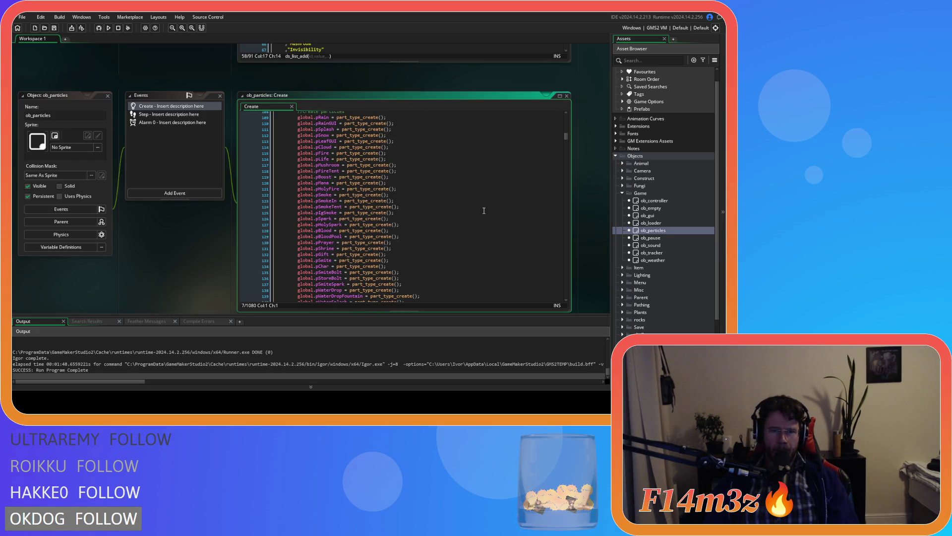
scroll(480, 207, down, 1)
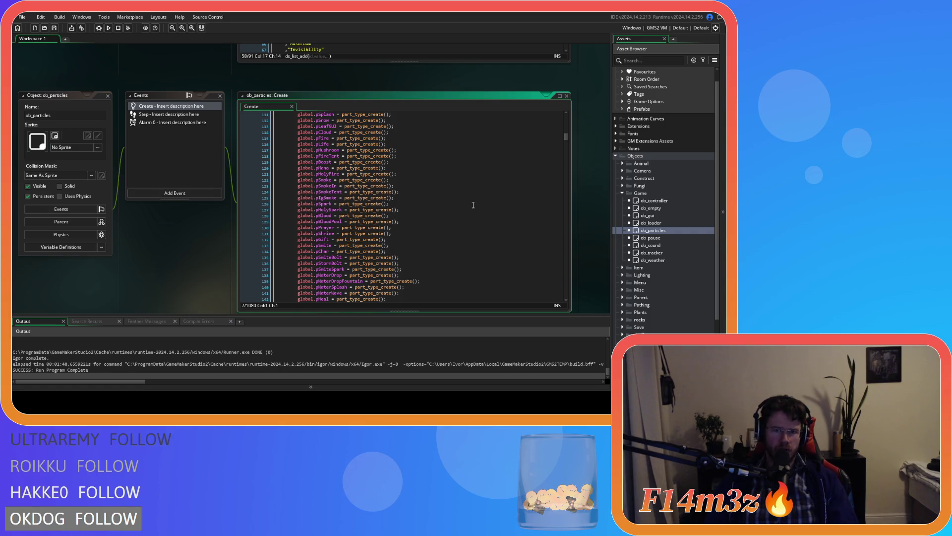
scroll(473, 205, up, 3)
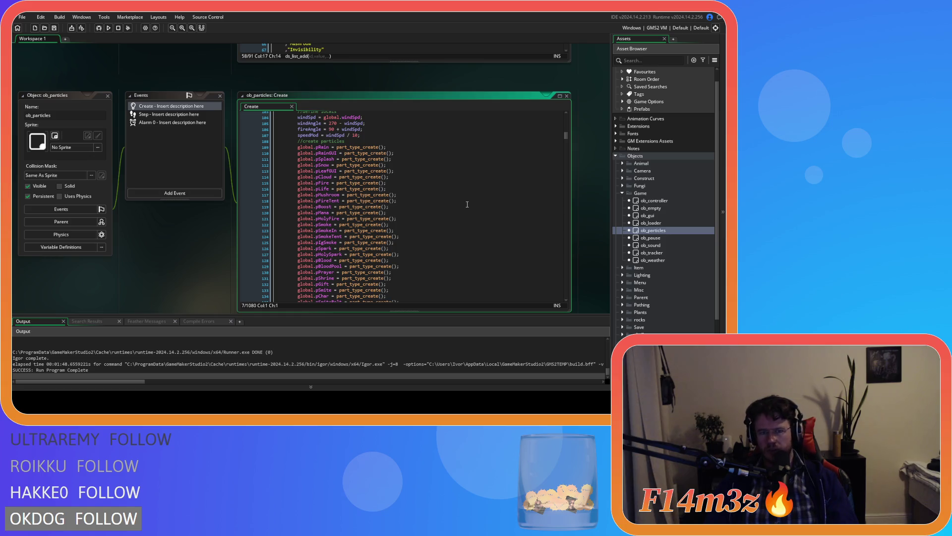
scroll(468, 205, down, 2)
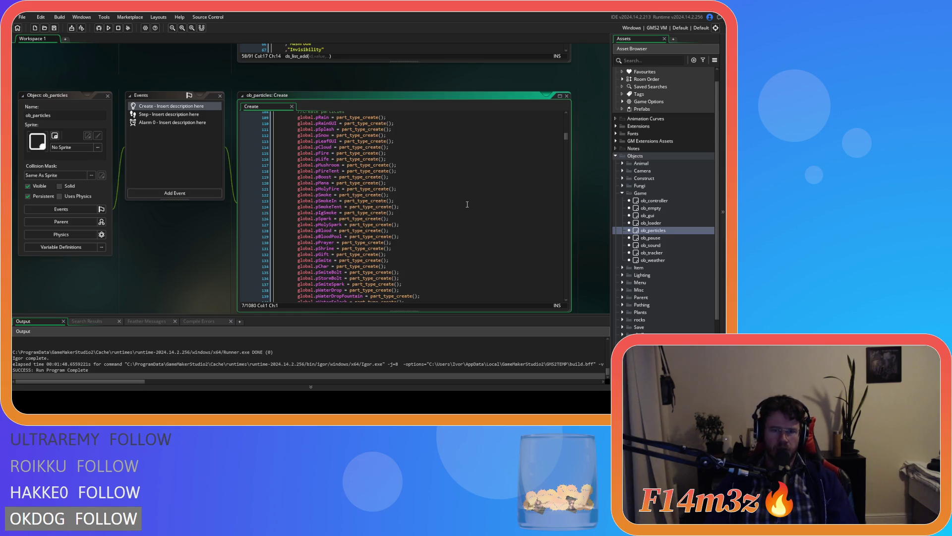
Duplicate the pGift creation line as global.pSpeed and save the code.
click(429, 253)
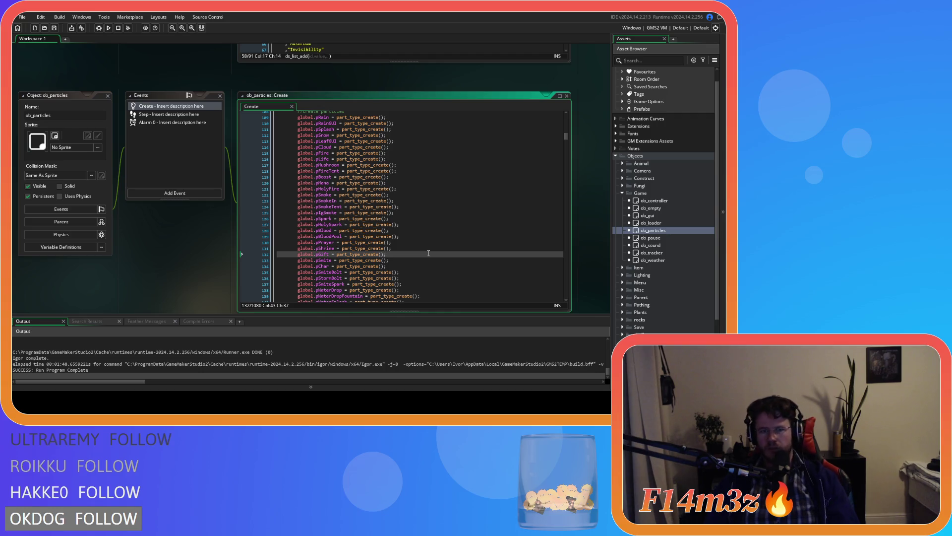
key(ctrl+d)
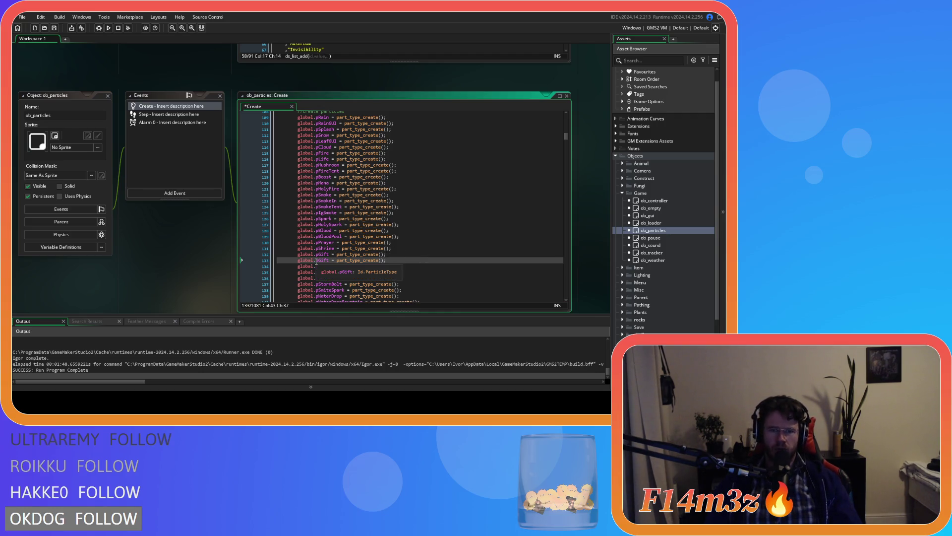
click(325, 260)
text(Speed)
key(ctrl+s)
Find the pGift settings block and paste a copy of it below the original.
scroll(427, 239, down, 15)
click(420, 240)
key(ctrl+f)
text(pGift)
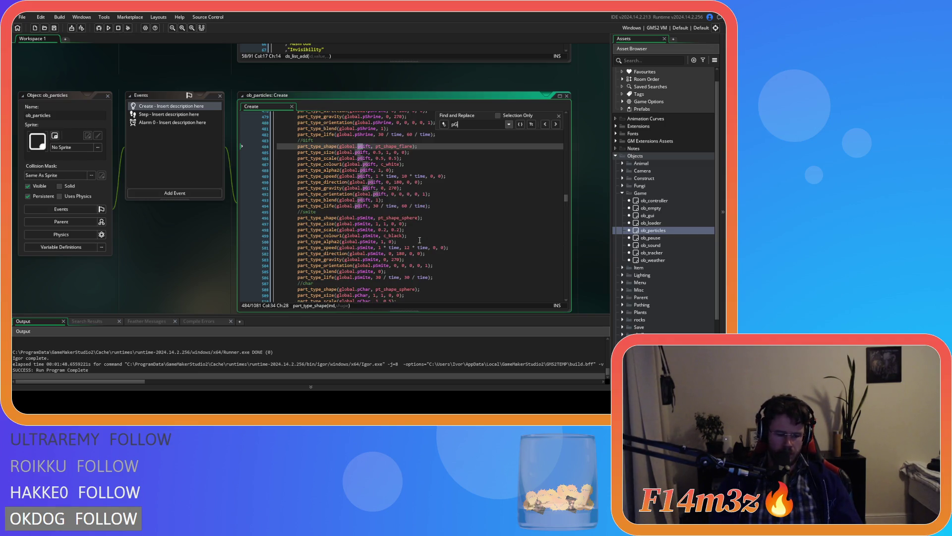
key(Escape)
drag(431, 205, 296, 142)
key(ctrl+c)
key(ctrl+v)
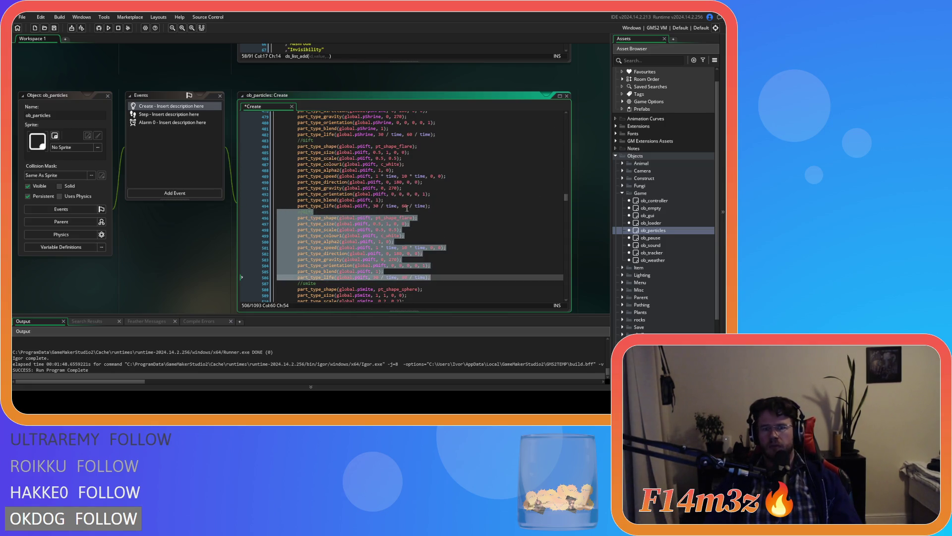
Rename the copied comment to //speed and the block's first pGift to pSpeed.
double_click(308, 212)
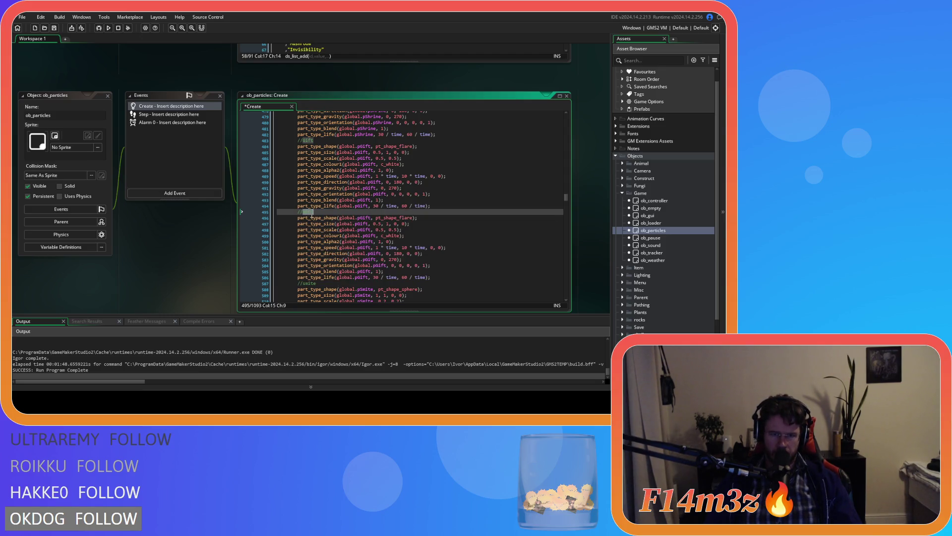
text(speed)
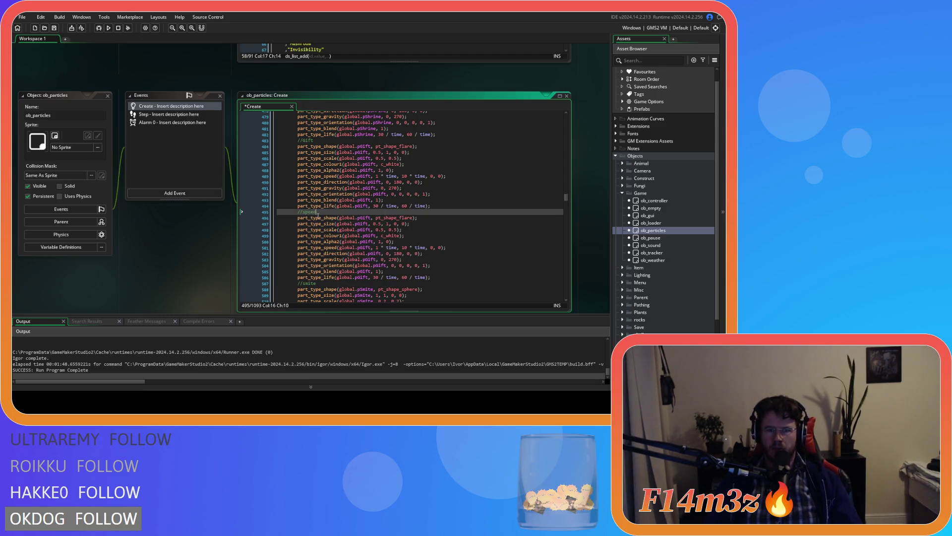
double_click(366, 218)
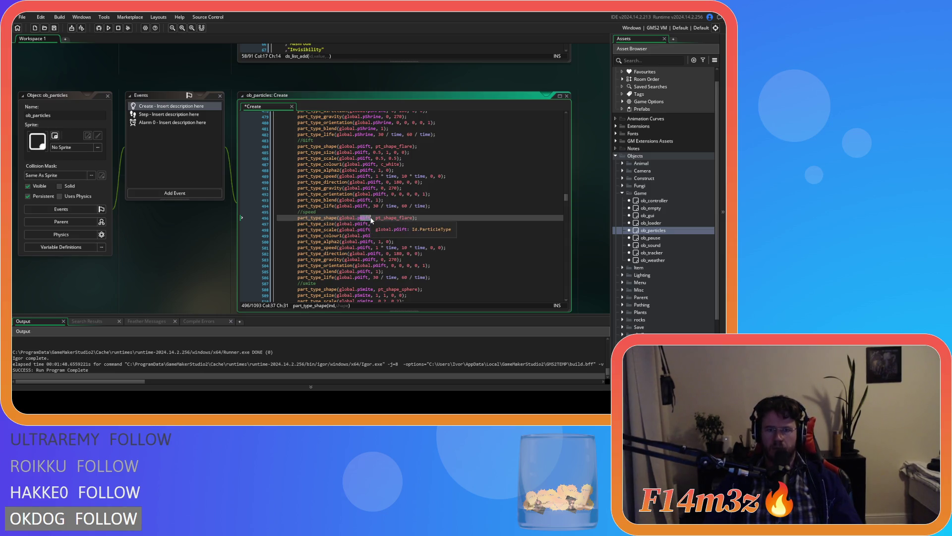
text(pSpeed)
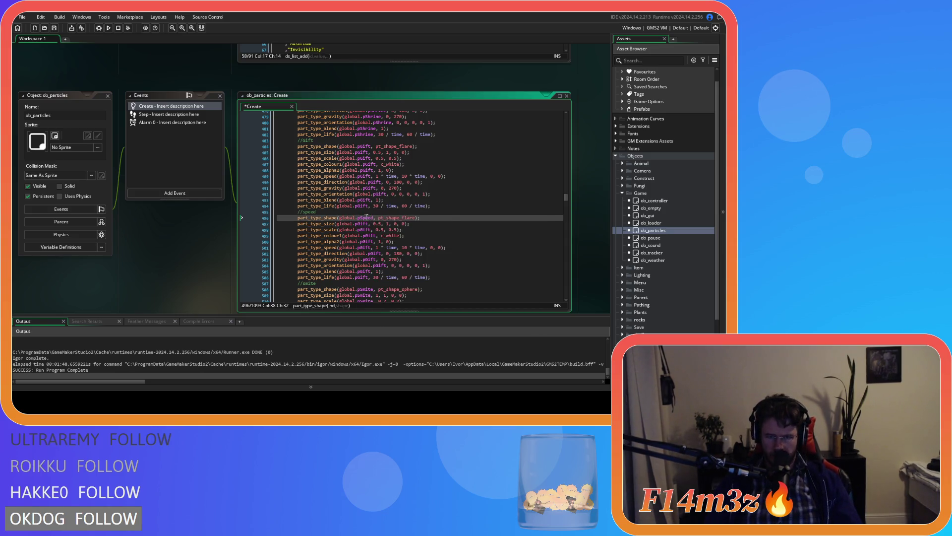
Replace the remaining pGift references in the copied block with pSpeed and save.
double_click(365, 223)
key(ctrl+f)
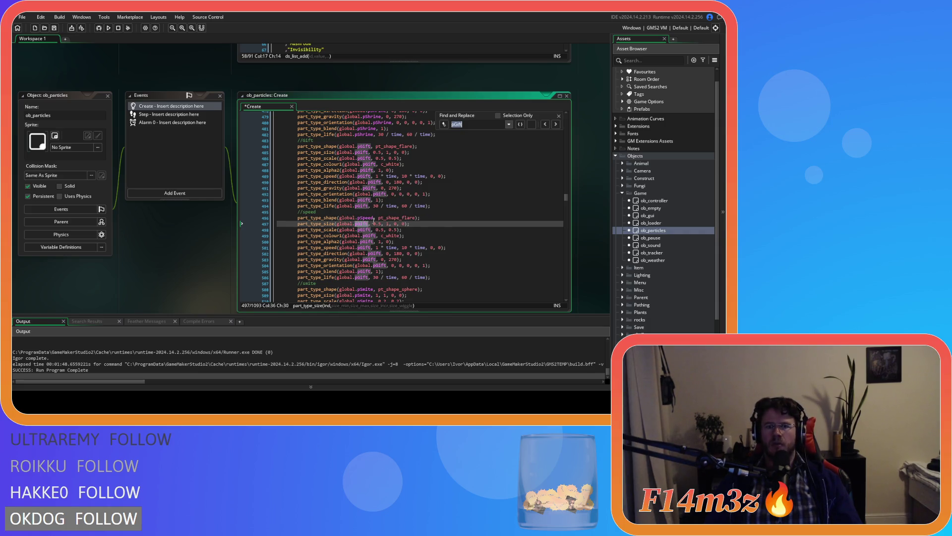
click(444, 124)
text(pSpeed)
click(520, 133)
click(519, 133)
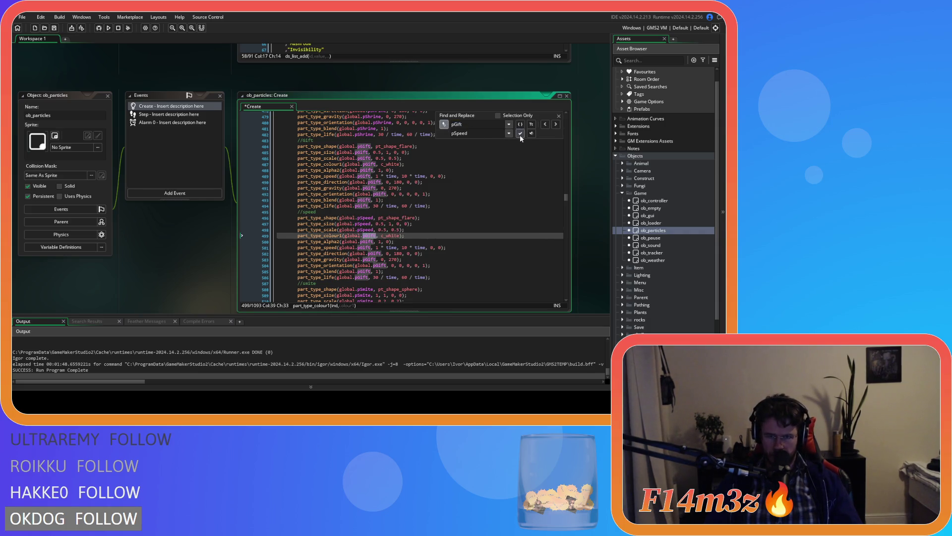
click(520, 133)
click(520, 133)
click(520, 133)
click(520, 133)
click(520, 132)
click(520, 133)
click(519, 133)
click(520, 133)
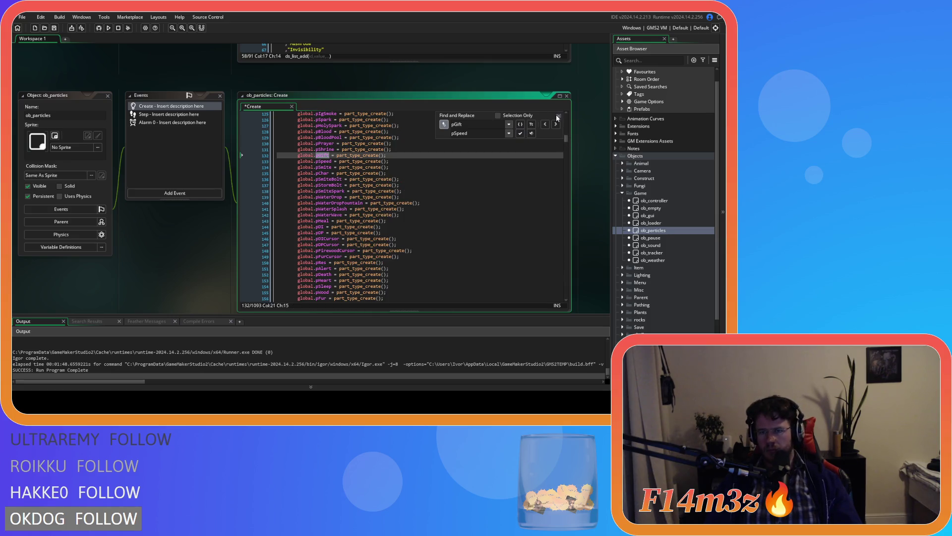
click(509, 125)
click(459, 132)
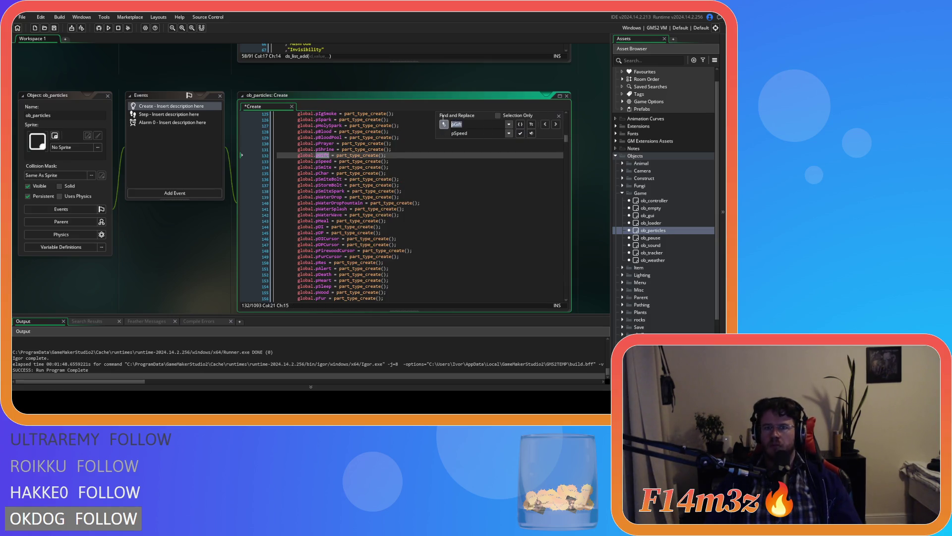
text(pSpeed)
click(555, 124)
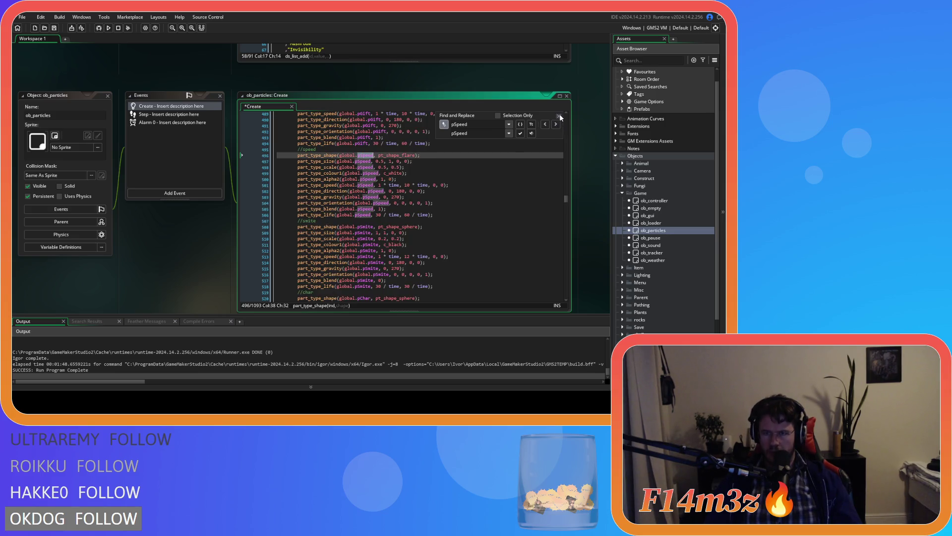
click(559, 115)
click(507, 164)
key(ctrl+s)
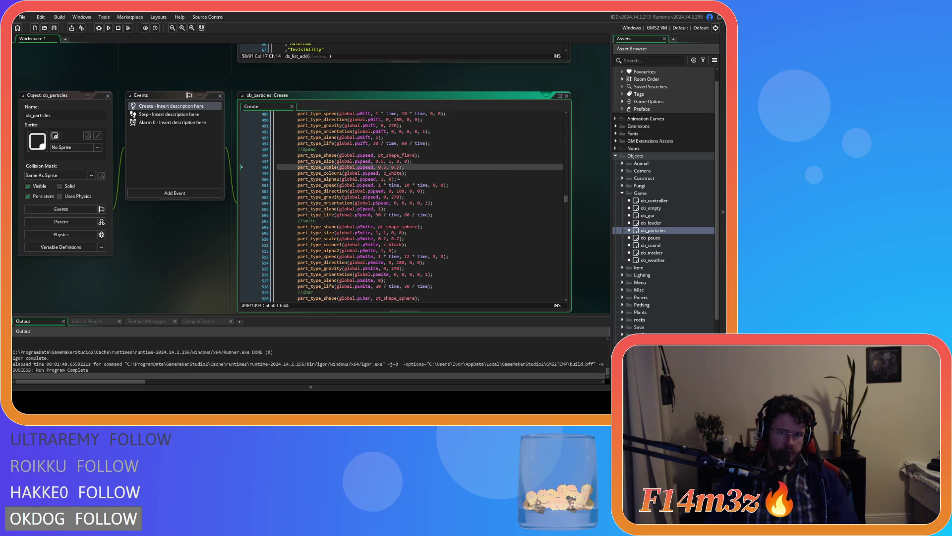
Change the speed particle's colour from c_white to c_red.
click(400, 155)
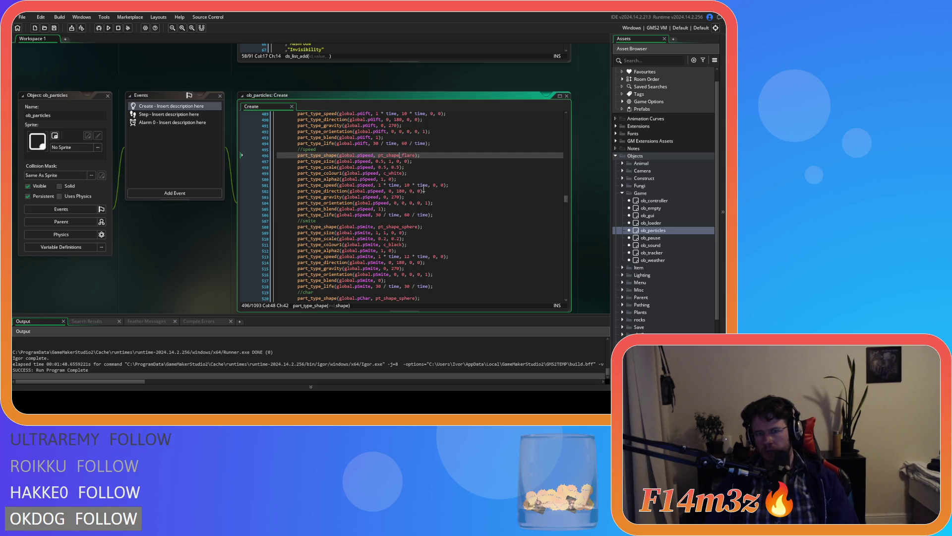
double_click(395, 174)
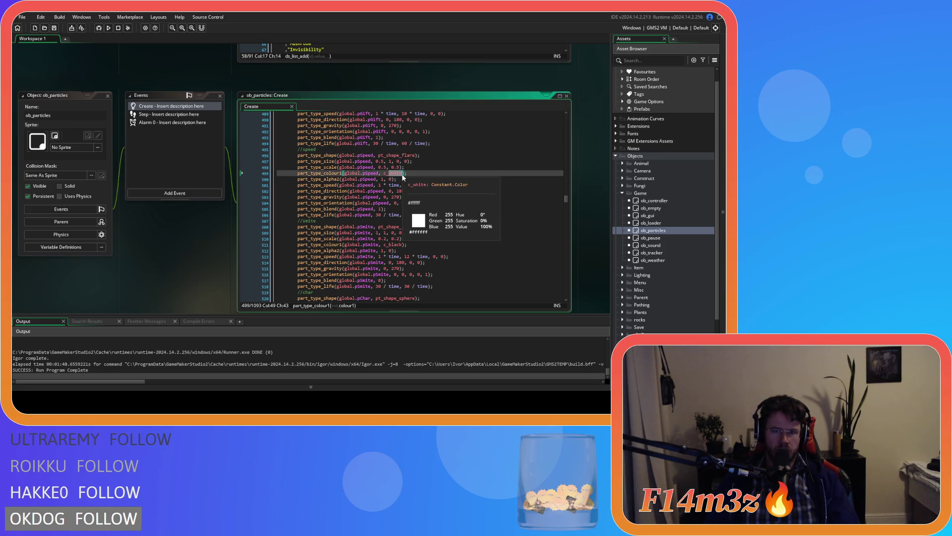
text(red)
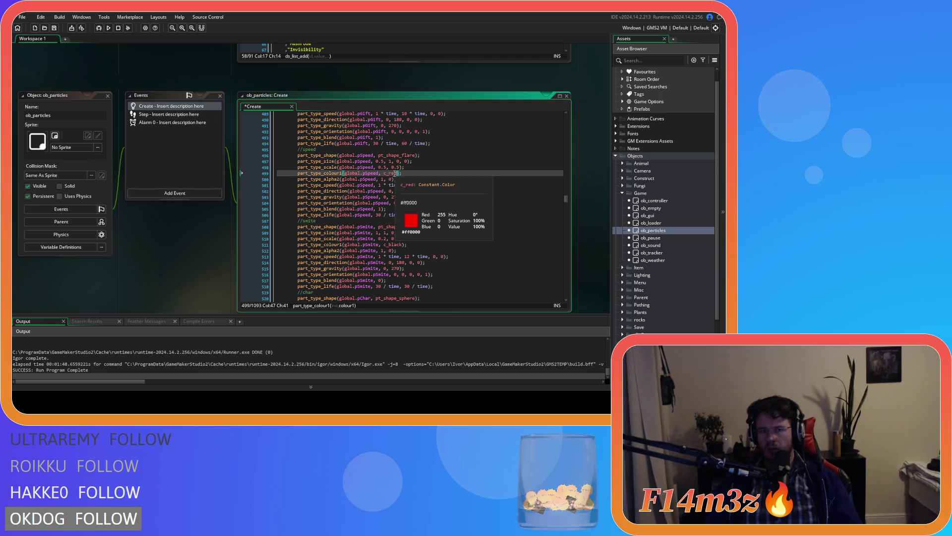
click(459, 189)
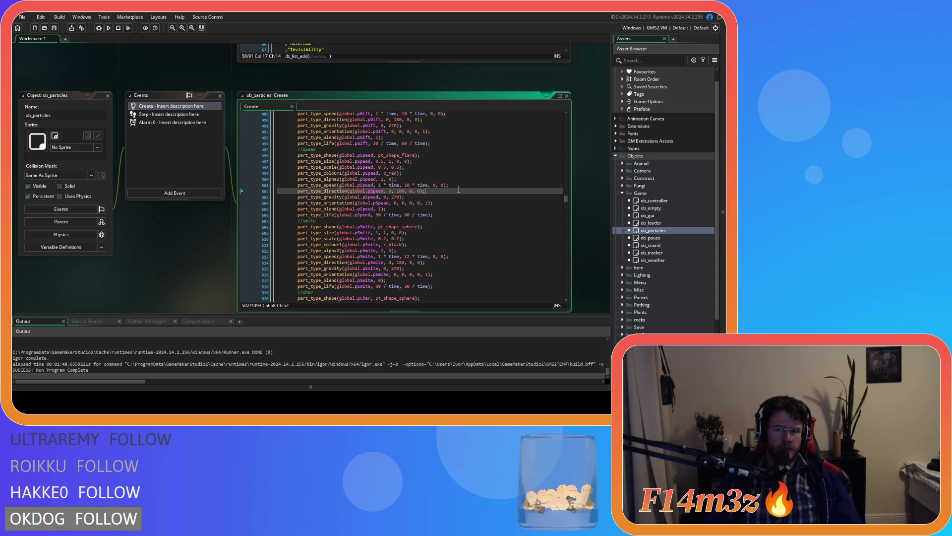
Expand Scripts, peek into Miracles, then list the Gifts scripts and open sc_giftGuard.
scroll(645, 223, down, 3)
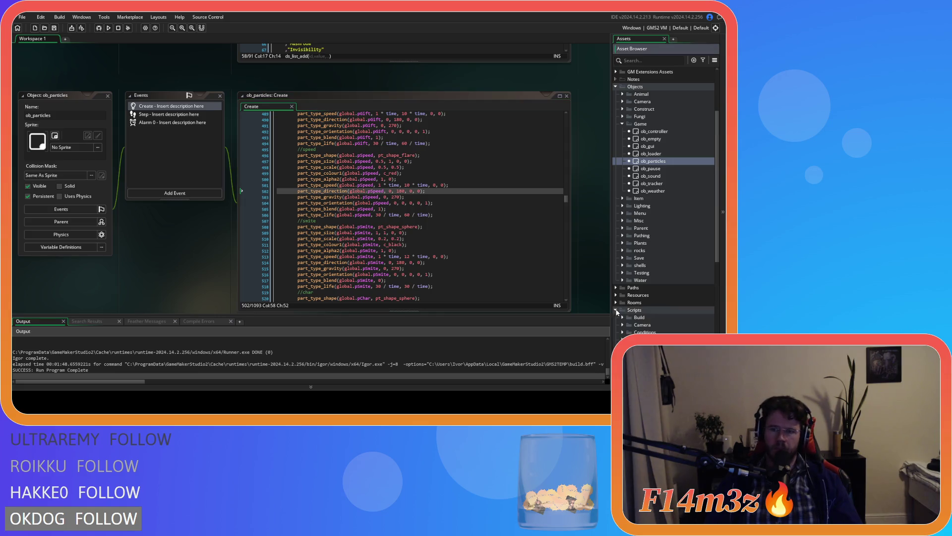
click(615, 311)
scroll(629, 316, down, 3)
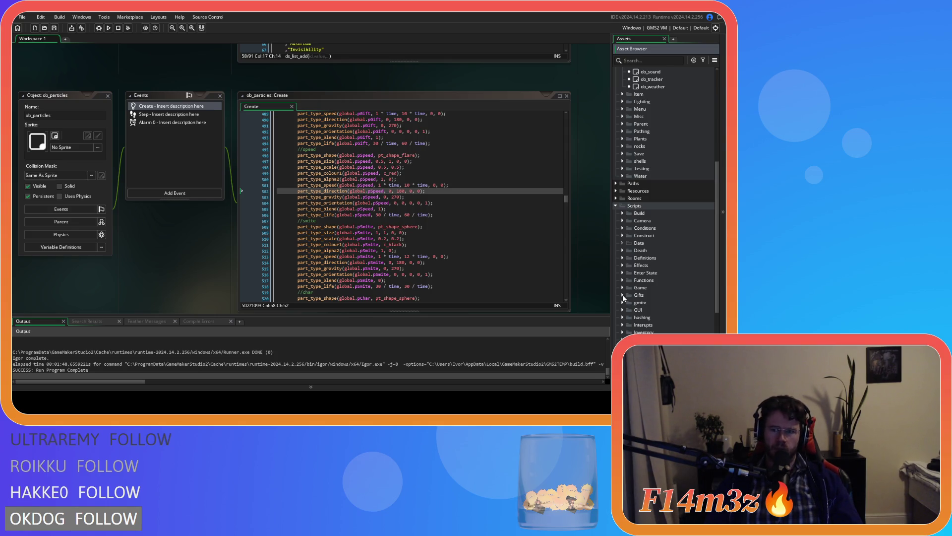
scroll(624, 298, down, 3)
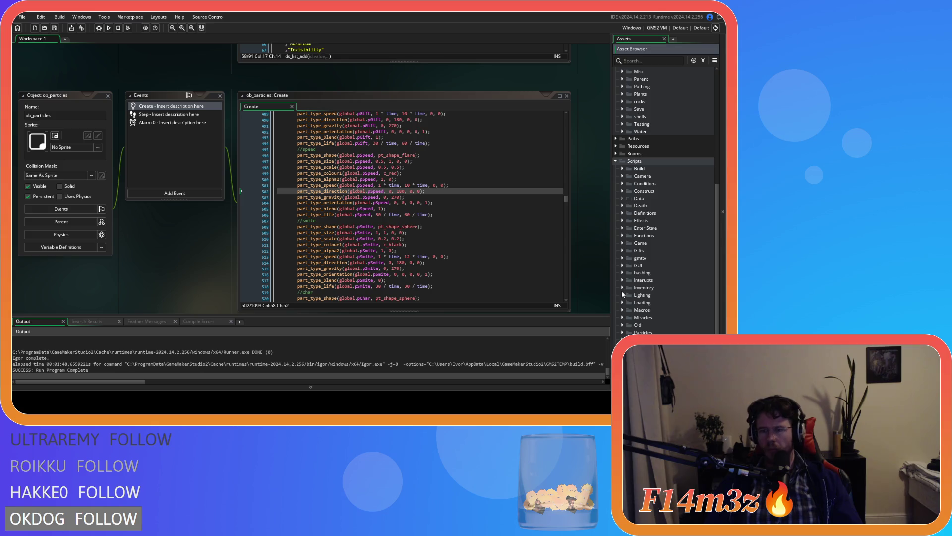
scroll(621, 291, down, 3)
click(622, 273)
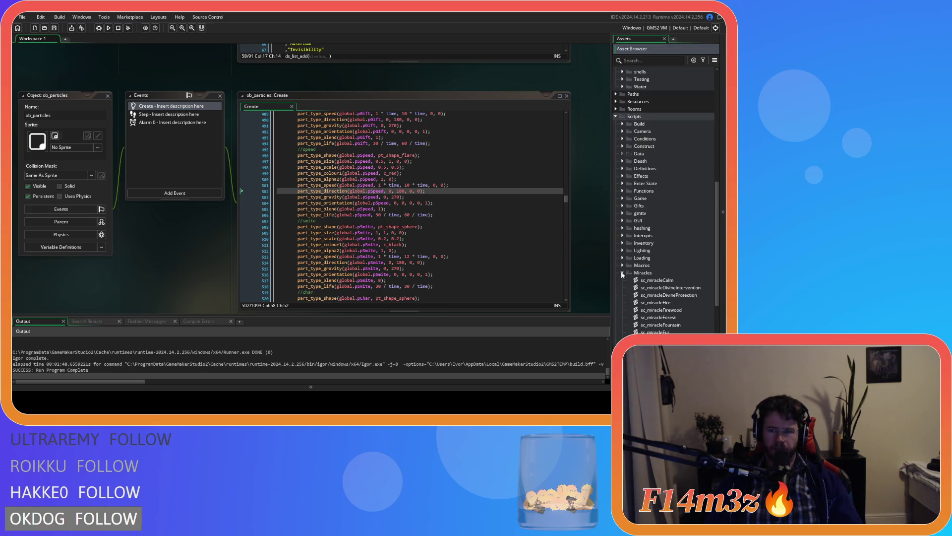
scroll(622, 274, down, 3)
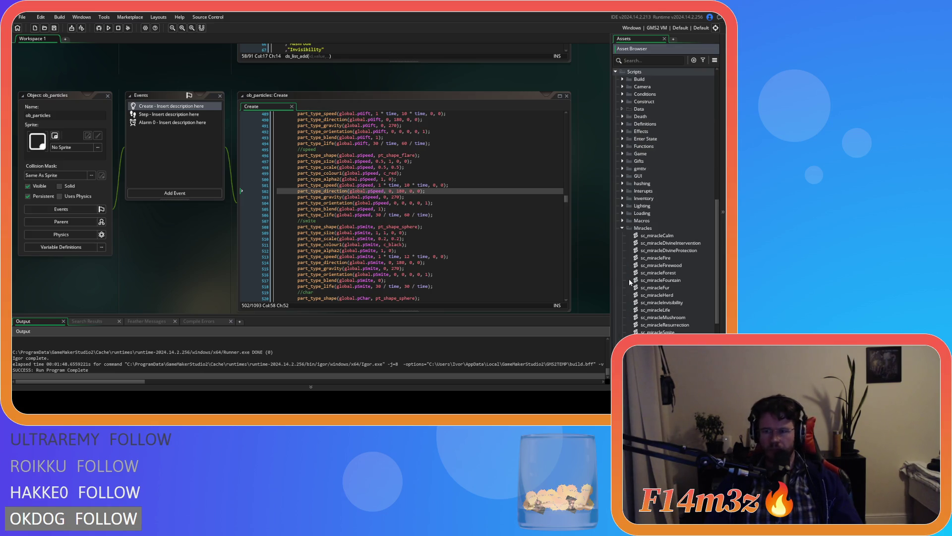
scroll(629, 279, down, 3)
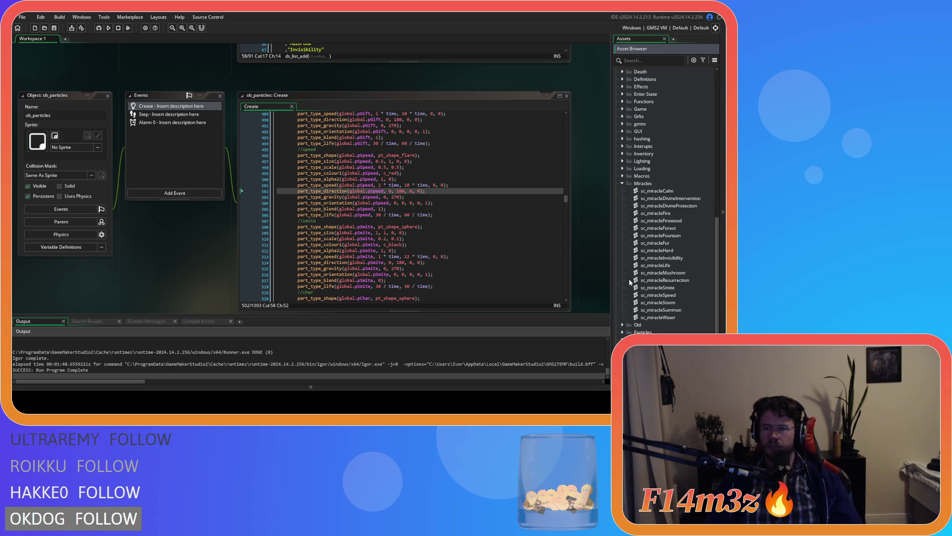
click(623, 183)
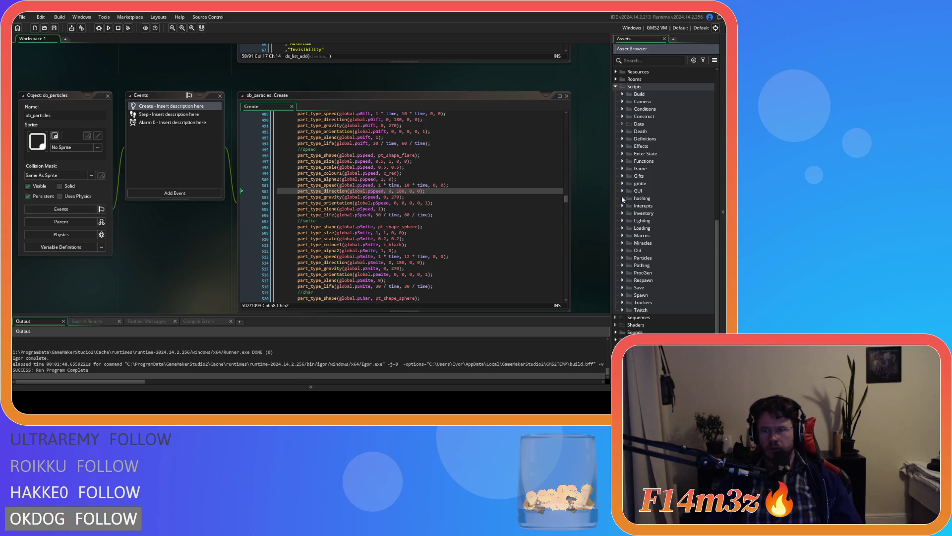
click(622, 176)
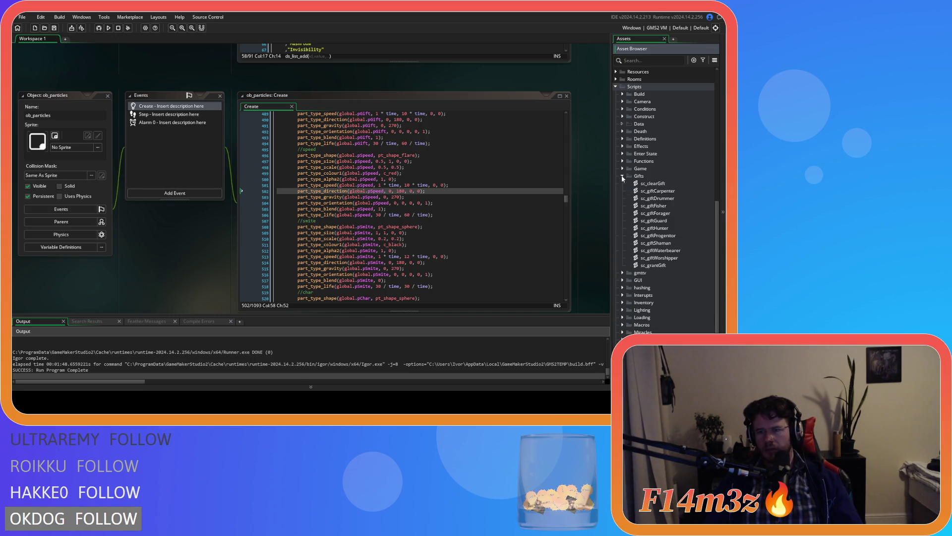
double_click(655, 220)
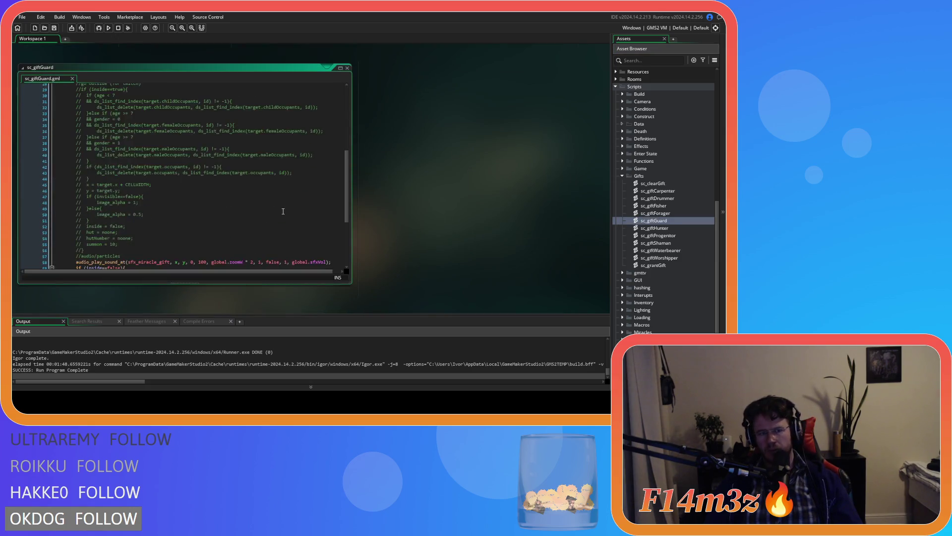
Inspect the part_particles_create call on line 60 of sc_giftGuard.
scroll(283, 211, down, 4)
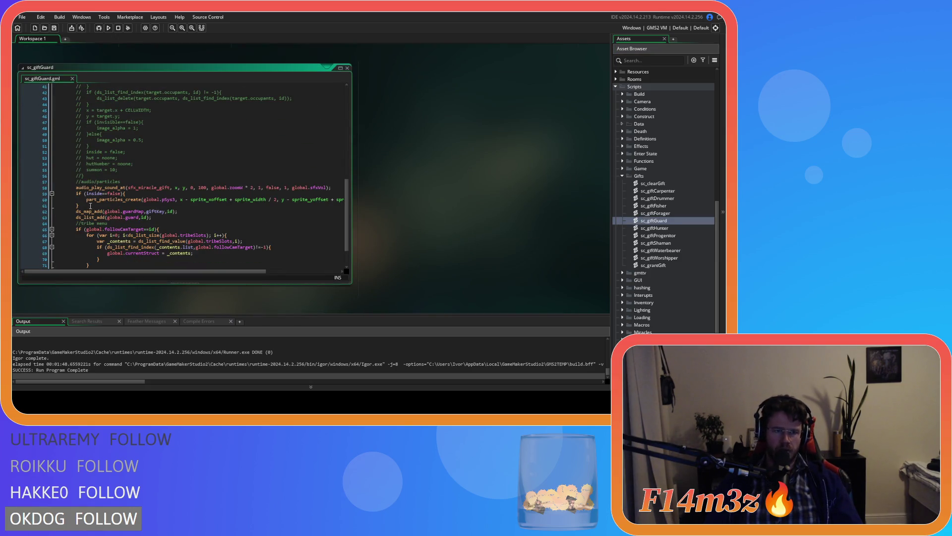
mouse_move(85, 199)
drag(85, 200, 358, 204)
right_click(311, 203)
click(336, 215)
click(318, 206)
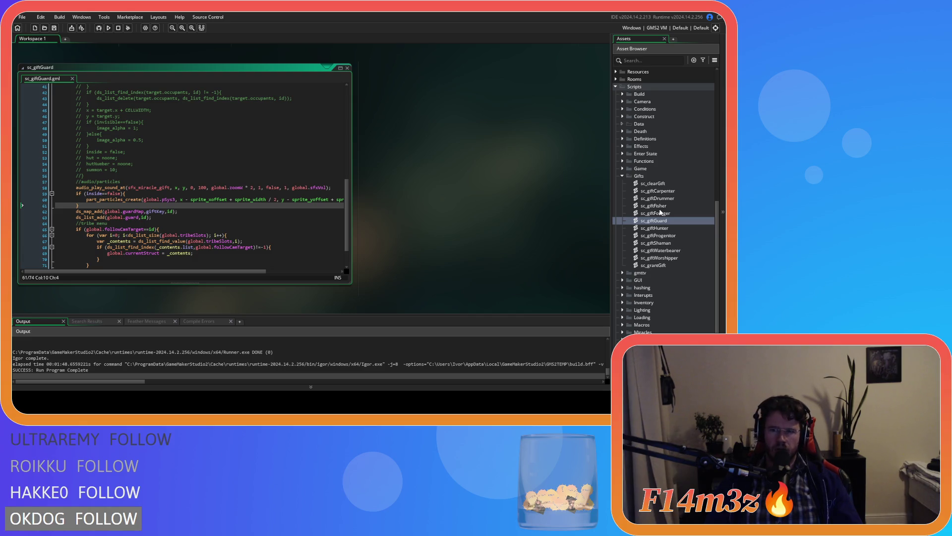
Collapse Gifts and open sc_miracleDivineIntervention from the Miracles folder.
click(623, 177)
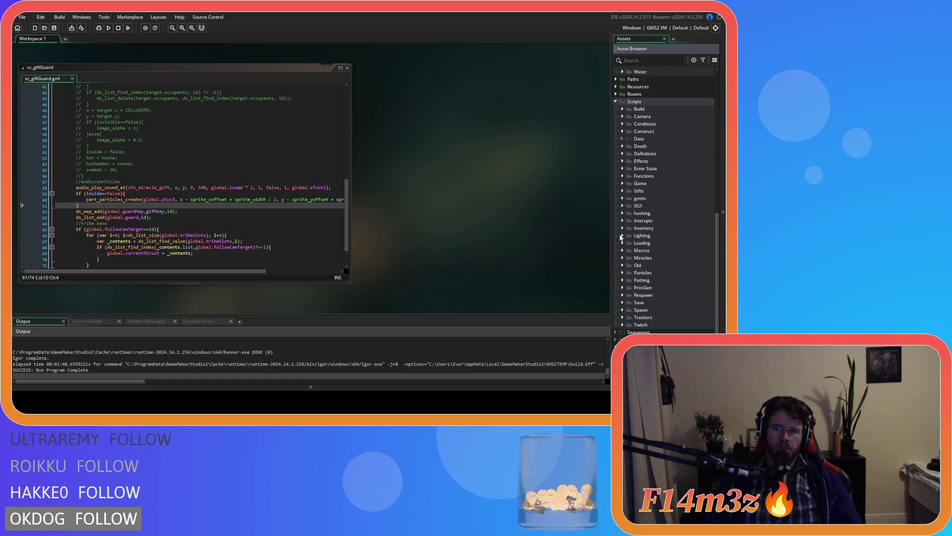
click(623, 257)
scroll(639, 259, down, 2)
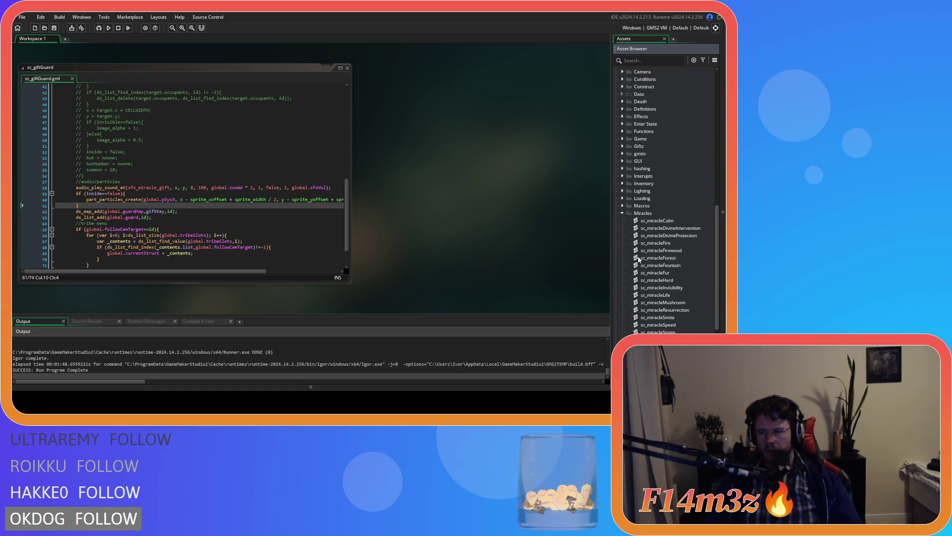
double_click(685, 228)
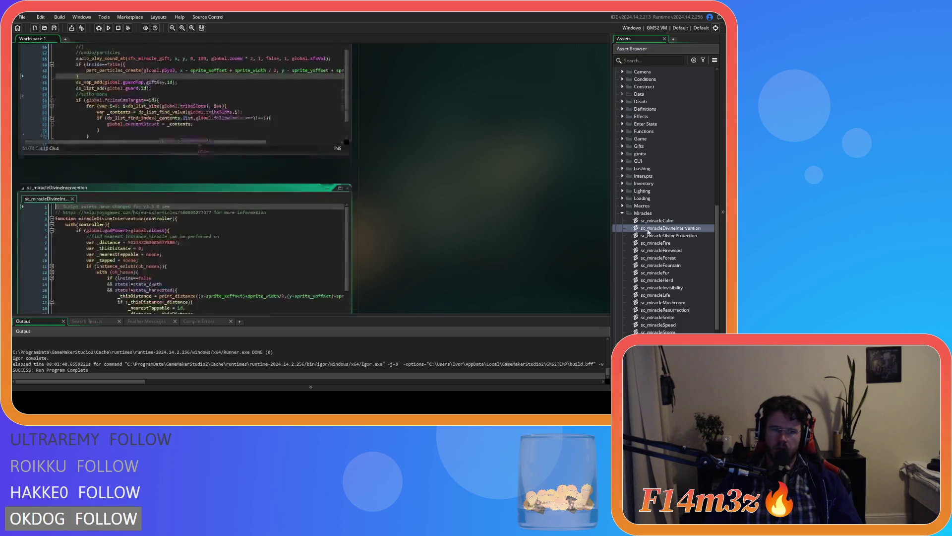
Review sc_miracleDivineIntervention's particle line 41, then close the script.
scroll(313, 225, down, 9)
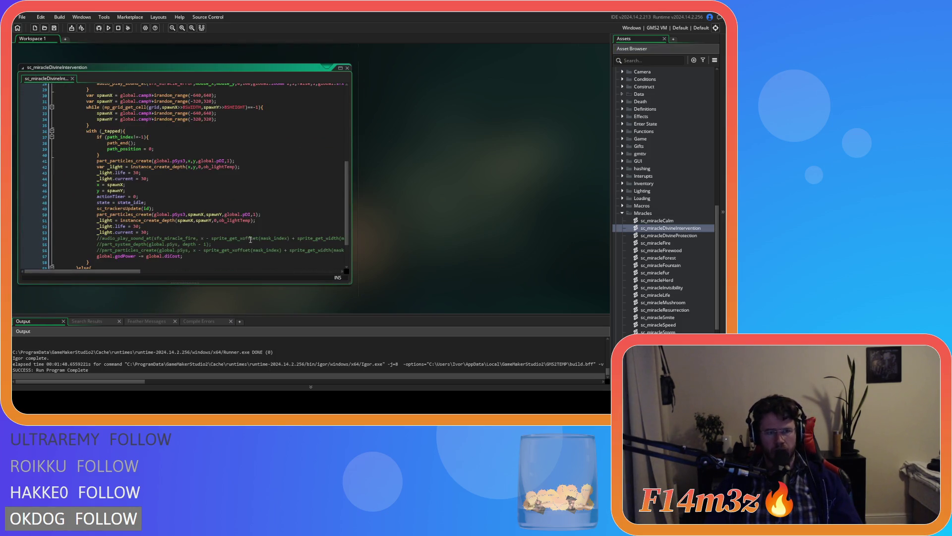
scroll(250, 239, up, 4)
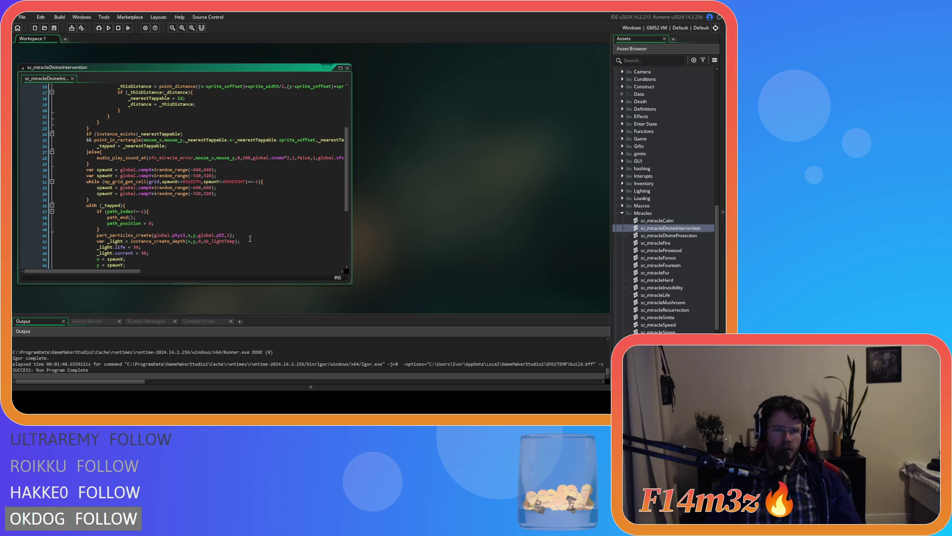
scroll(250, 238, down, 4)
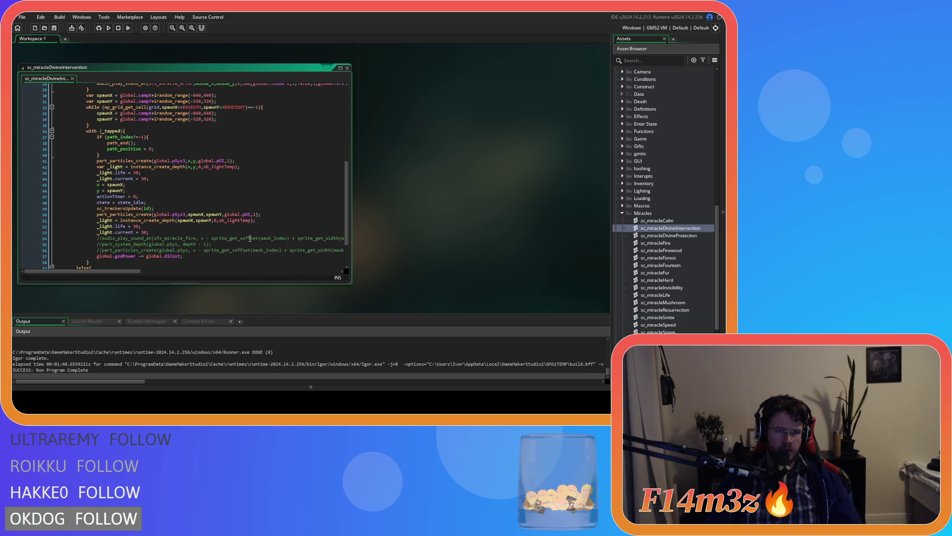
scroll(250, 238, up, 9)
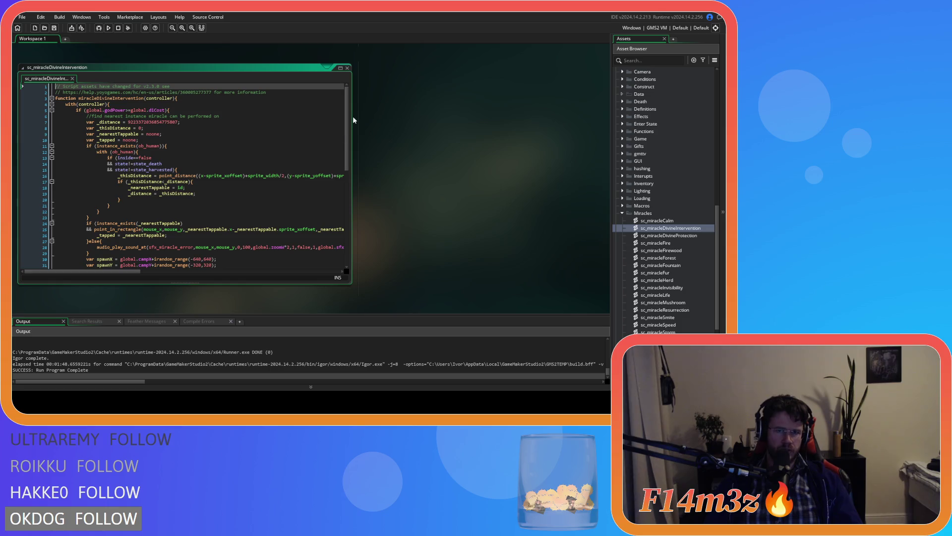
mouse_move(286, 227)
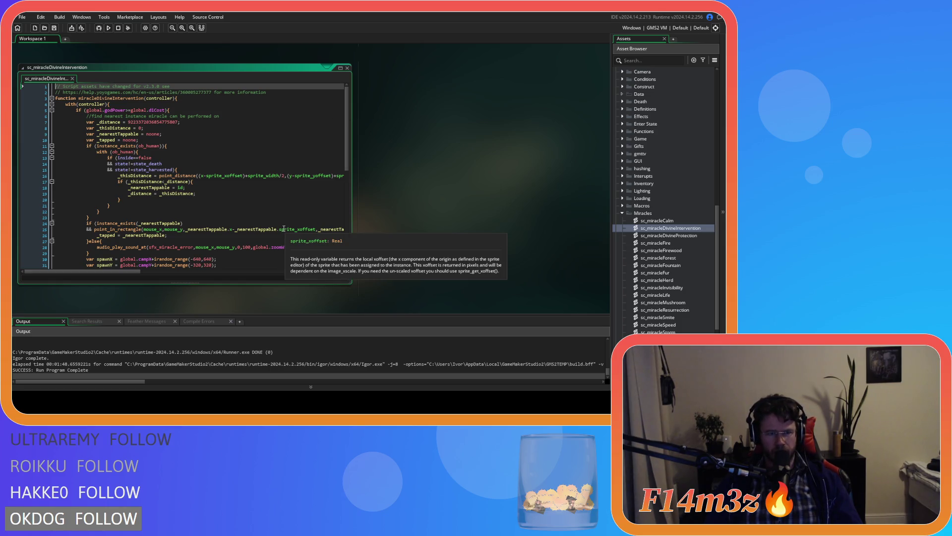
scroll(281, 233, down, 4)
scroll(279, 237, down, 3)
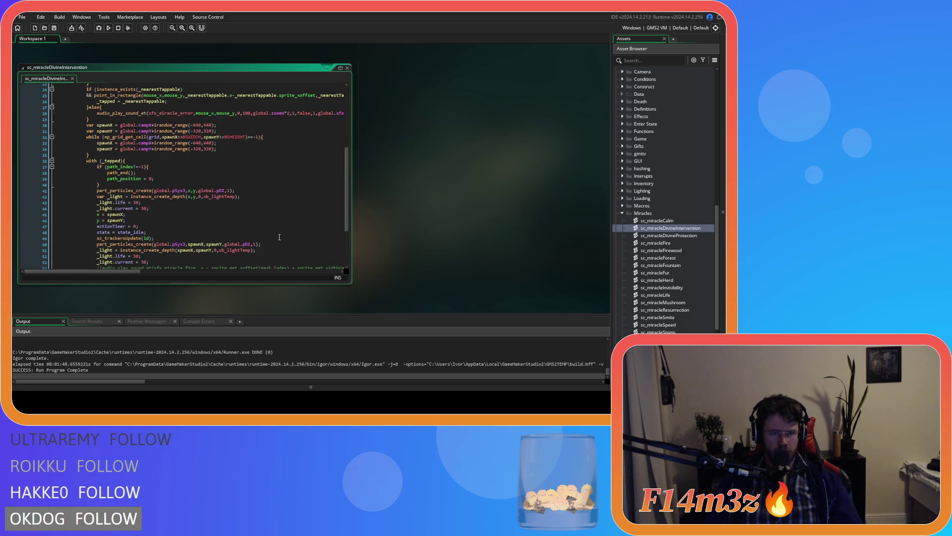
click(234, 191)
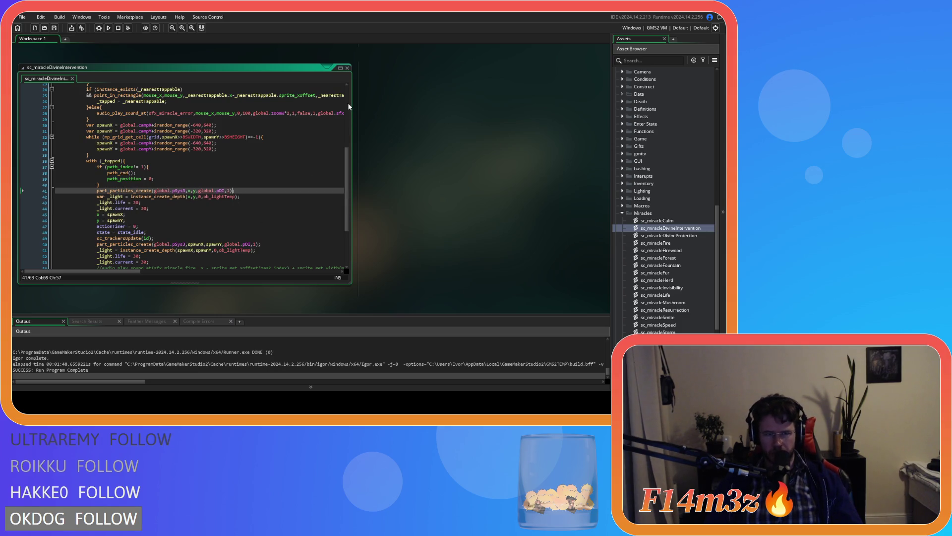
click(347, 67)
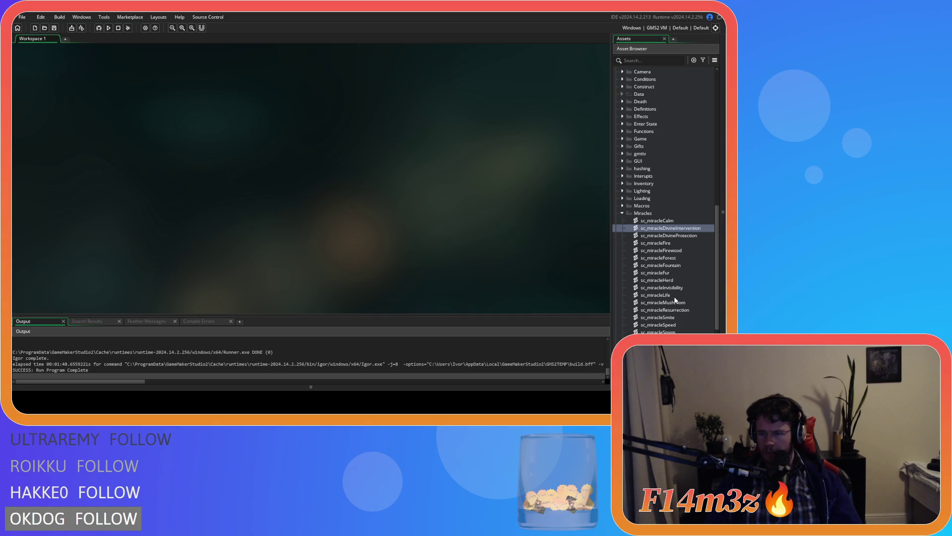
Open sc_miracleSpeed and review its speedBoost = 1 and speedTimer = 10 lines.
double_click(660, 325)
scroll(194, 263, down, 4)
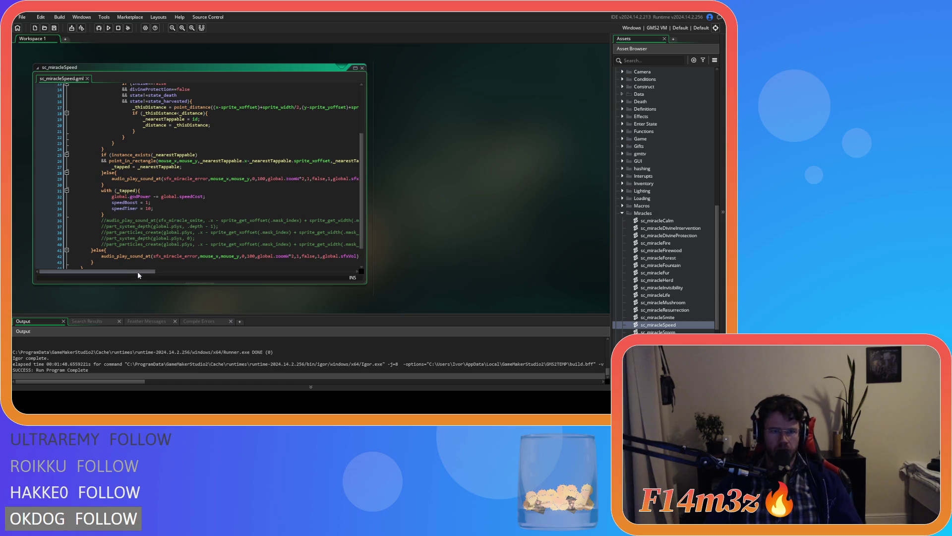
mouse_move(136, 272)
mouse_down()
mouse_move(220, 276)
mouse_move(137, 273)
mouse_up()
scroll(154, 235, up, 3)
scroll(198, 224, up, 1)
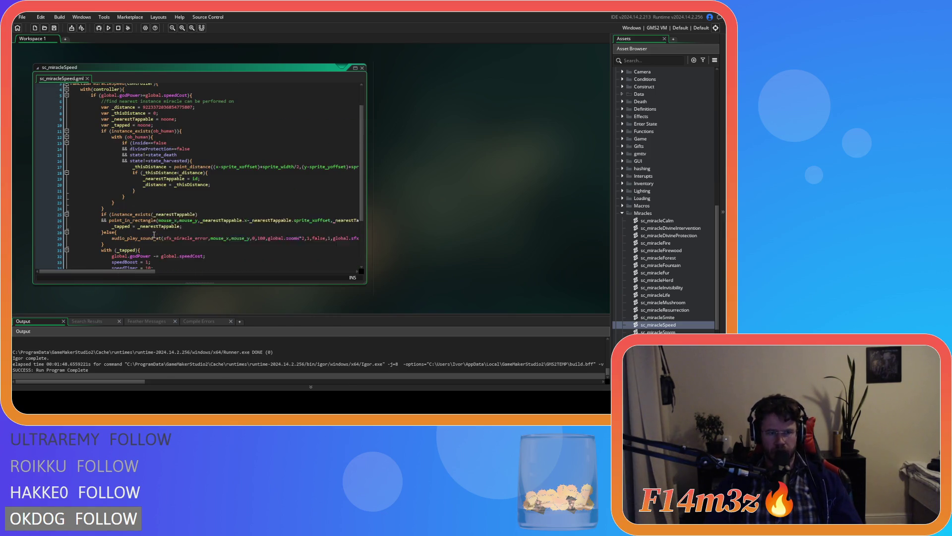
scroll(216, 195, down, 5)
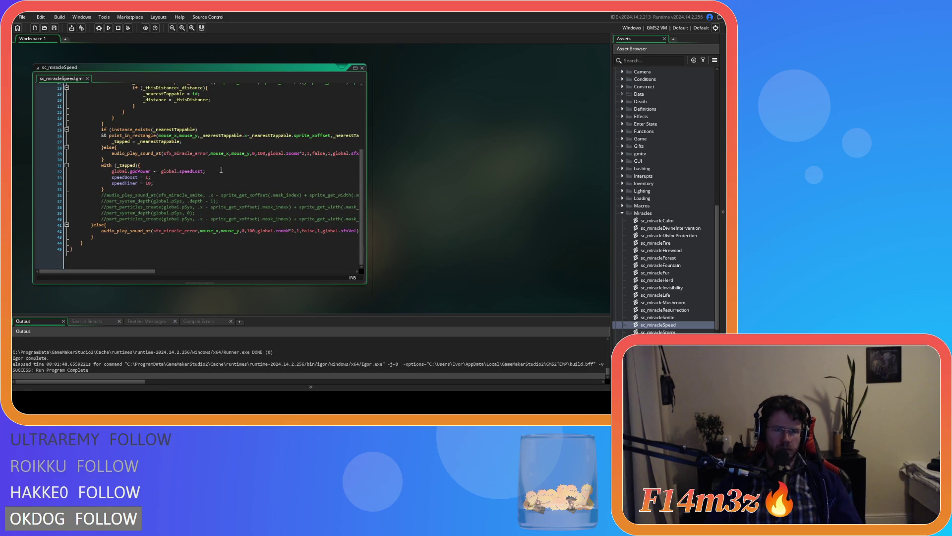
click(204, 182)
Inspect the commented-out particle line 39, then open sc_miracleSmite for comparison.
scroll(205, 181, up, 1)
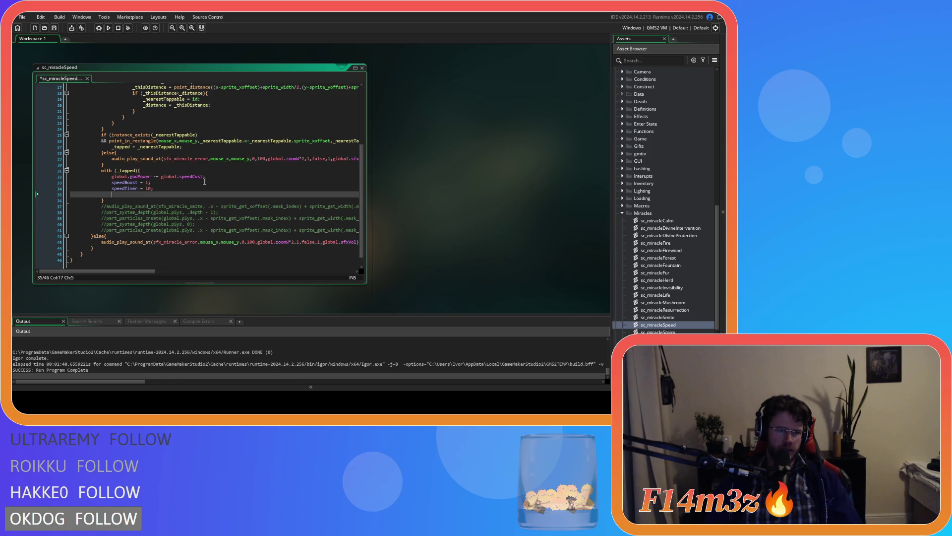
click(141, 217)
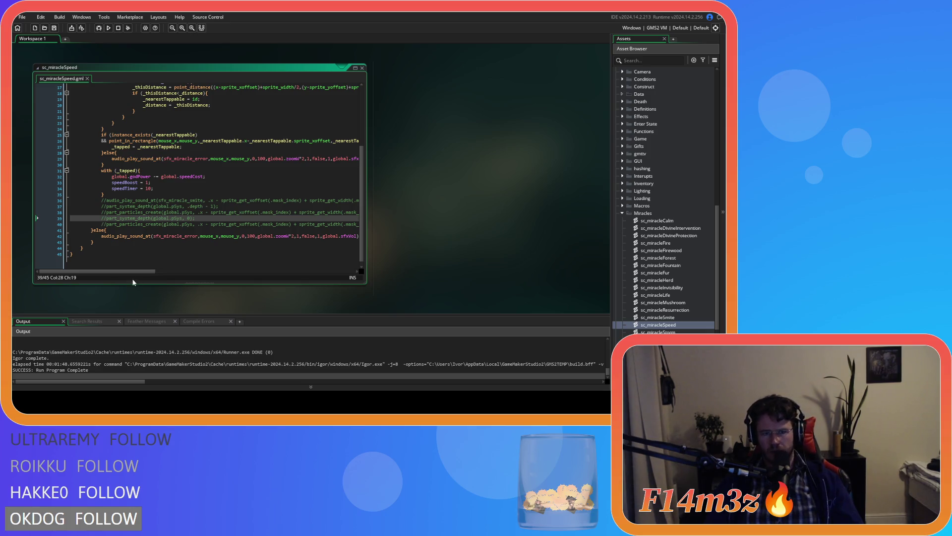
mouse_move(141, 270)
mouse_down()
mouse_move(272, 262)
mouse_move(209, 260)
mouse_up()
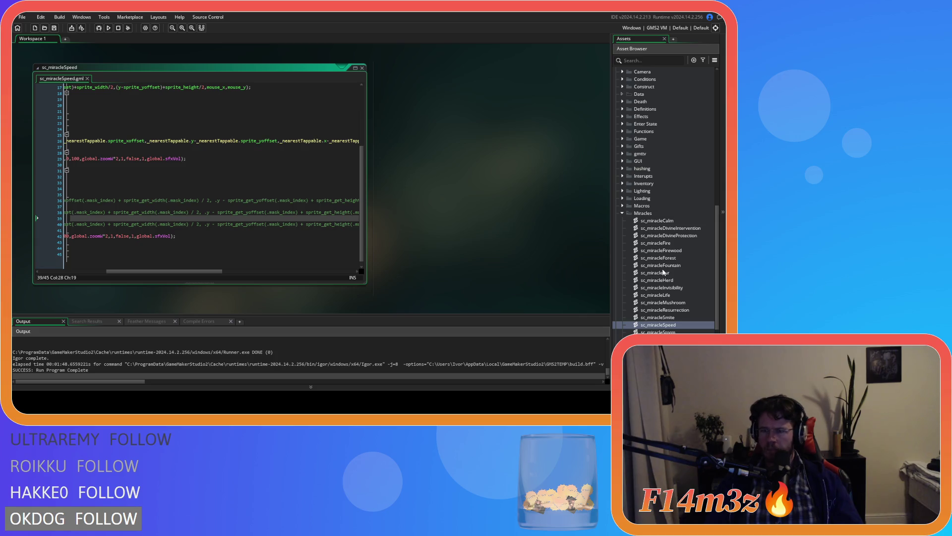
double_click(676, 318)
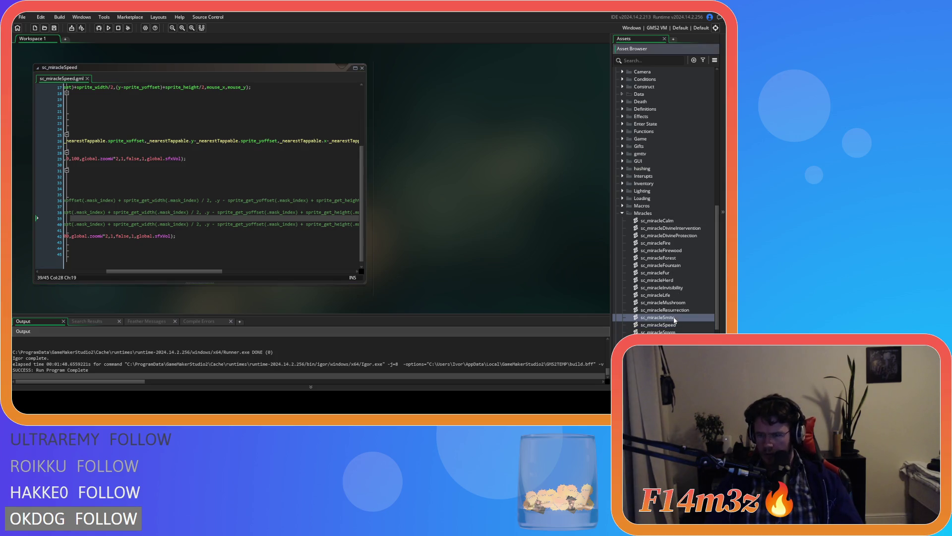
Scroll through sc_miracleSmite and select part of its code.
scroll(268, 250, down, 5)
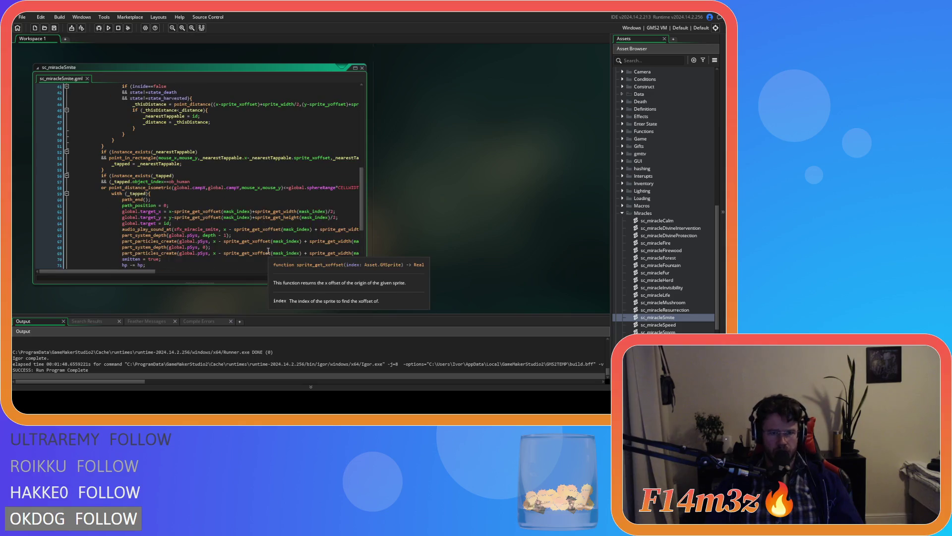
scroll(268, 250, down, 3)
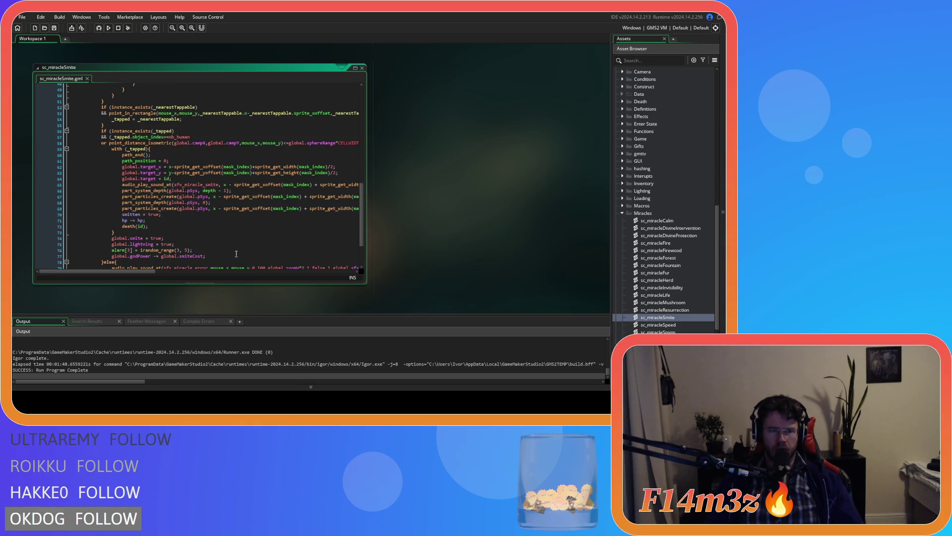
drag(145, 271, 306, 272)
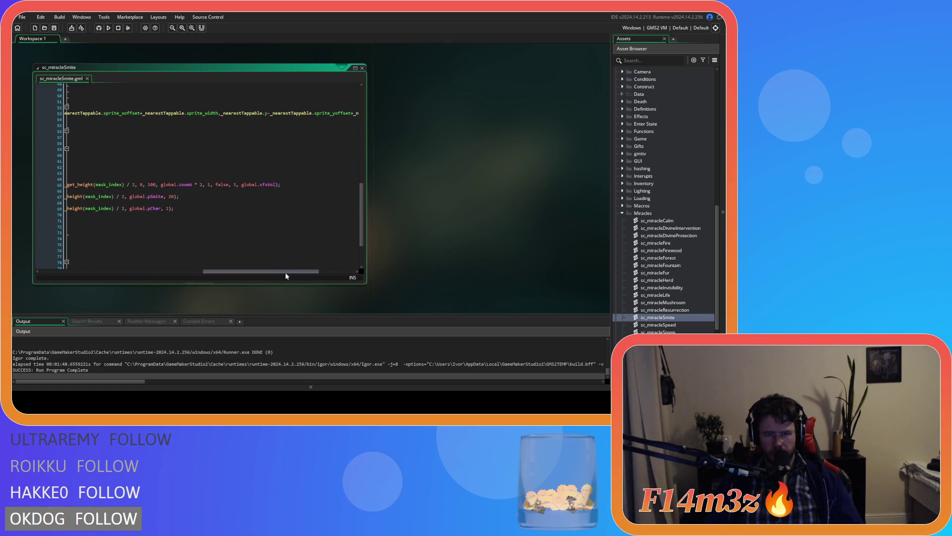
mouse_move(286, 273)
mouse_down()
mouse_move(163, 271)
mouse_move(265, 273)
mouse_up()
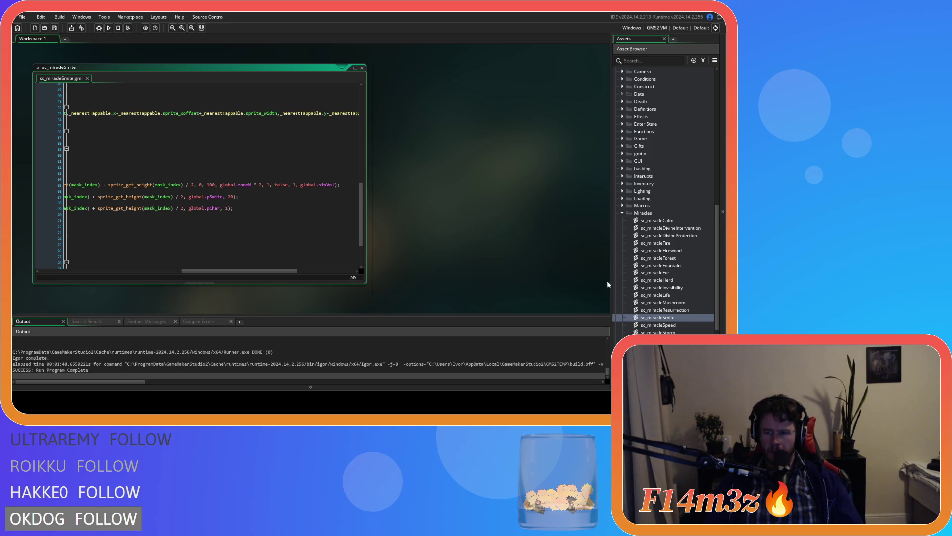
Open sc_miracleLife and review its sound and part_particles_create calls.
double_click(656, 295)
scroll(295, 226, down, 4)
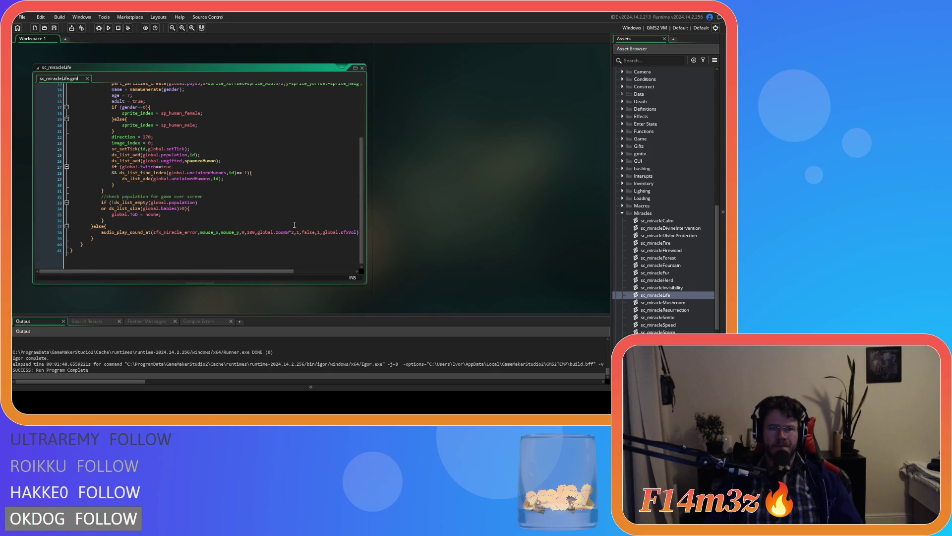
scroll(294, 251, up, 2)
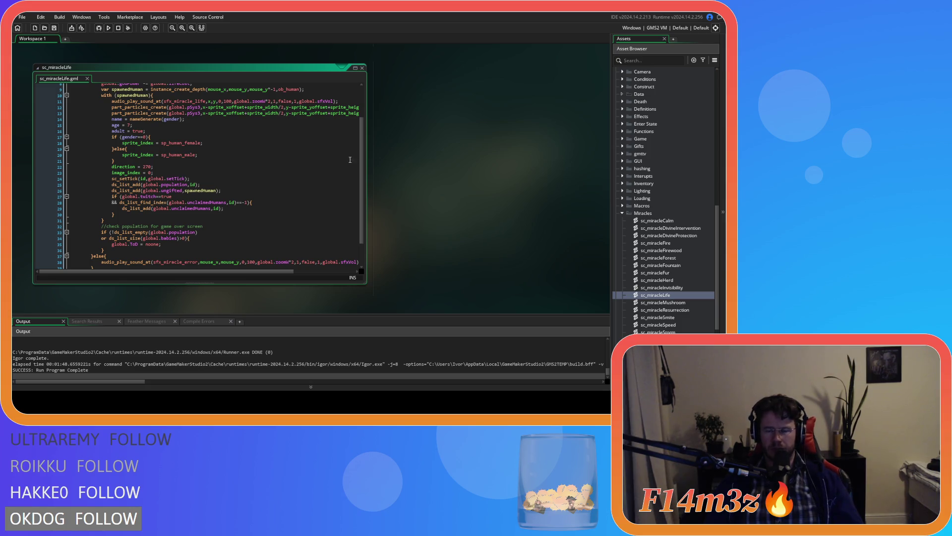
scroll(673, 239, up, 12)
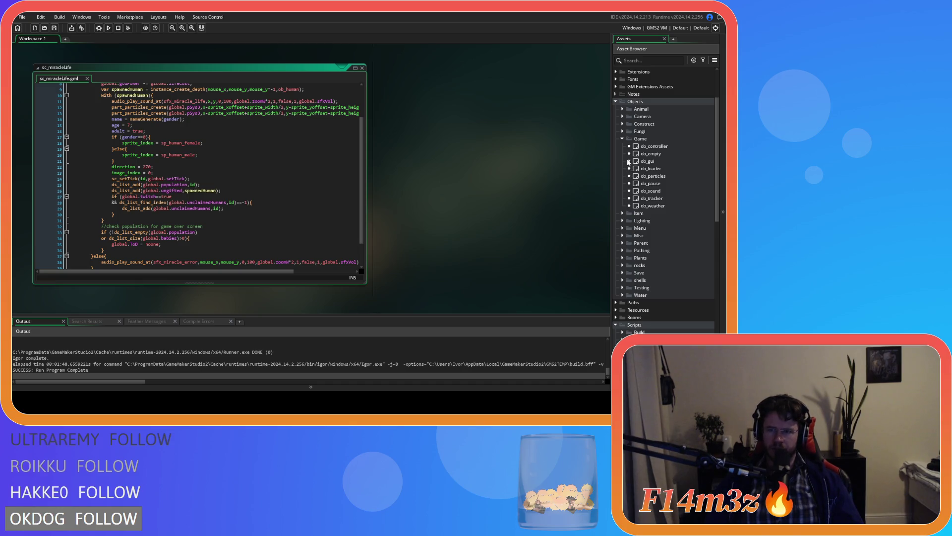
Open ob_particles and locate its //other particles and //weather particles sections.
double_click(632, 176)
drag(568, 171, 568, 89)
scroll(542, 194, down, 3)
scroll(457, 202, down, 6)
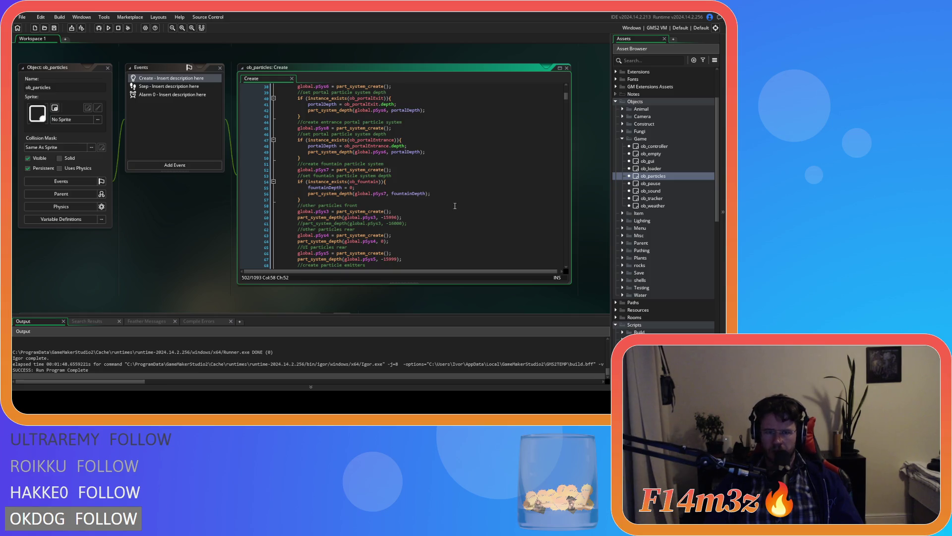
click(422, 205)
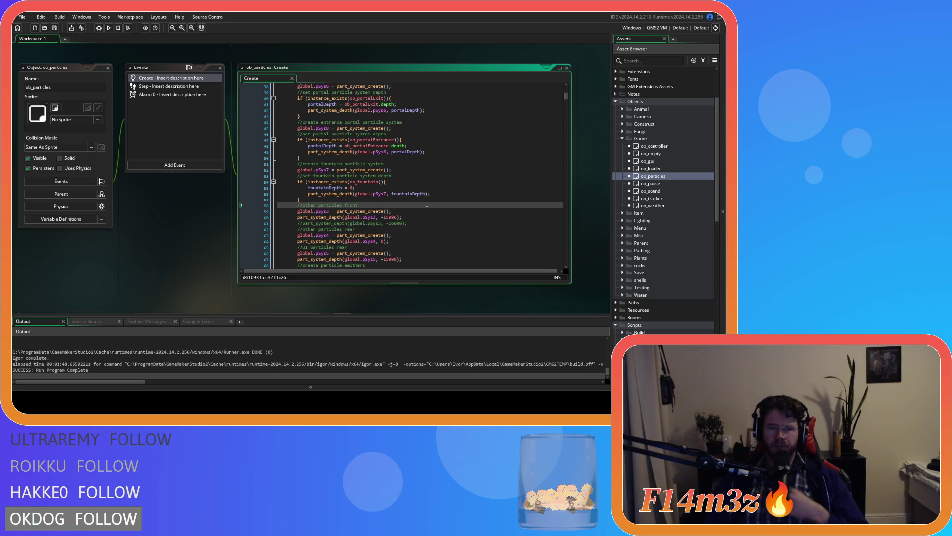
scroll(427, 204, up, 7)
scroll(426, 208, up, 2)
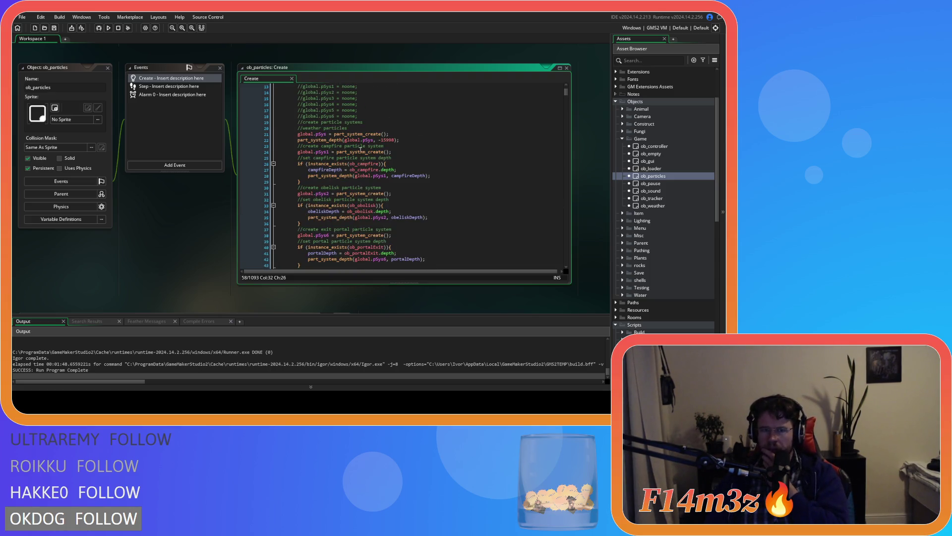
click(392, 133)
click(392, 127)
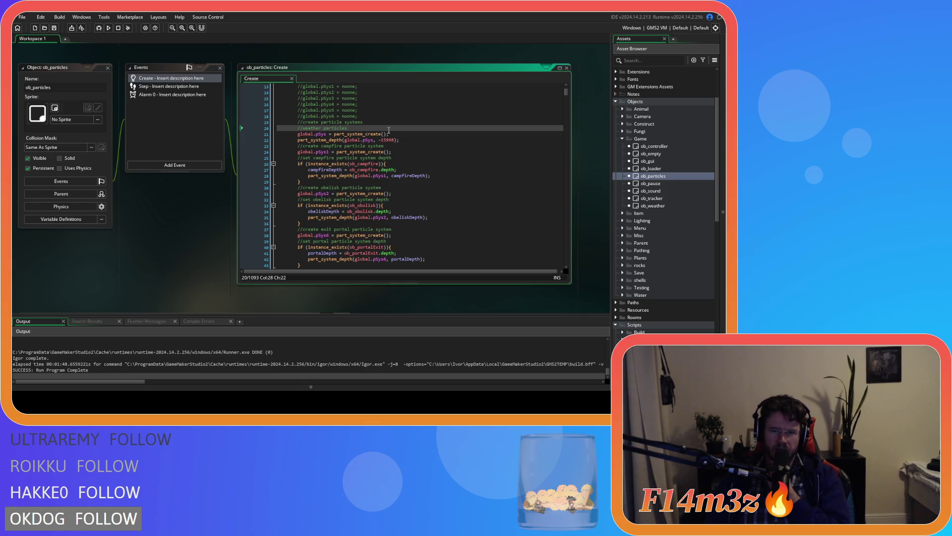
Scroll through the particle system setup and depth code.
scroll(389, 130, down, 8)
scroll(389, 138, down, 3)
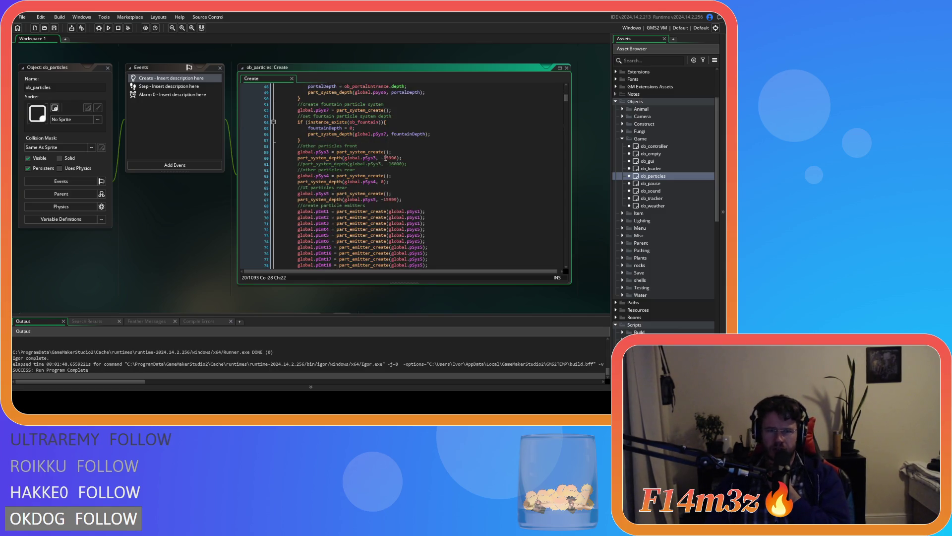
scroll(386, 158, up, 3)
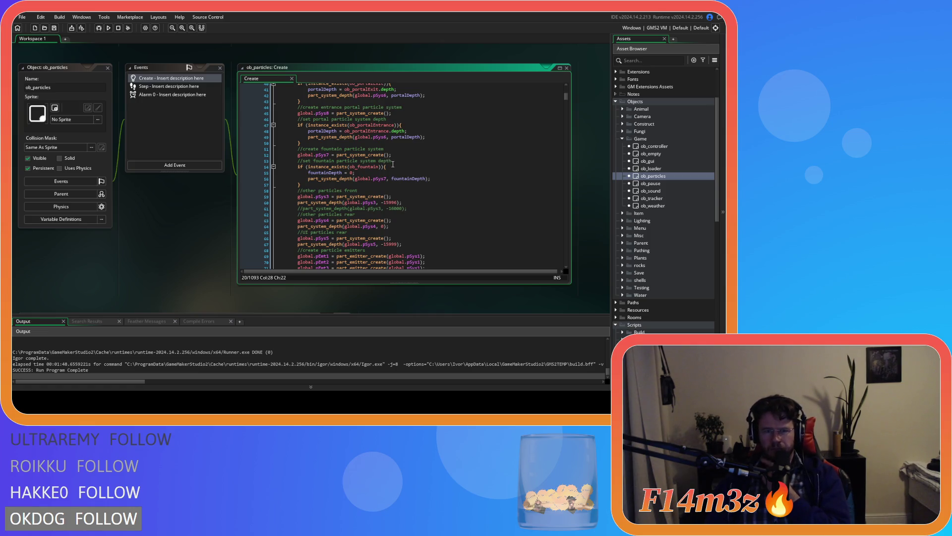
scroll(393, 164, up, 2)
scroll(393, 164, up, 5)
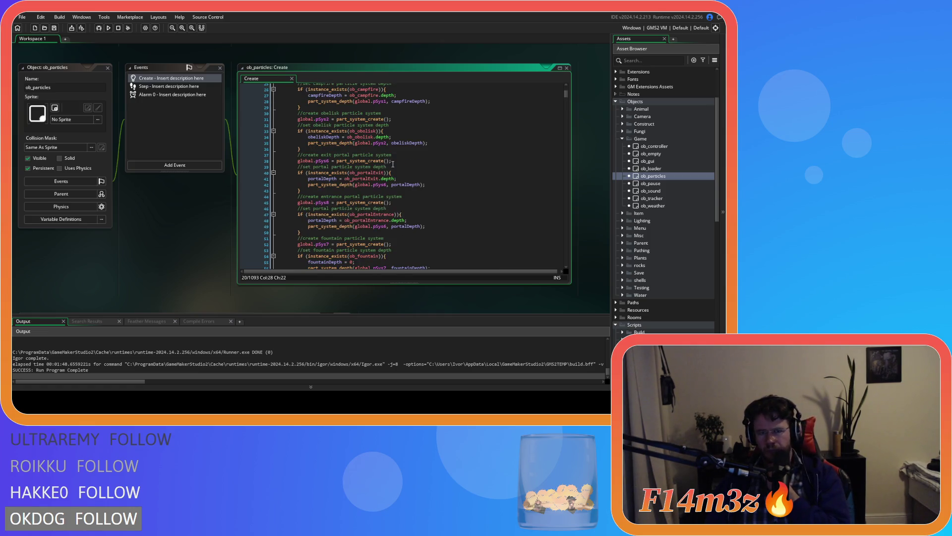
scroll(393, 164, up, 2)
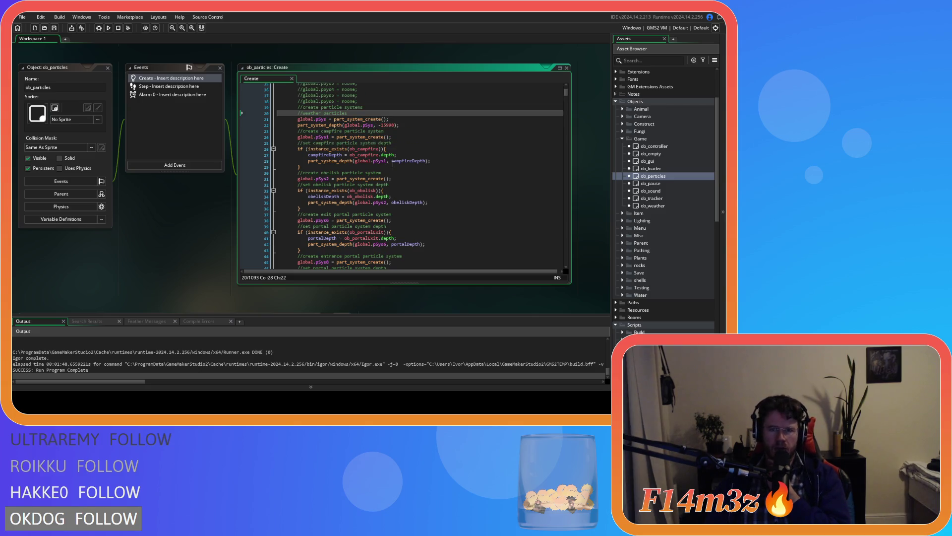
scroll(393, 164, down, 10)
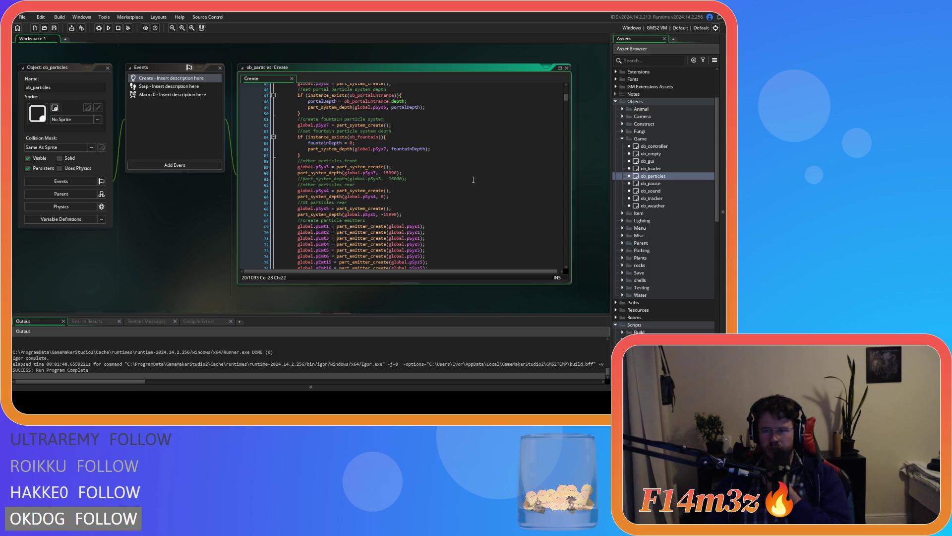
scroll(179, 228, down, 5)
scroll(205, 227, up, 3)
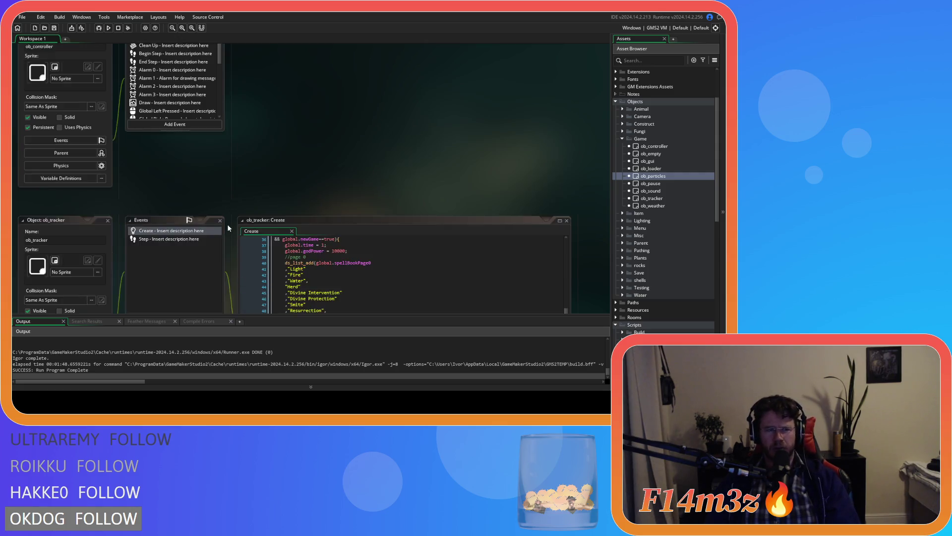
Reopen sc_miracleSpeed from Scripts > Miracles and close its editor again.
scroll(228, 224, down, 6)
scroll(228, 223, down, 5)
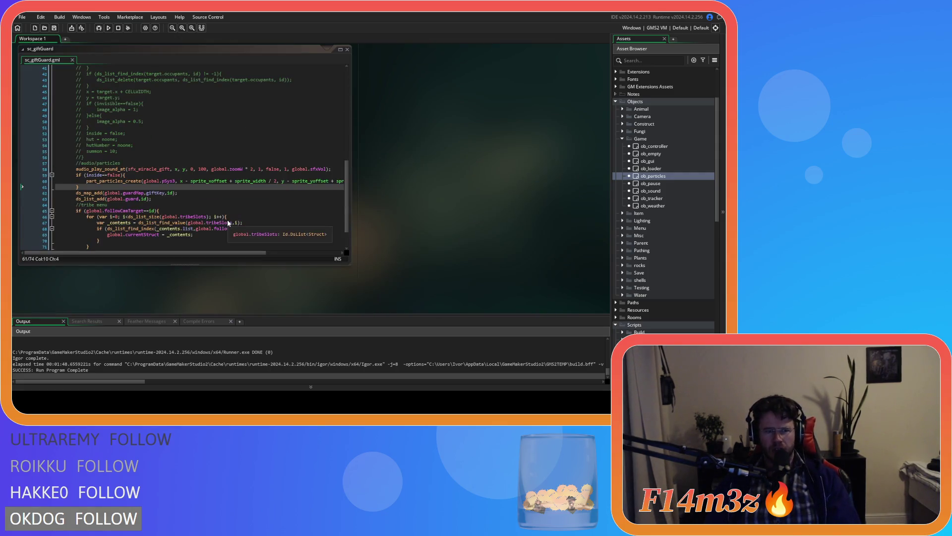
scroll(382, 246, up, 3)
scroll(382, 245, down, 5)
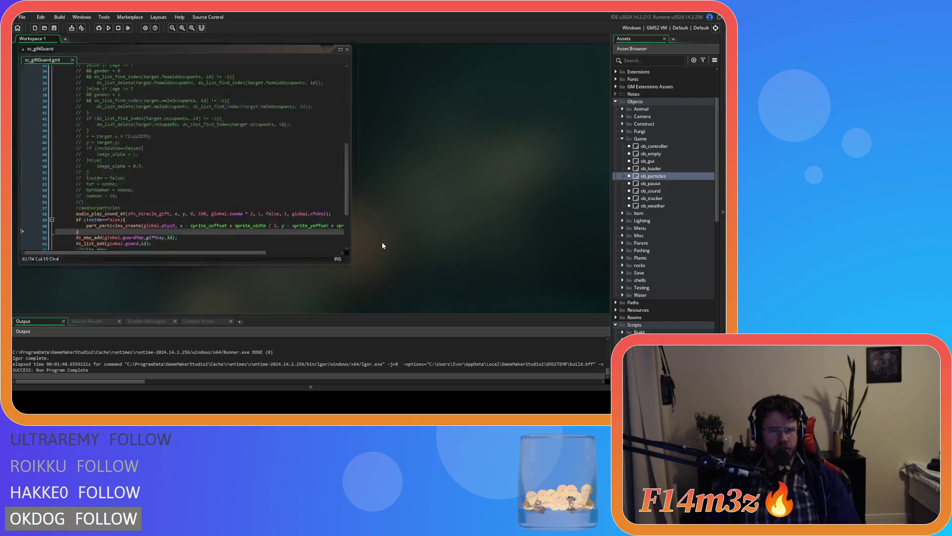
scroll(270, 201, down, 2)
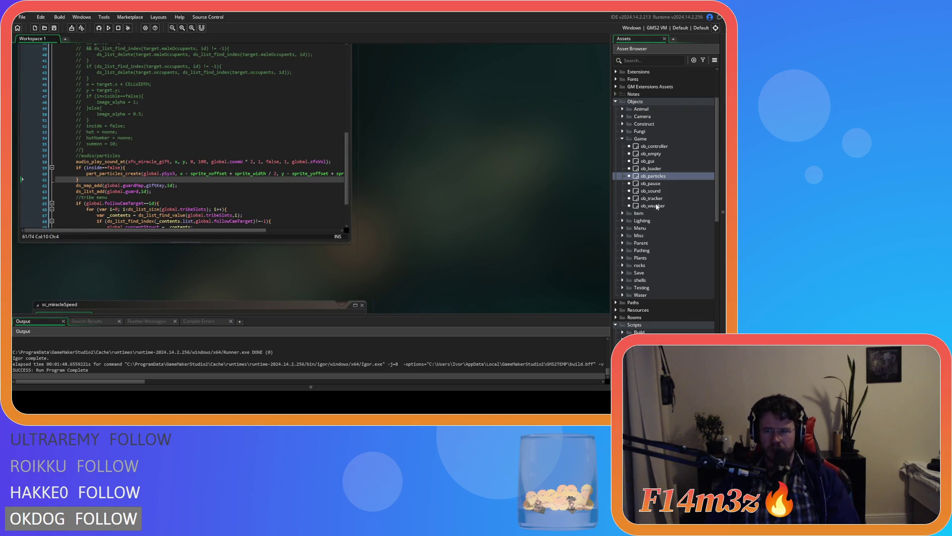
scroll(659, 241, down, 7)
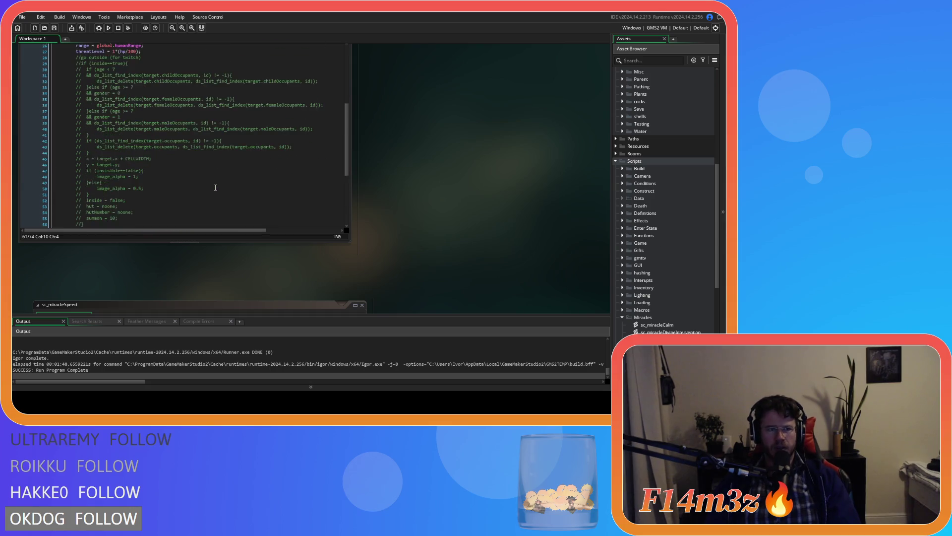
scroll(407, 210, up, 5)
scroll(670, 277, down, 7)
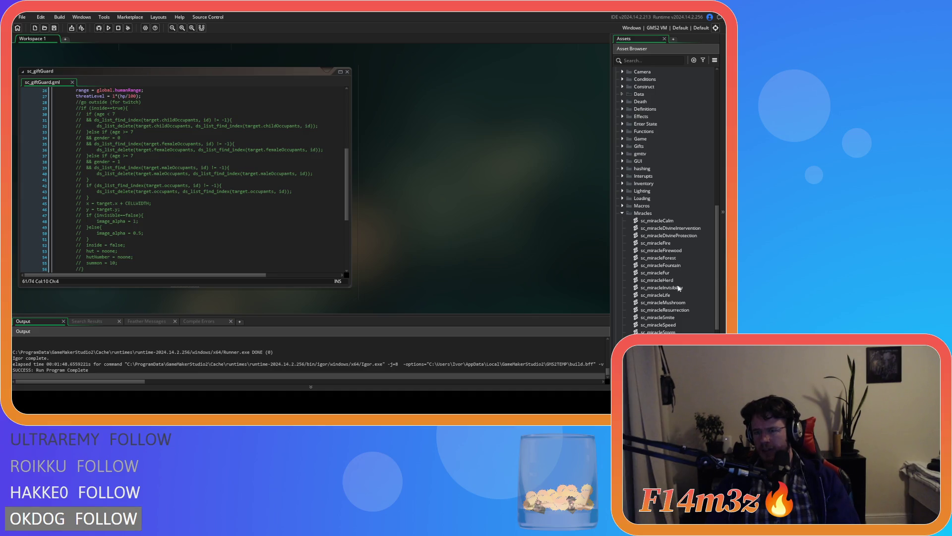
double_click(675, 324)
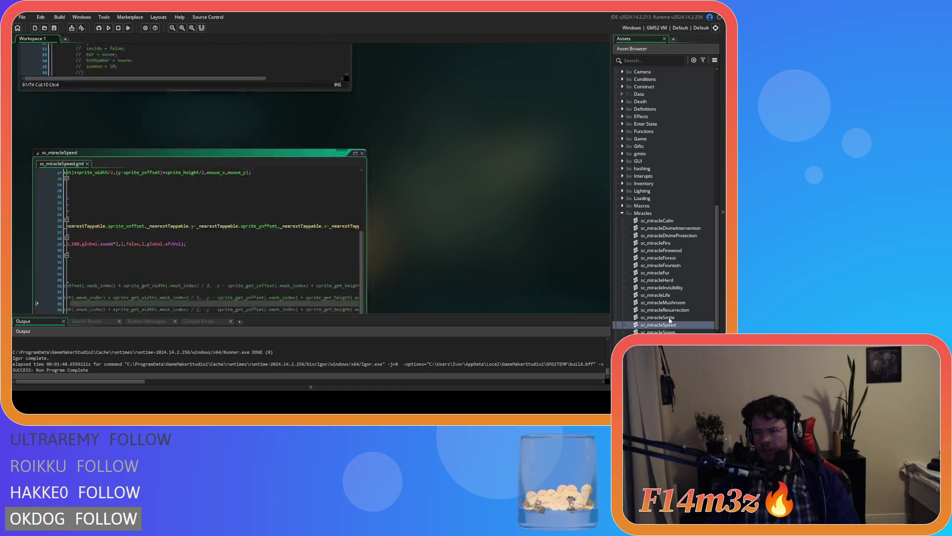
click(362, 68)
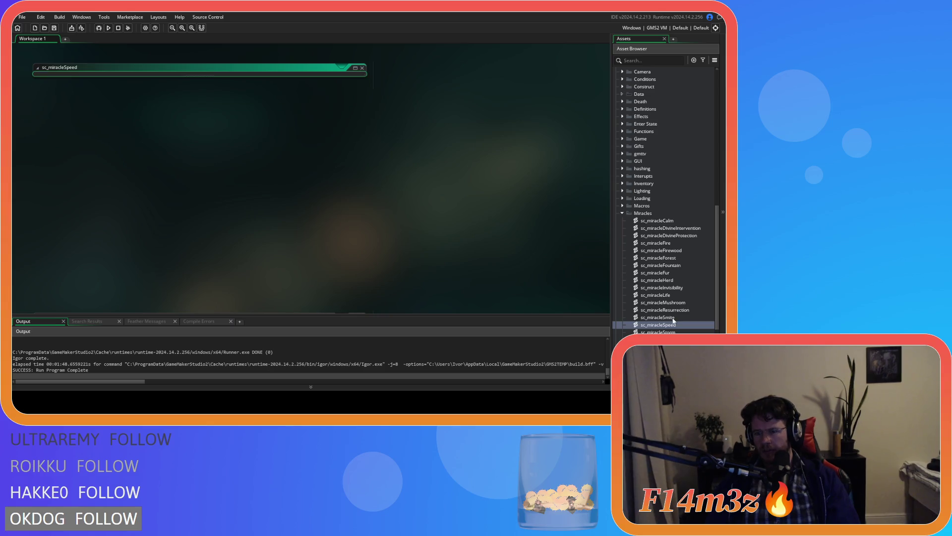
Open sc_miracleSmite, end line 66 after depth - 1) with a semicolon, and select that line.
double_click(658, 317)
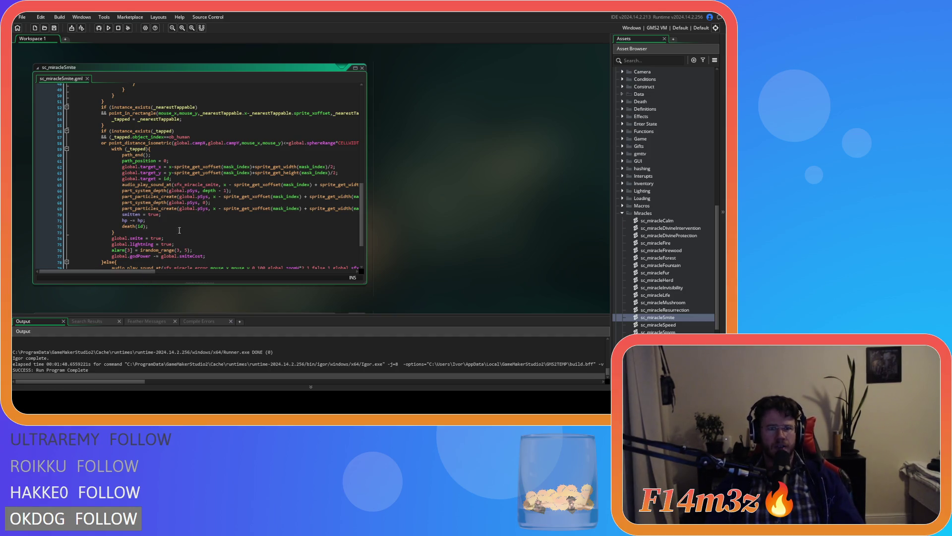
mouse_move(196, 191)
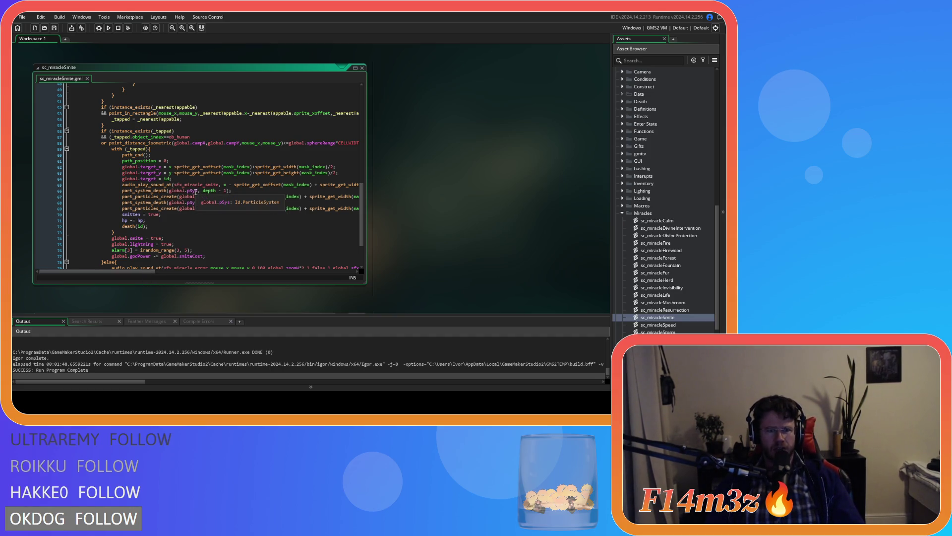
text(;)
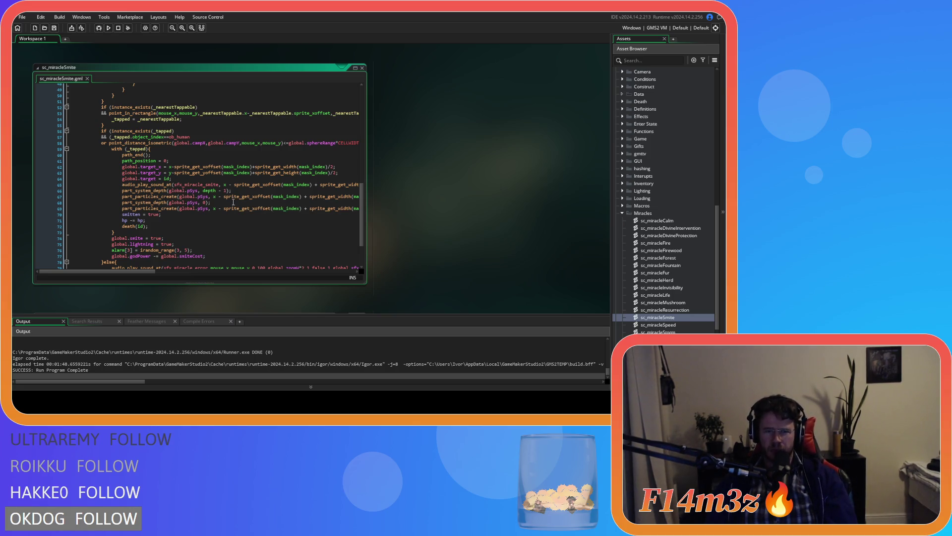
mouse_move(234, 199)
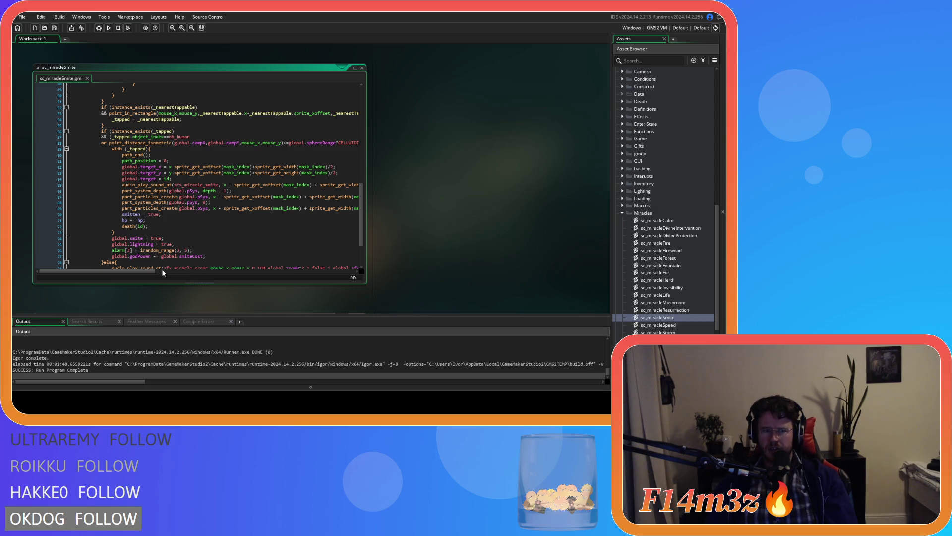
mouse_move(148, 271)
mouse_down()
mouse_move(301, 272)
mouse_move(148, 271)
mouse_up()
drag(232, 190, 26, 192)
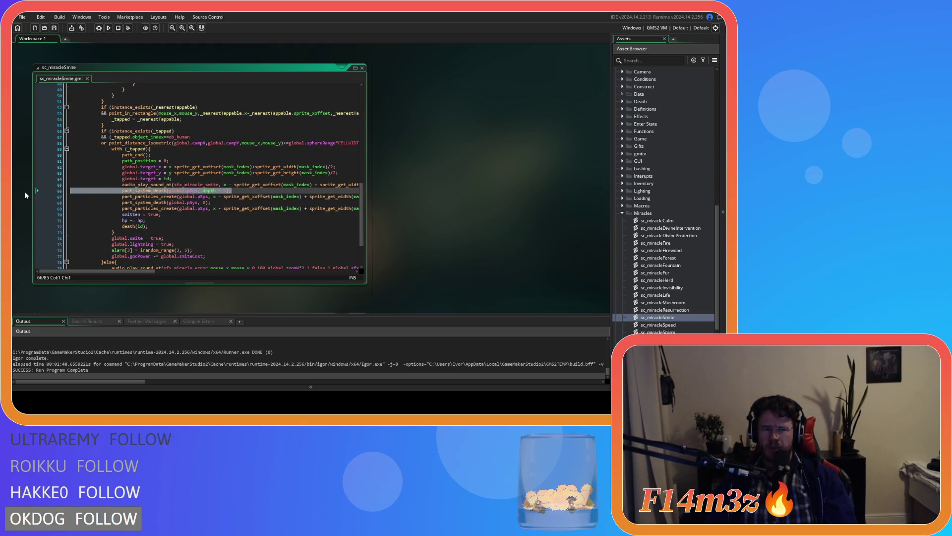
Delete both part_system_depth lines from sc_miracleSmite.
key(Delete)
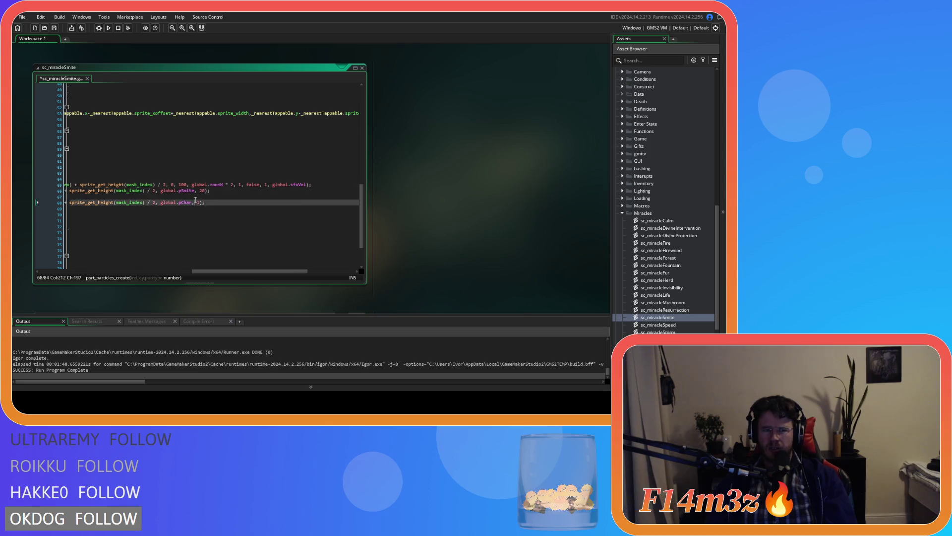
click(156, 197)
drag(156, 197, 22, 200)
key(BackSpace)
key(BackSpace)
Change global.pSys to global.pSys3 in both part_particles_create calls and save the script.
drag(237, 272, 119, 272)
click(208, 190)
text(3, x -)
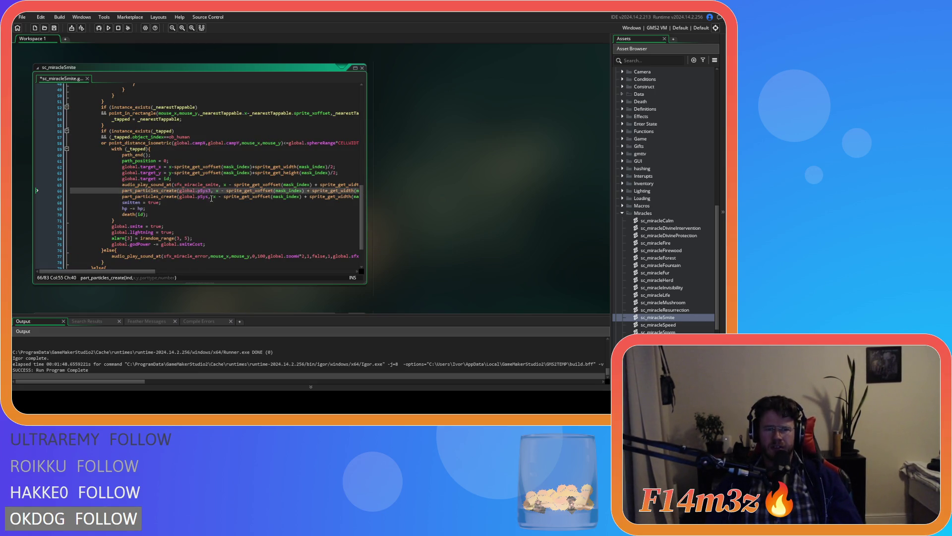
key(Down)
text(3)
key(ctrl+s)
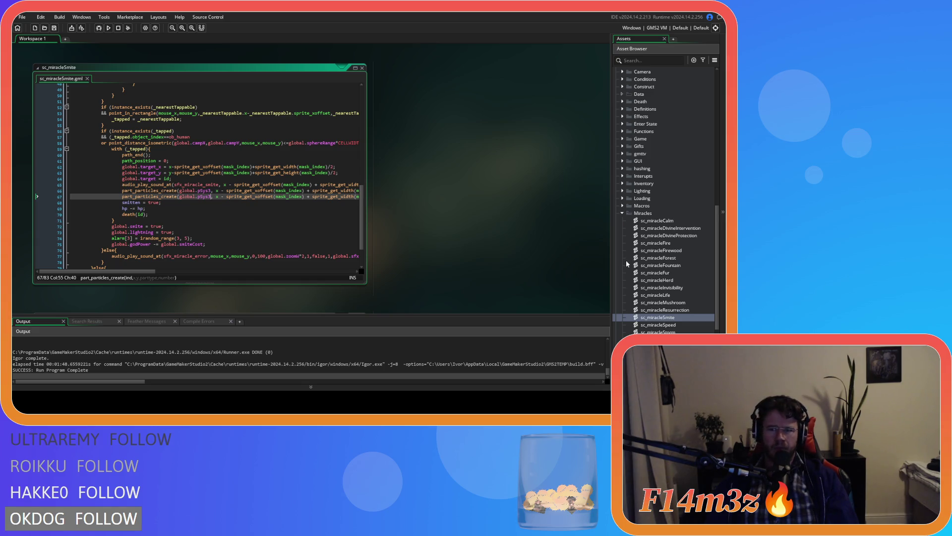
double_click(661, 324)
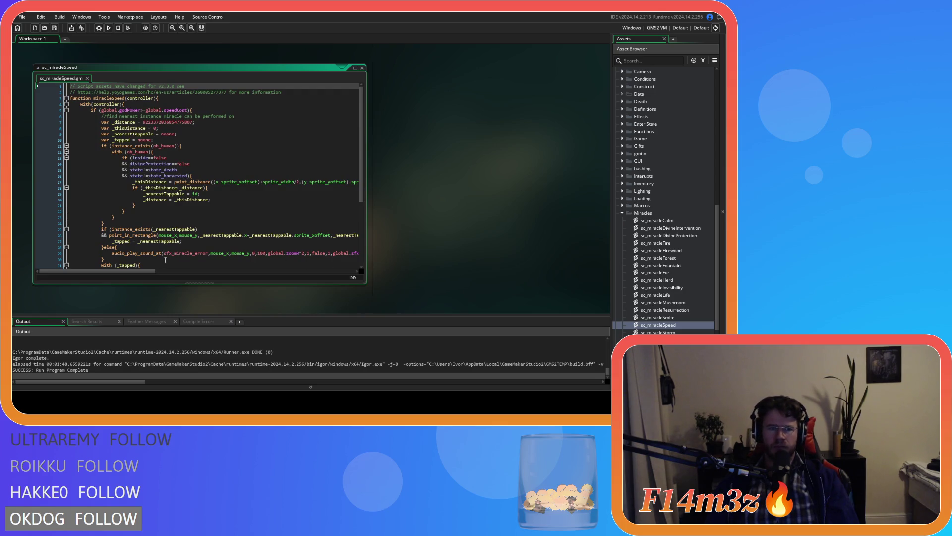
Paste the part_particles_create line on a new line below speedTimer = 10.
scroll(155, 248, down, 4)
click(179, 209)
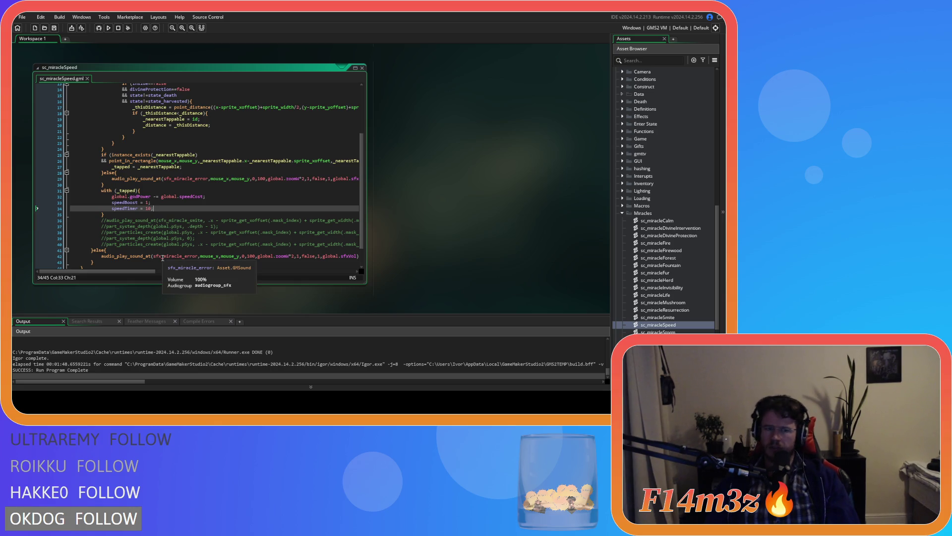
click(271, 220)
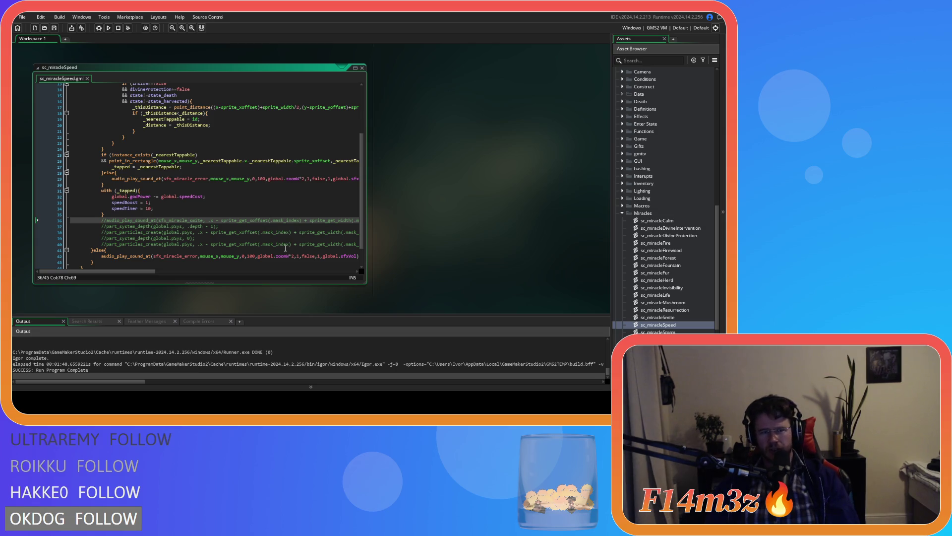
click(166, 209)
key(Return)
key(ctrl+v)
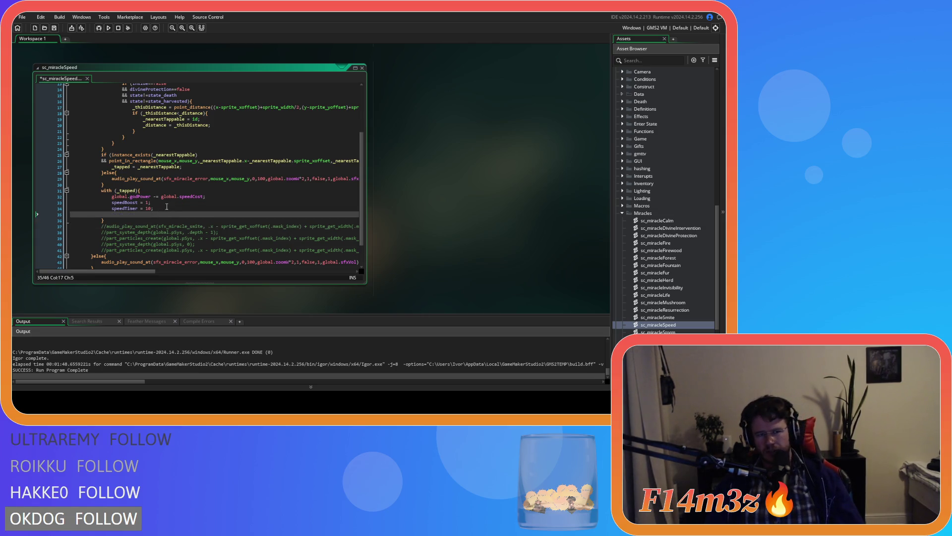
Replace pGift with global.pSpeed in the pasted call and save sc_miracleSpeed.
mouse_move(189, 272)
mouse_down()
mouse_move(139, 272)
mouse_move(243, 272)
mouse_up()
double_click(181, 214)
text(pS)
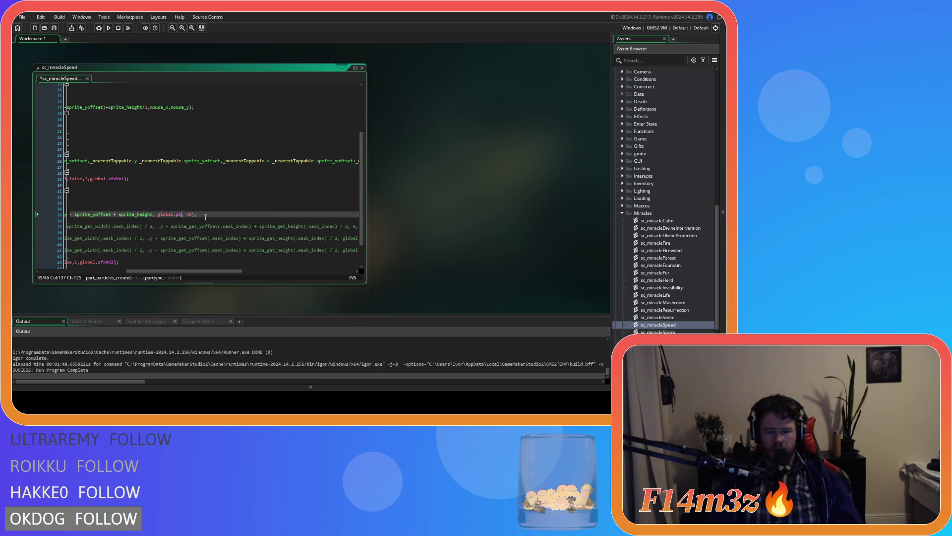
key(Return)
key(ctrl+s)
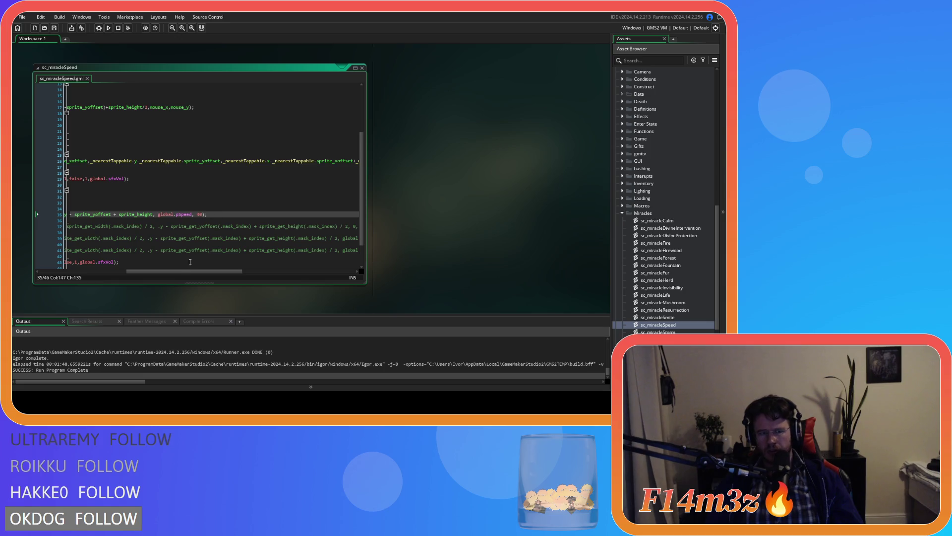
Delete the leftover commented-out lines and run the game with F5.
drag(177, 272, 73, 271)
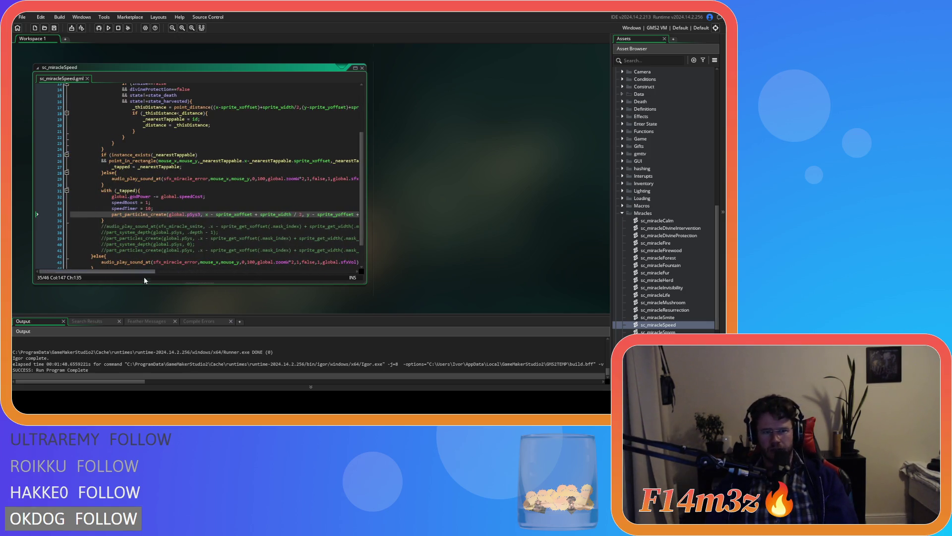
mouse_move(142, 272)
mouse_down()
mouse_move(280, 272)
mouse_move(42, 244)
mouse_move(40, 227)
mouse_up()
key(BackSpace)
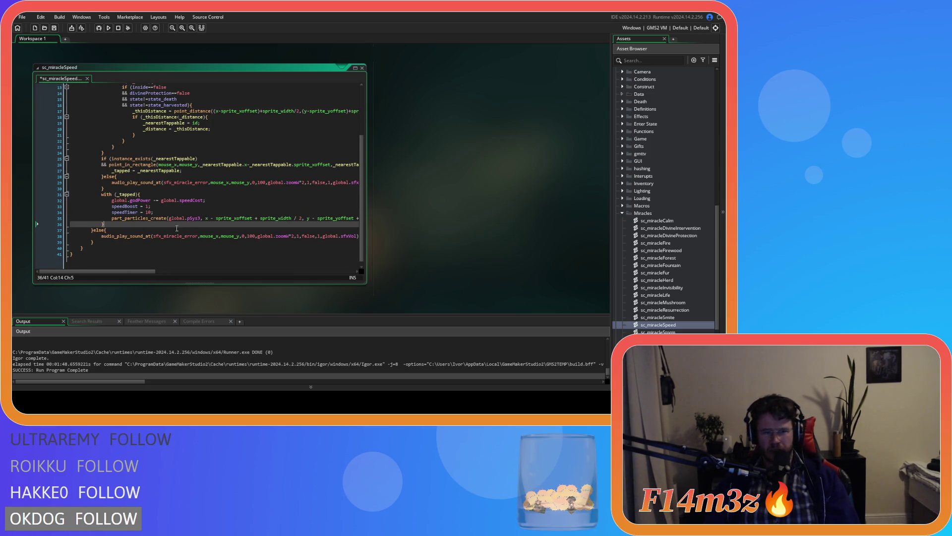
key(F5)
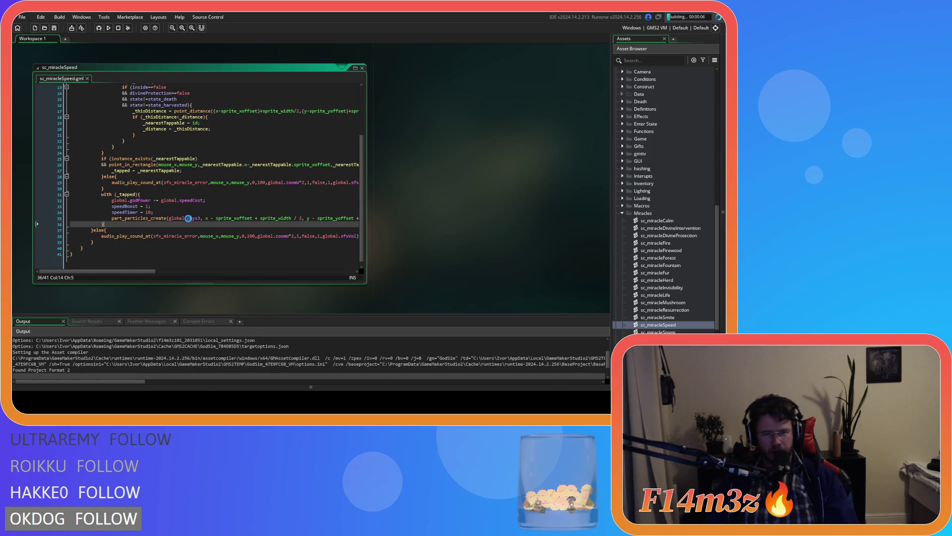
click(200, 204)
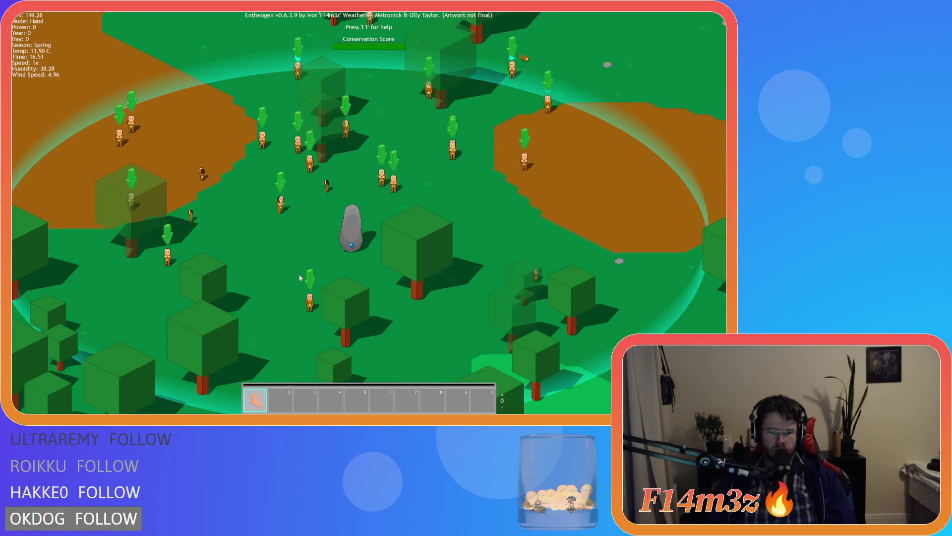
Start a New Game from the title menu and speed play up to 2x once loaded.
key(Return)
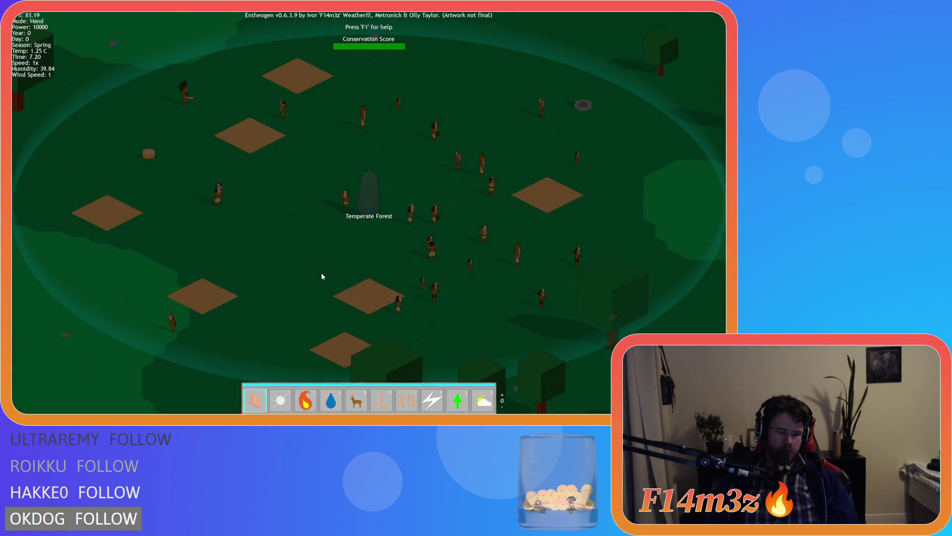
key(plus)
key(minus)
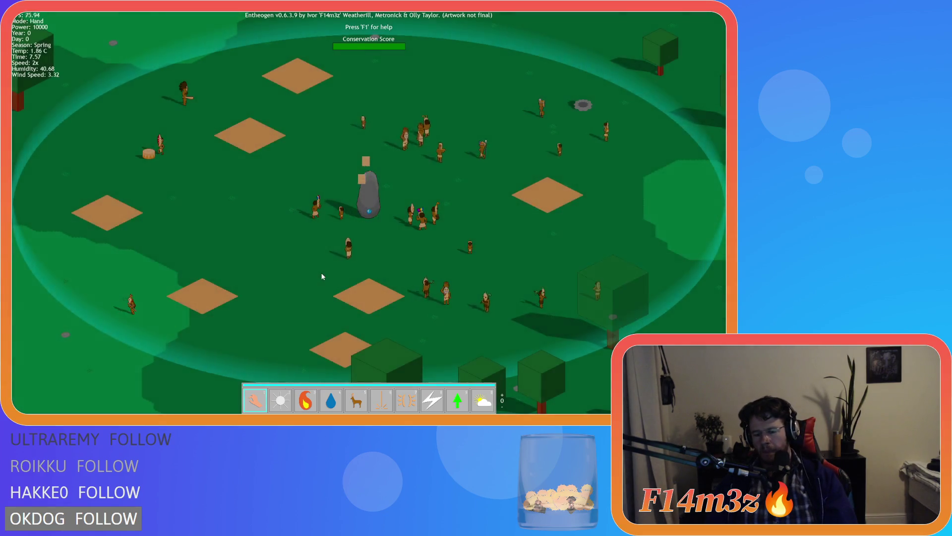
Select the Speed miracle and cast it near the campfire and on the villager by the tree.
scroll(322, 276, down, 1)
key(7)
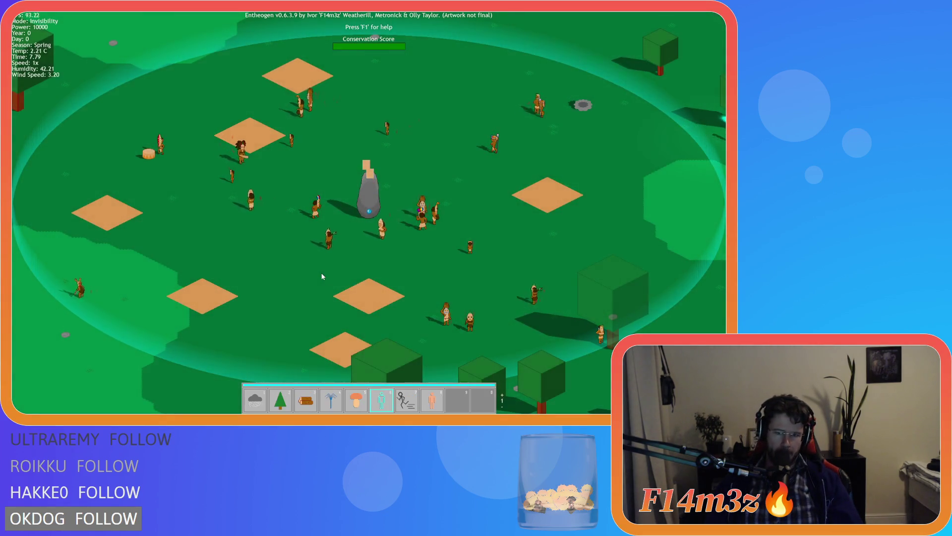
key(a)
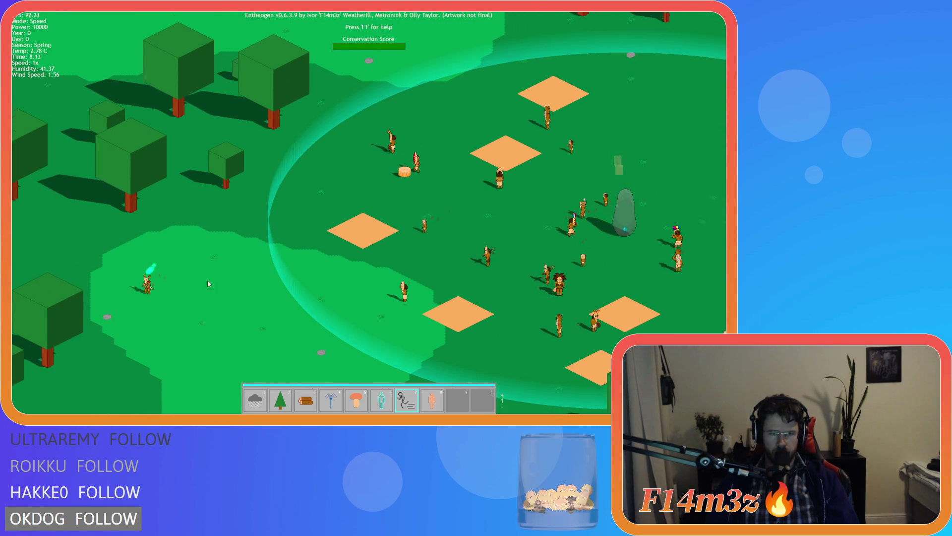
key(d)
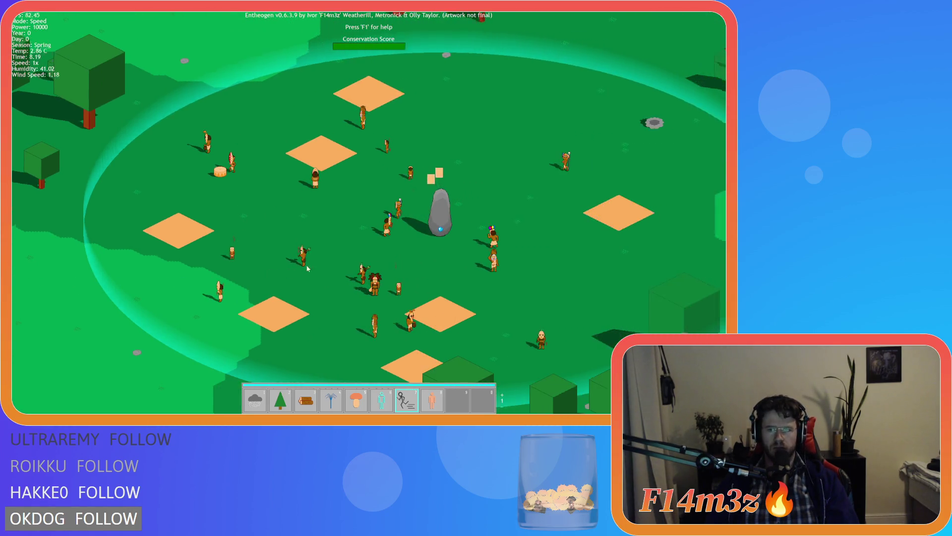
key(w)
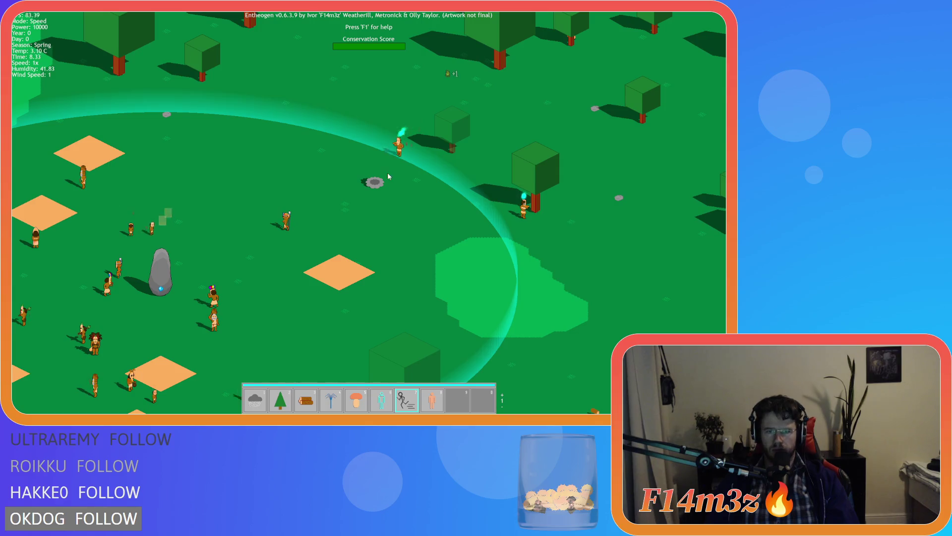
click(388, 176)
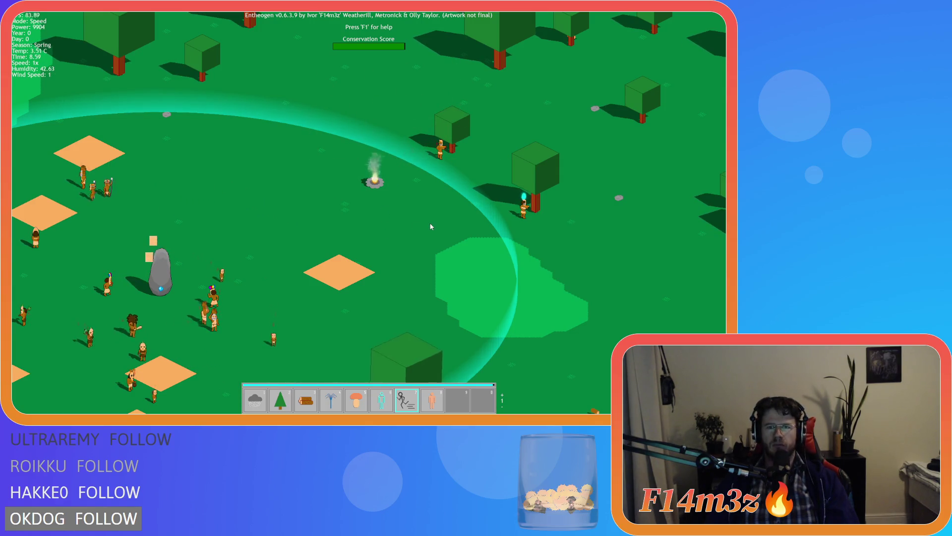
click(520, 215)
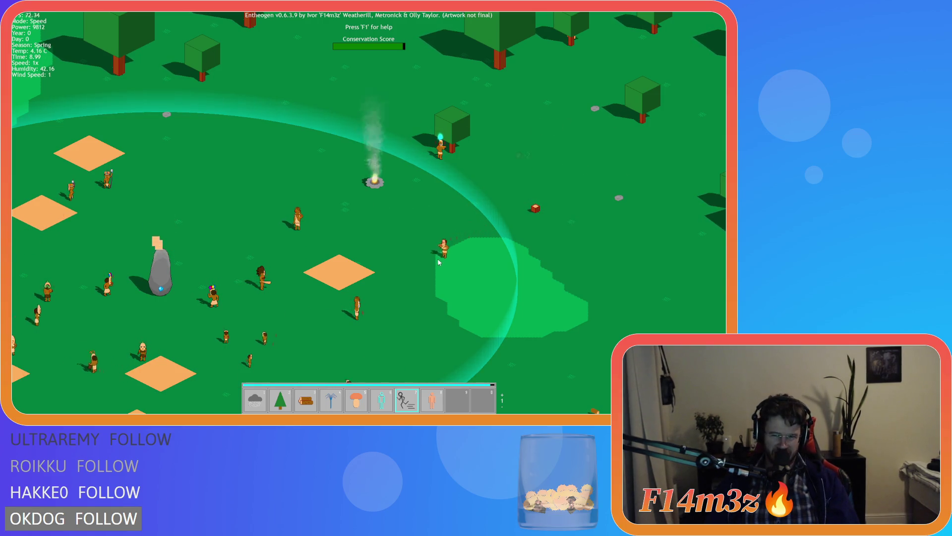
Pan across the forest following the sped-up villagers toward the river.
key(s)
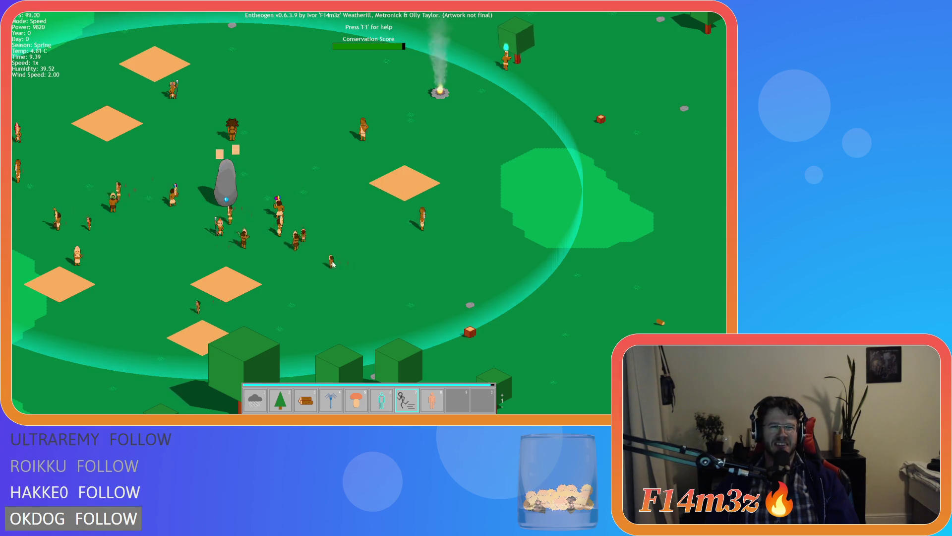
key(a)
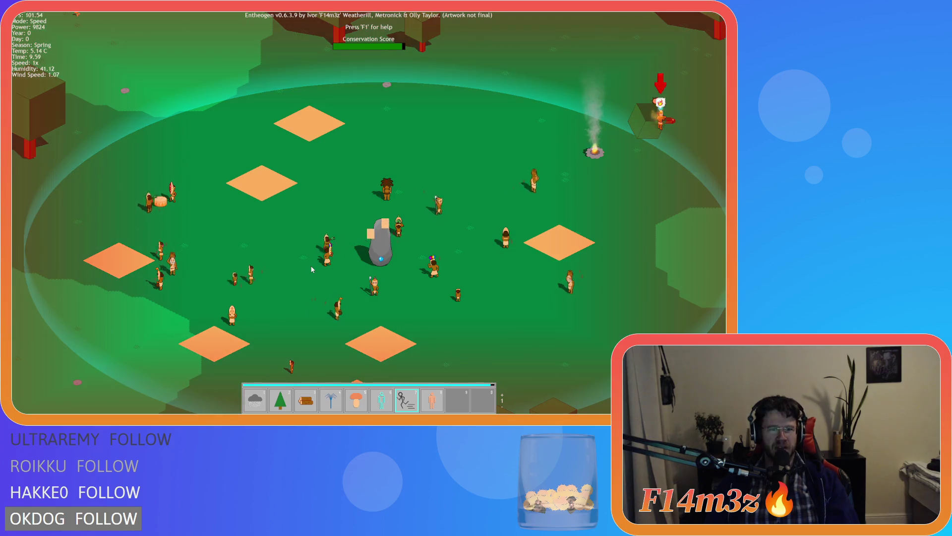
key(d)
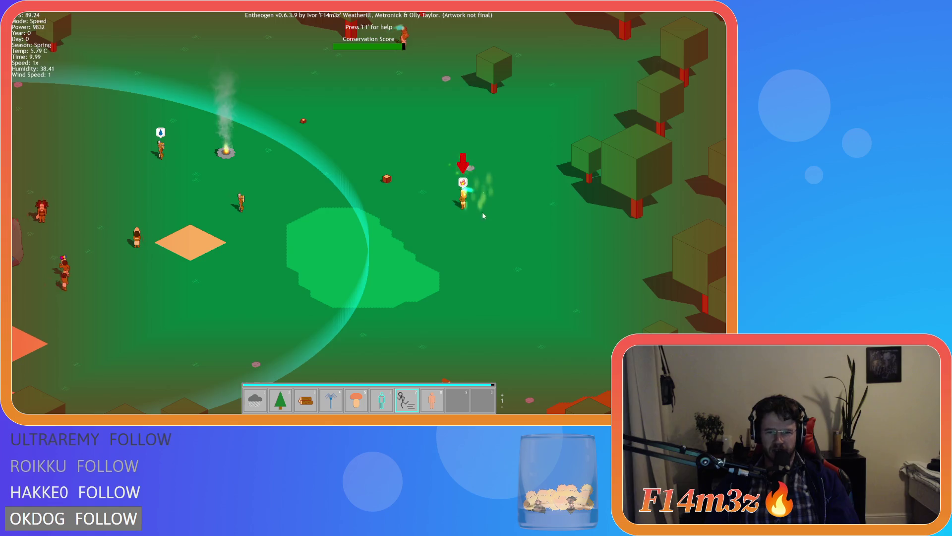
key(a)
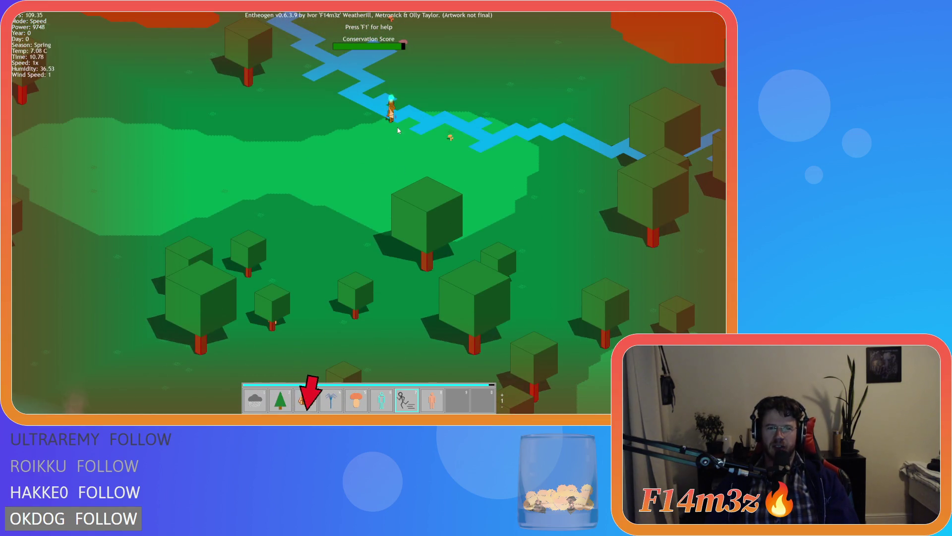
scroll(329, 163, down, 3)
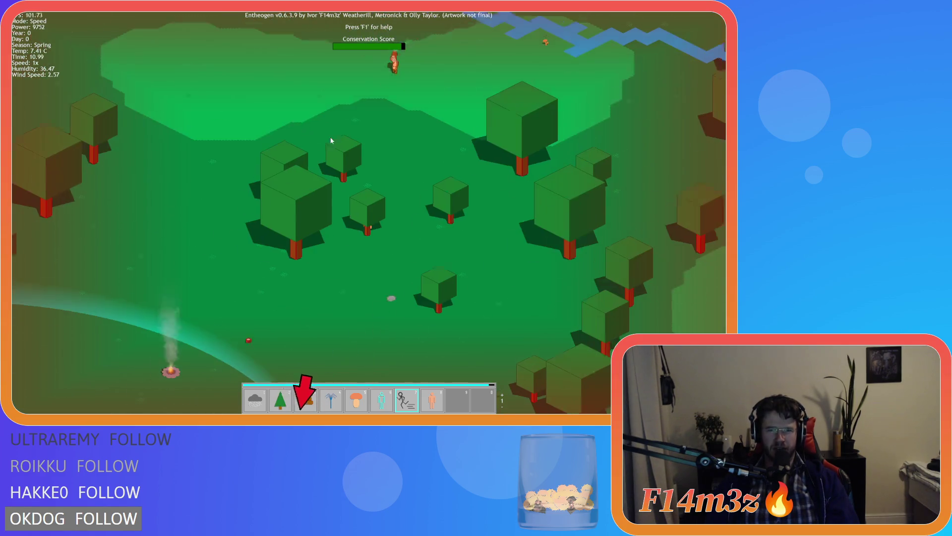
scroll(338, 182, up, 5)
scroll(421, 203, down, 5)
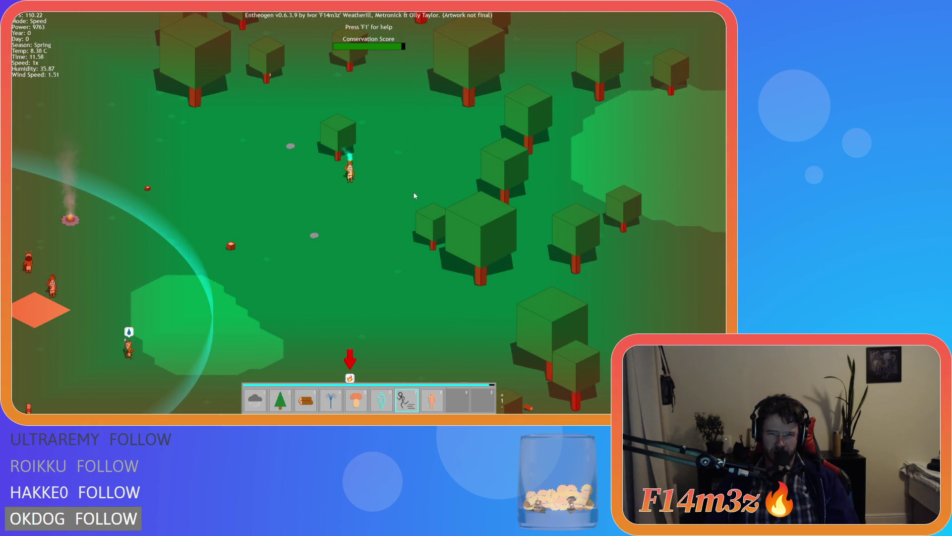
key(Down)
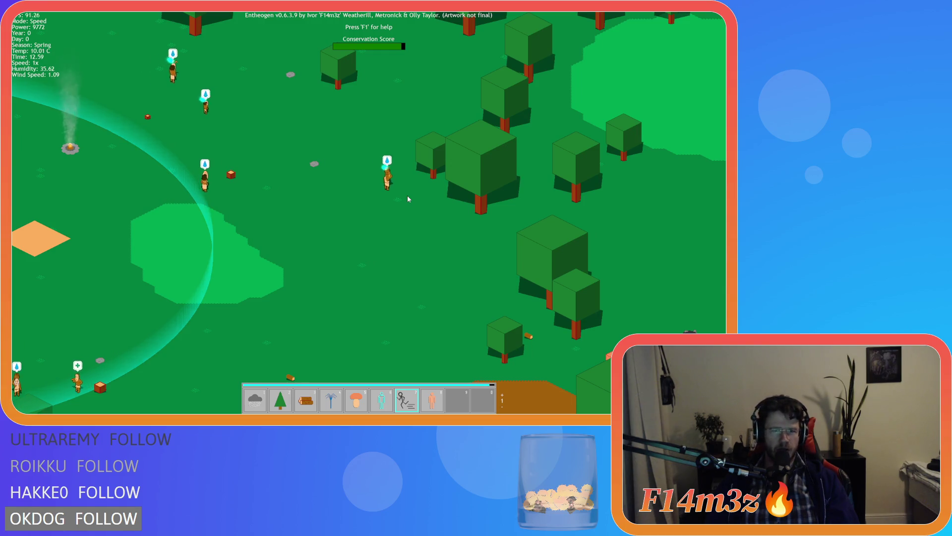
key(a)
key(Left)
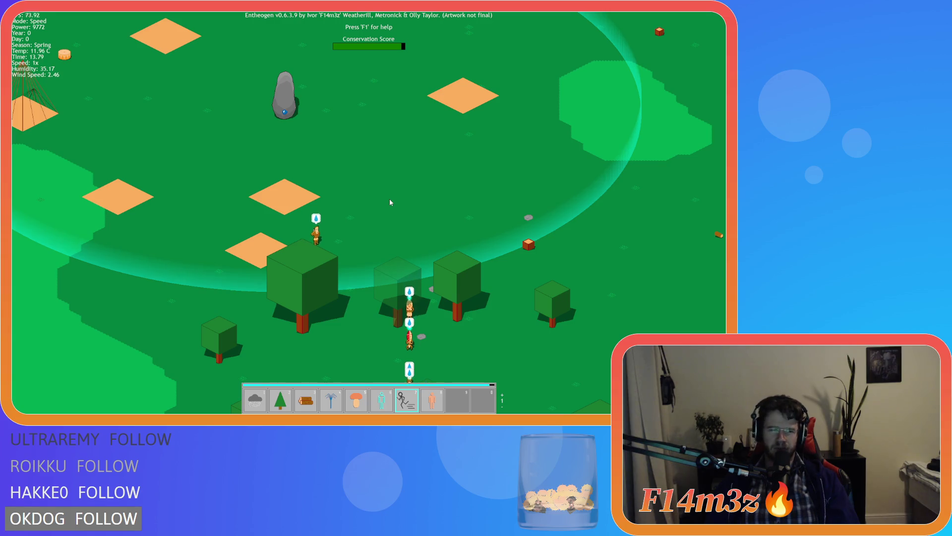
key(s)
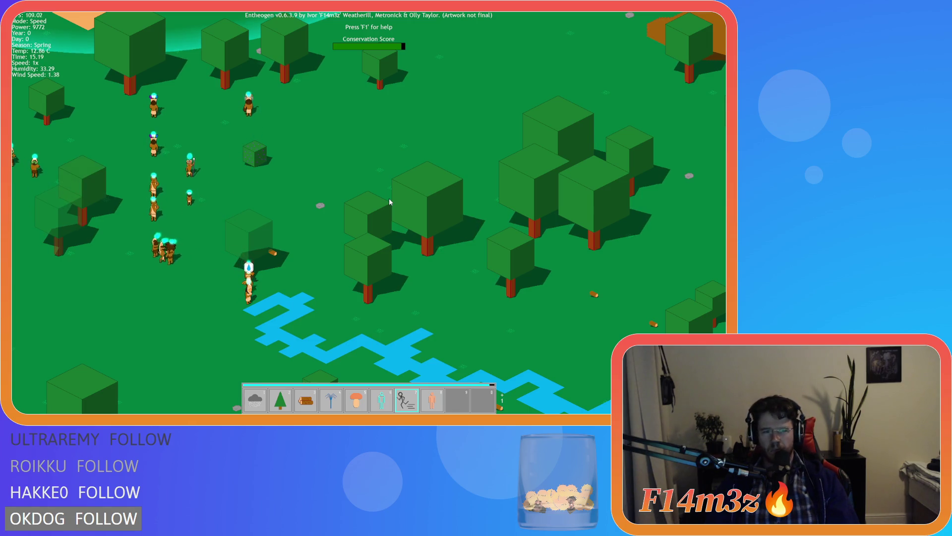
Cast the Speed miracle on the villager group near the forest.
key(w)
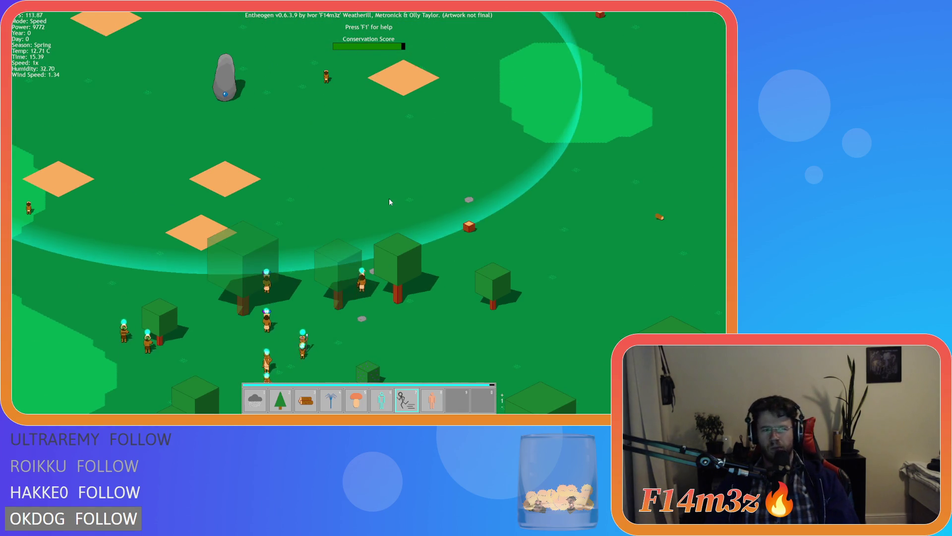
key(d)
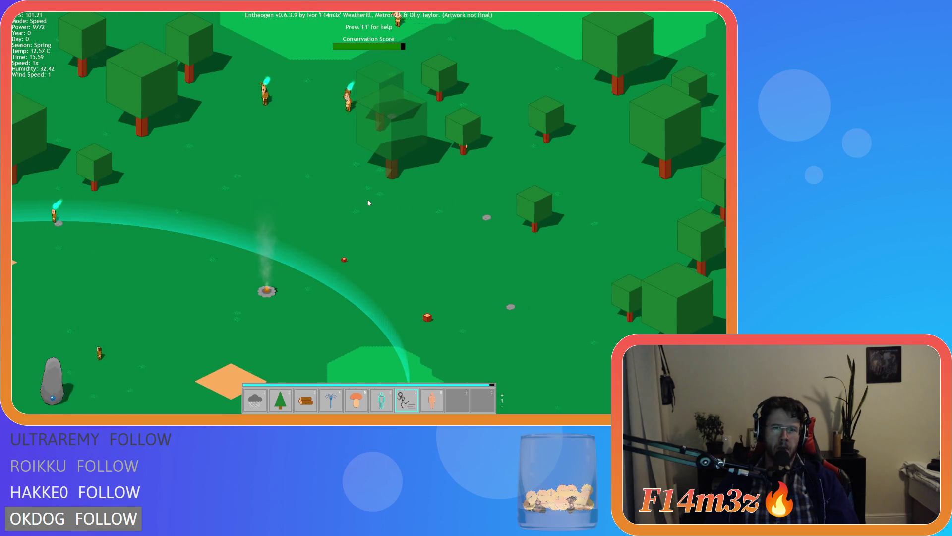
key(a)
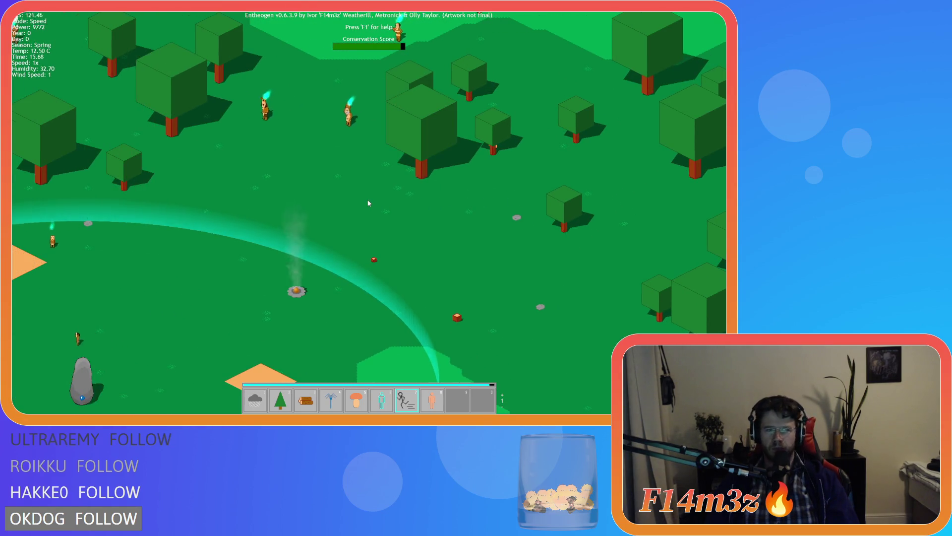
key(s)
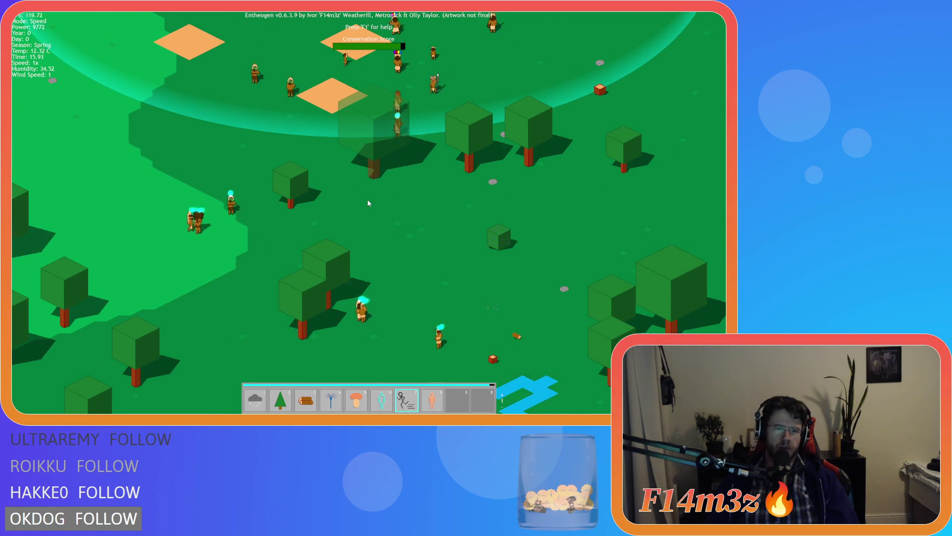
key(w)
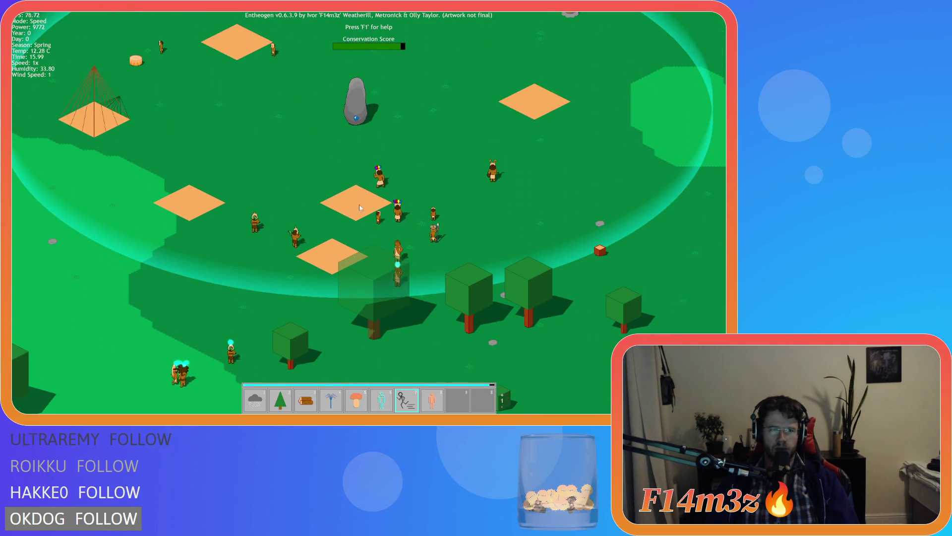
key(s)
key(a)
click(220, 276)
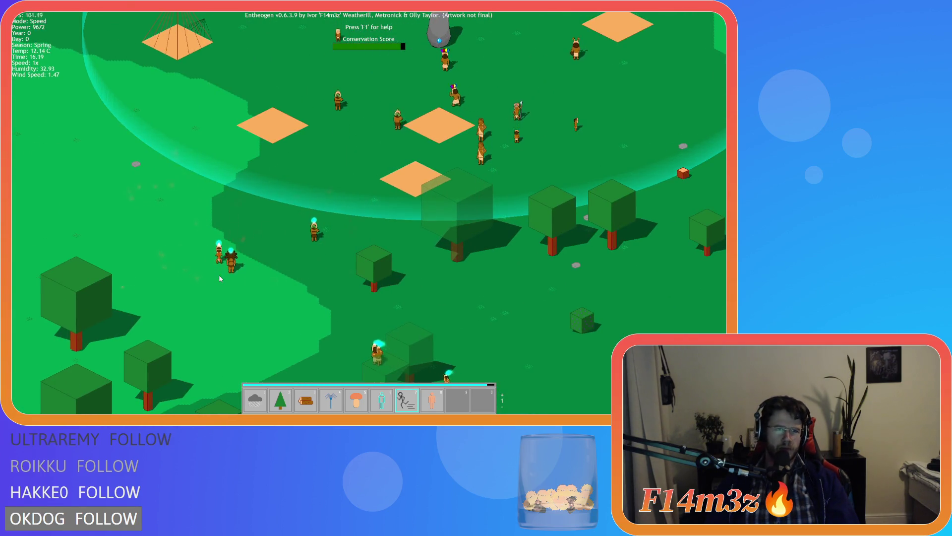
Pan around the stone and tepee and down toward the forest below the village.
key(w)
key(d)
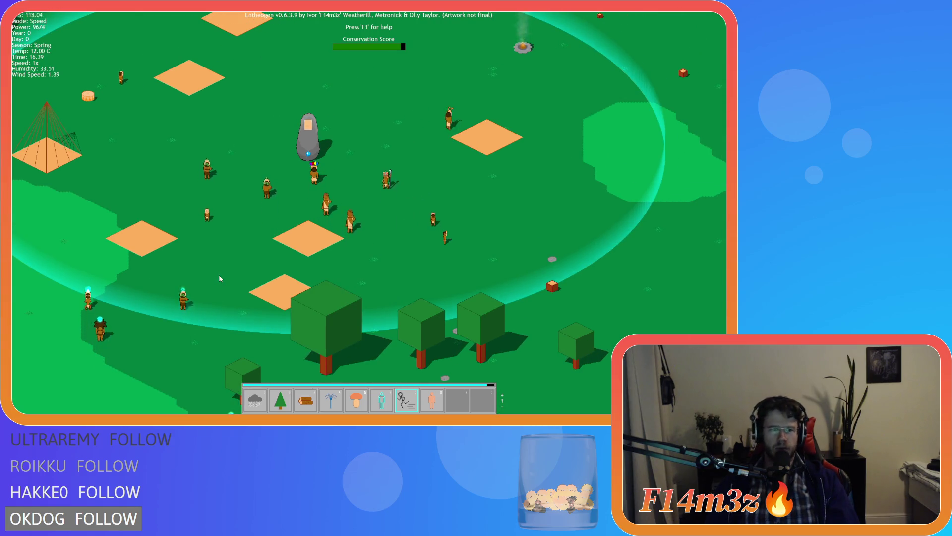
key(s)
key(a)
key(w)
key(d)
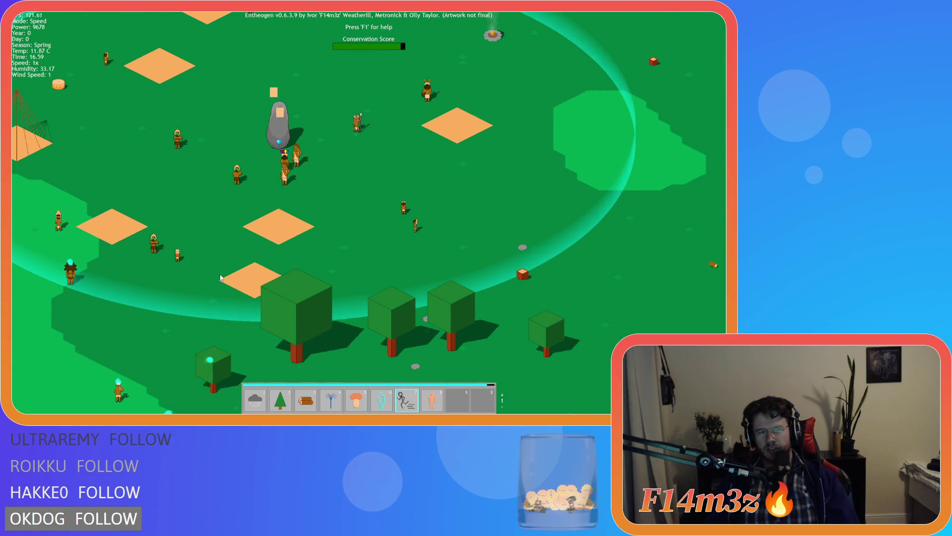
key(a)
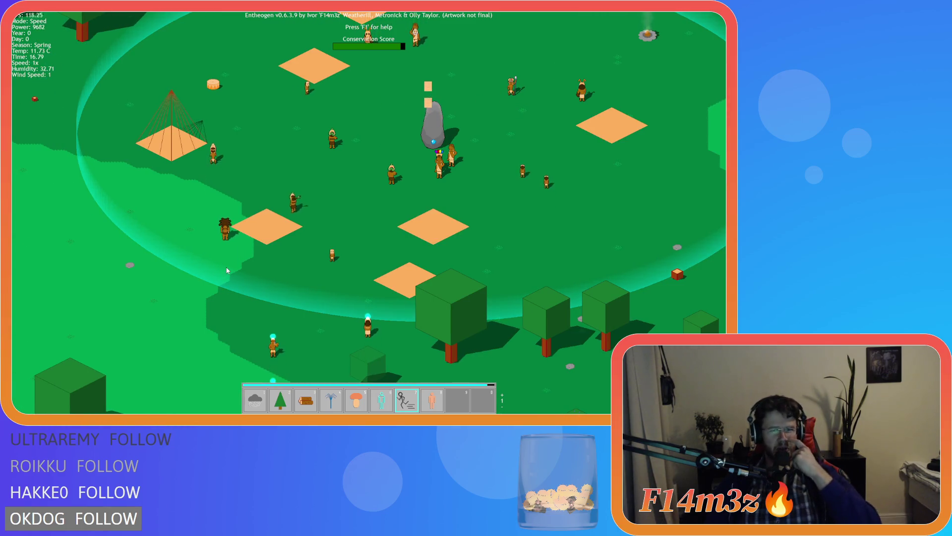
key(w)
key(d)
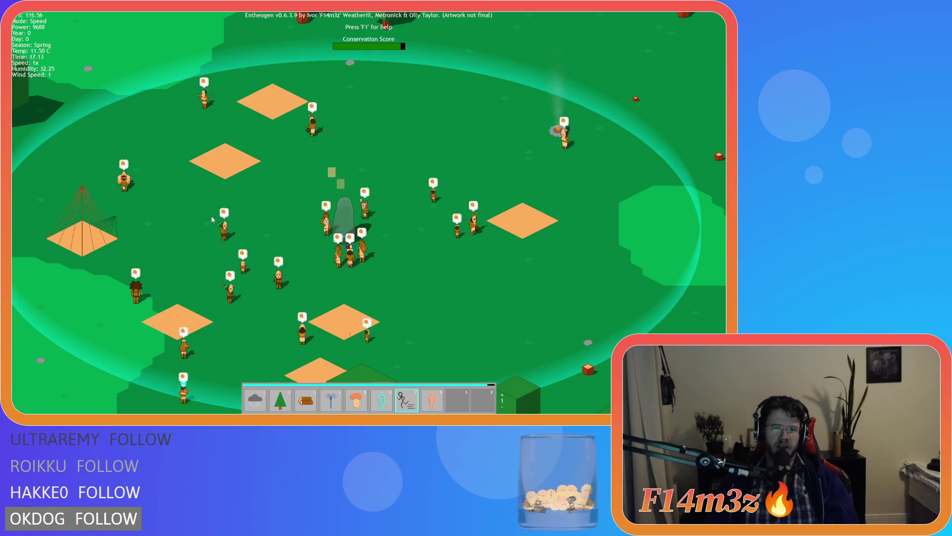
key(w)
key(a)
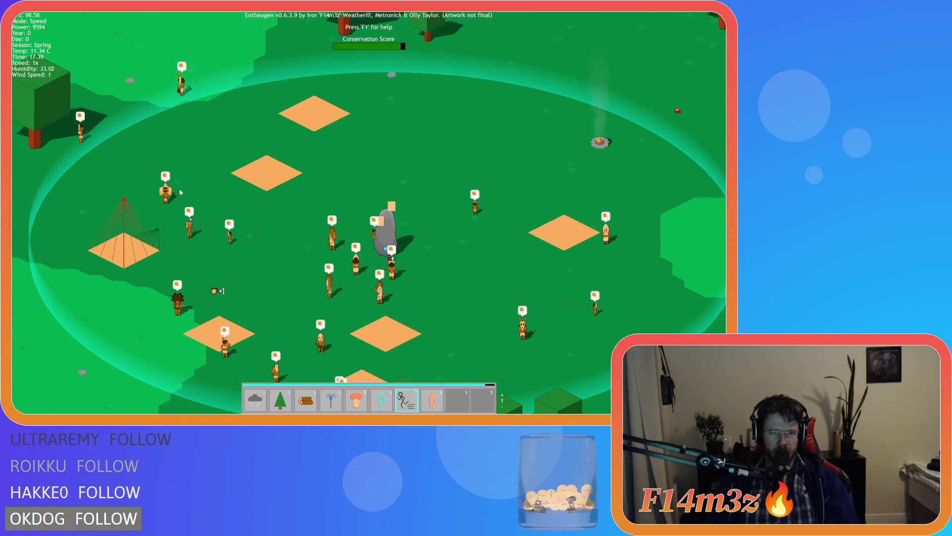
key(s)
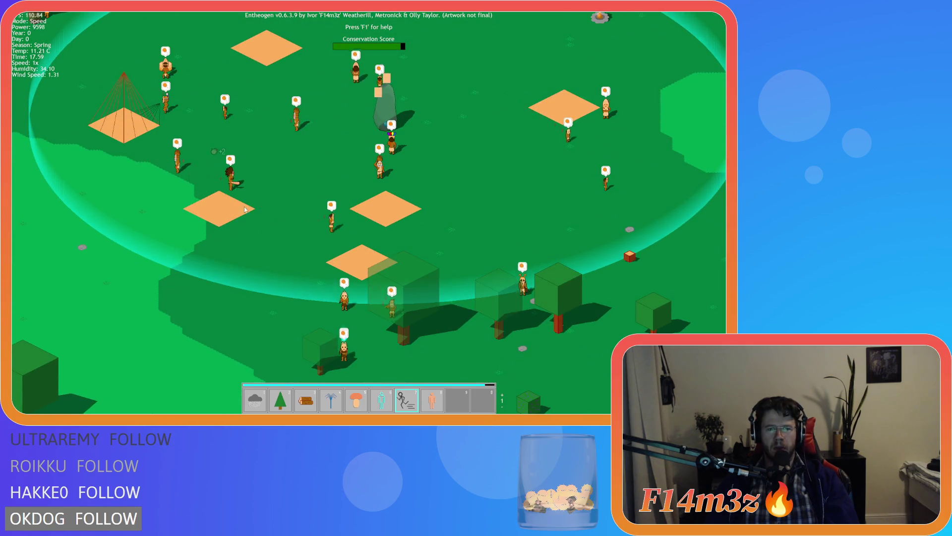
key(s)
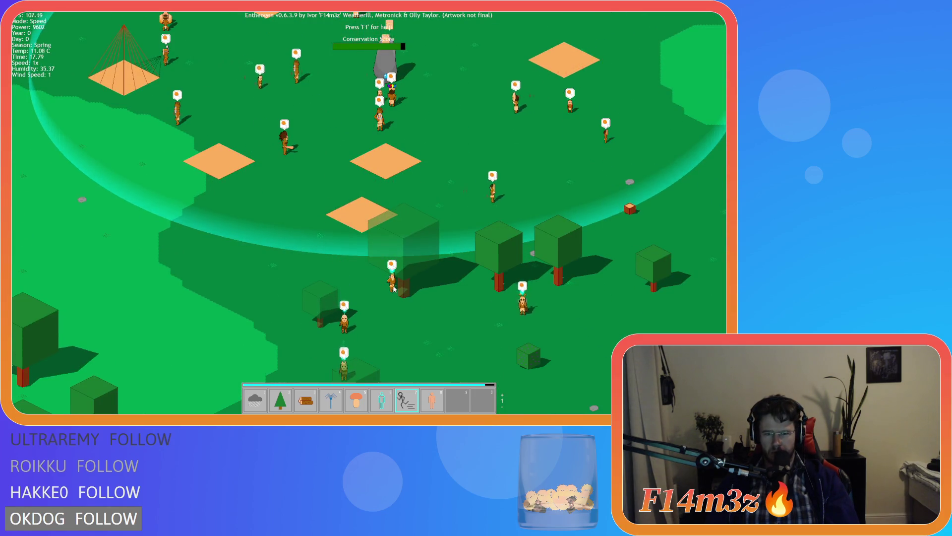
key(w)
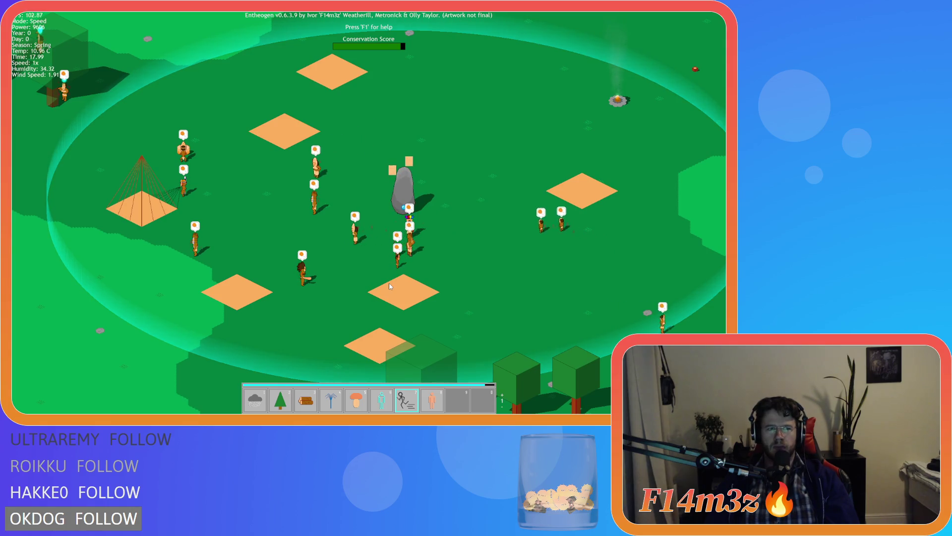
key(s)
key(w)
key(a)
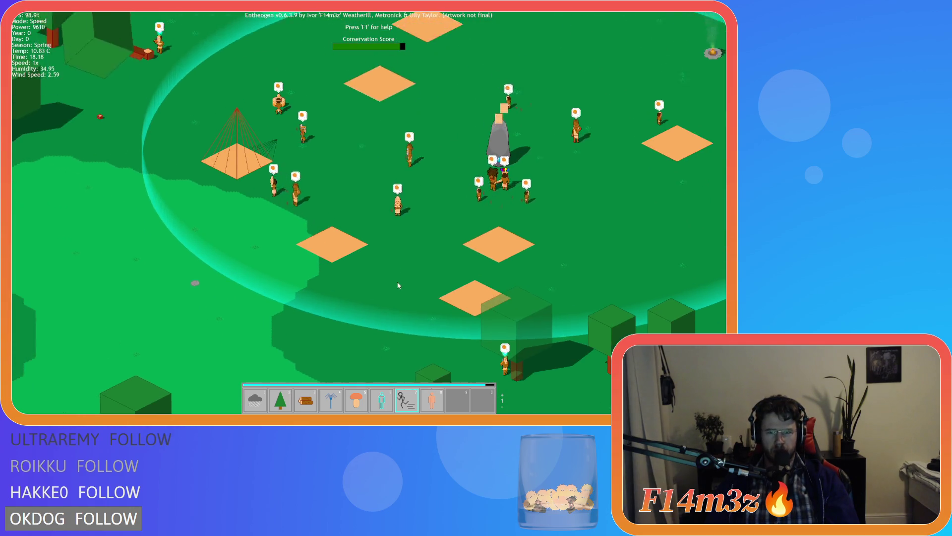
key(w)
key(a)
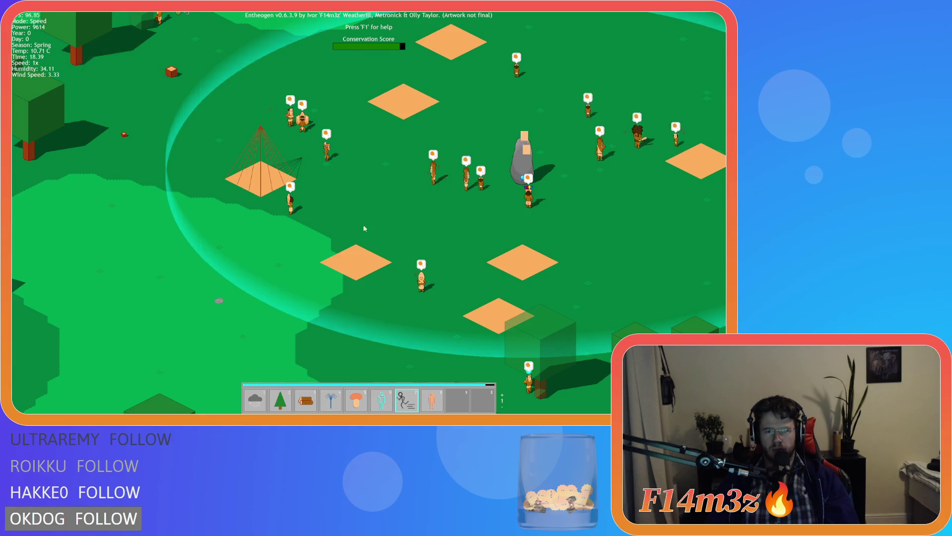
key(s)
key(d)
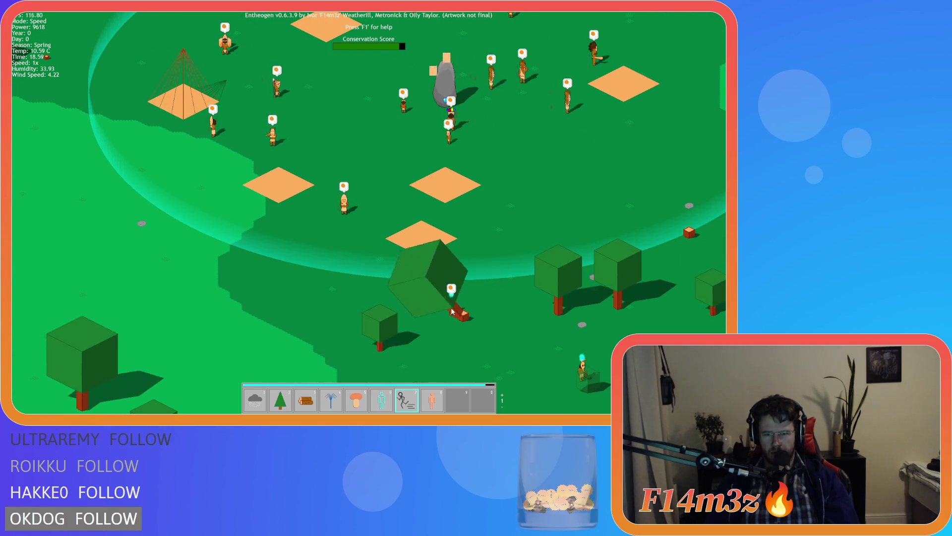
key(s)
key(d)
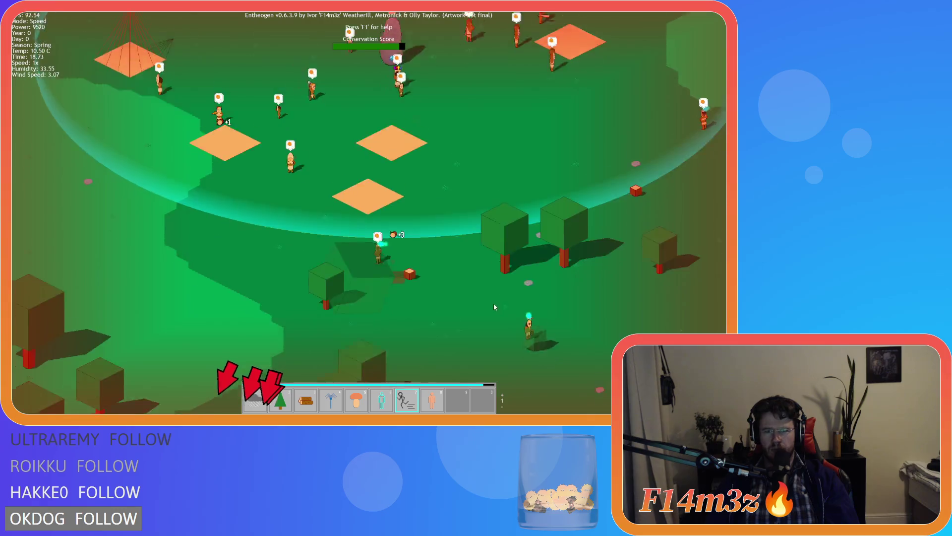
scroll(493, 302, down, 3)
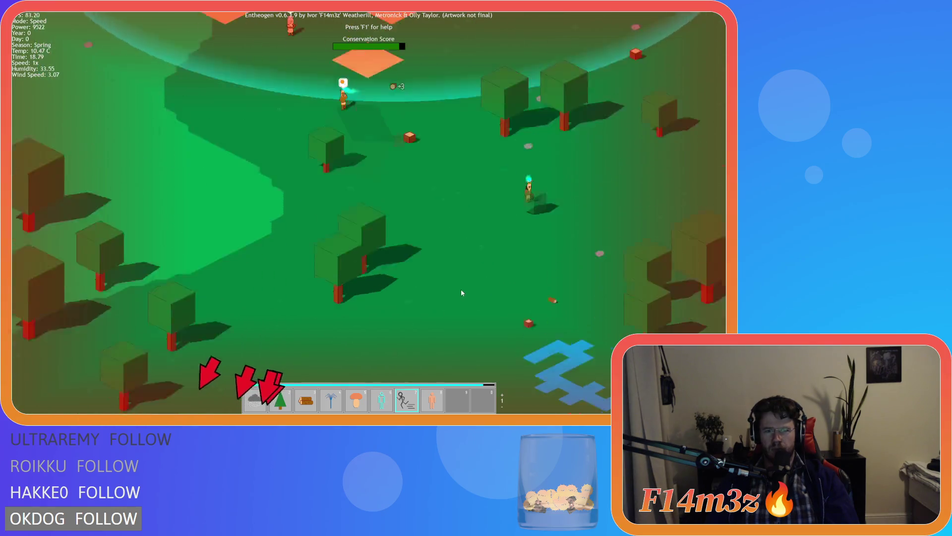
Follow the villagers along the river, then return the view to the village stone.
key(w)
key(a)
scroll(413, 245, up, 3)
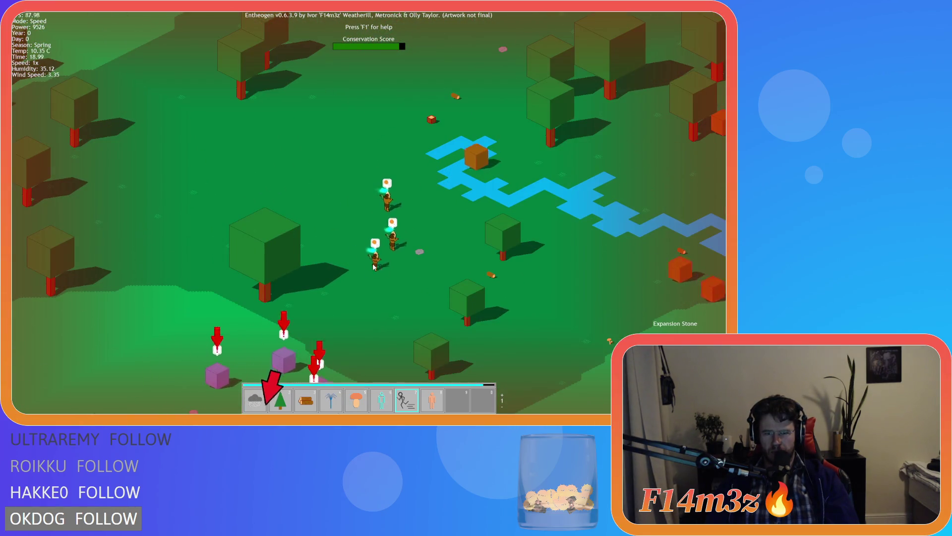
key(w)
key(d)
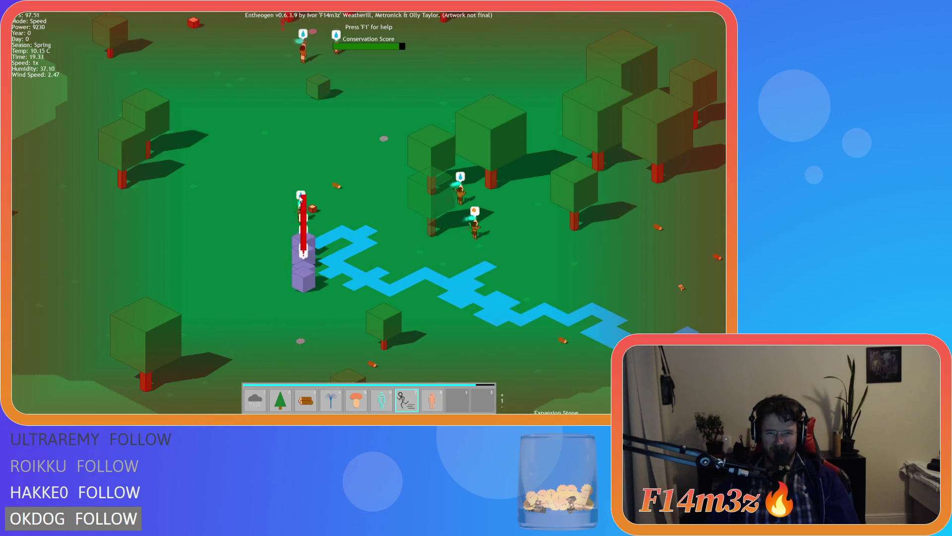
key(w)
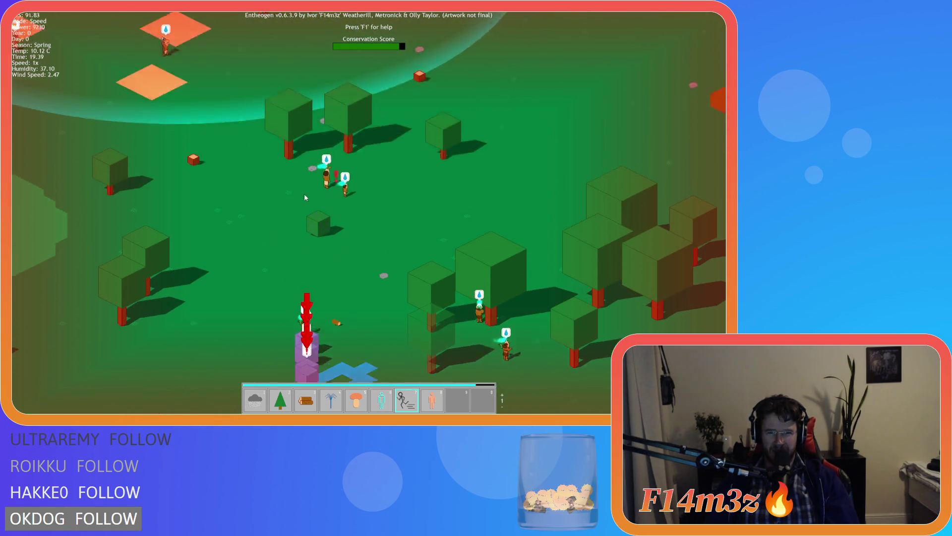
key(w)
key(a)
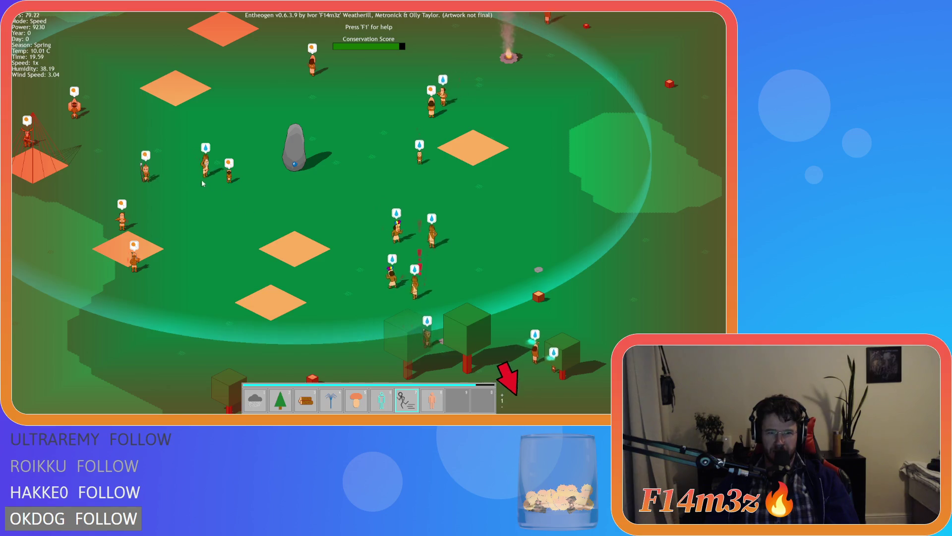
key(d)
key(s)
key(d)
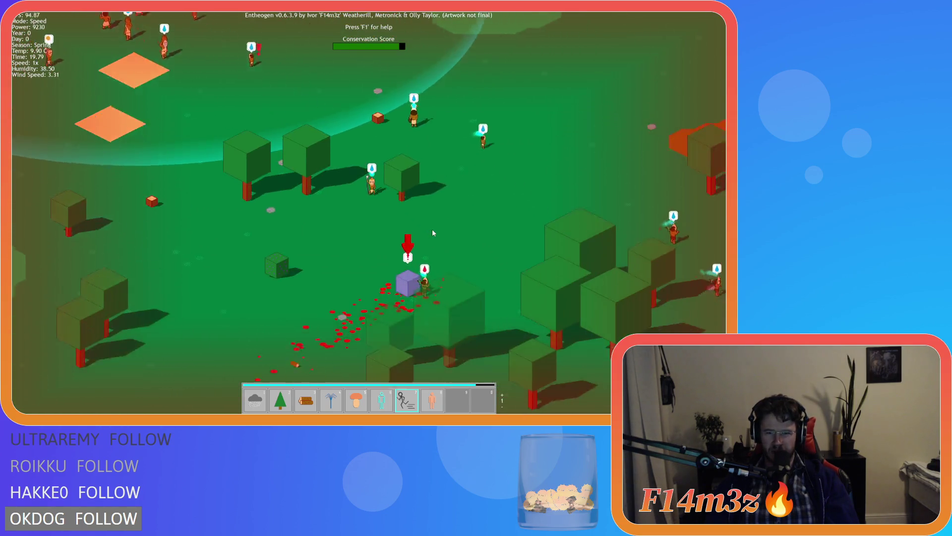
key(w)
key(a)
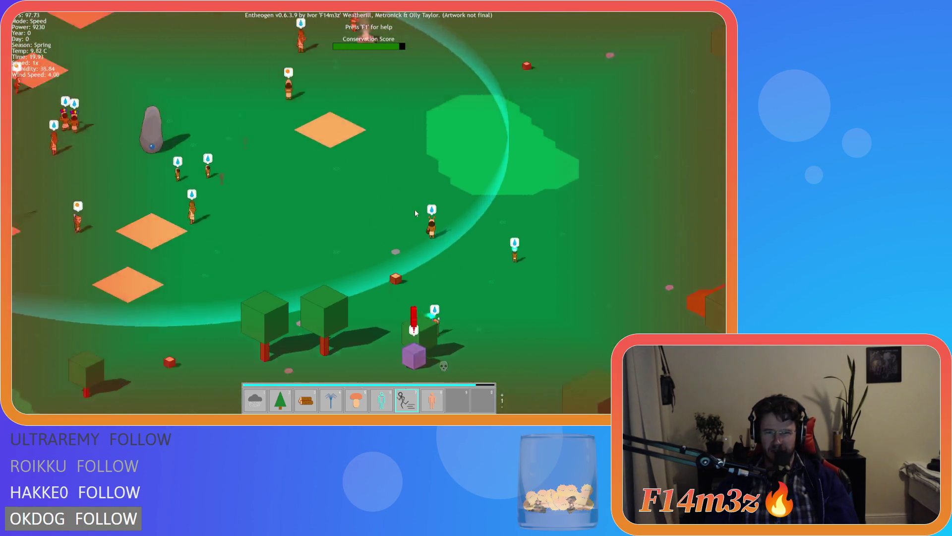
key(w)
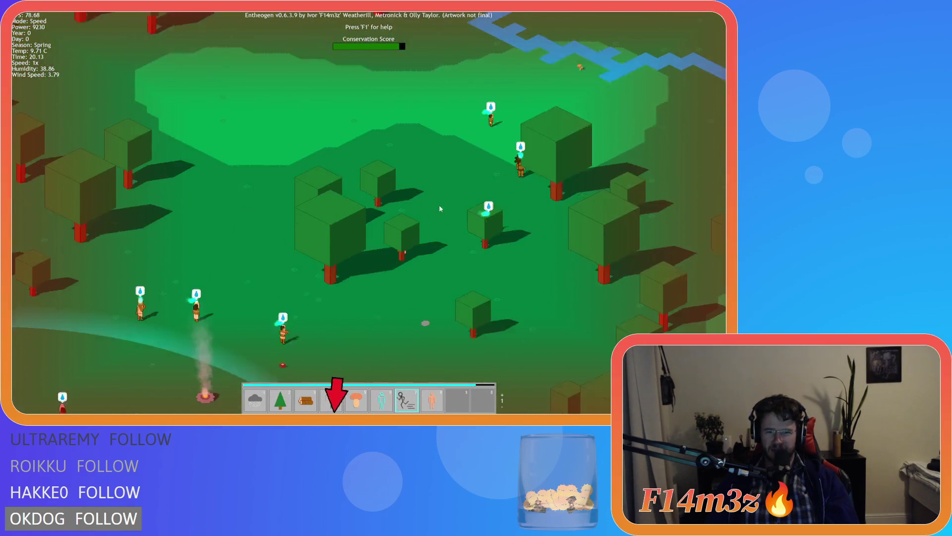
key(s)
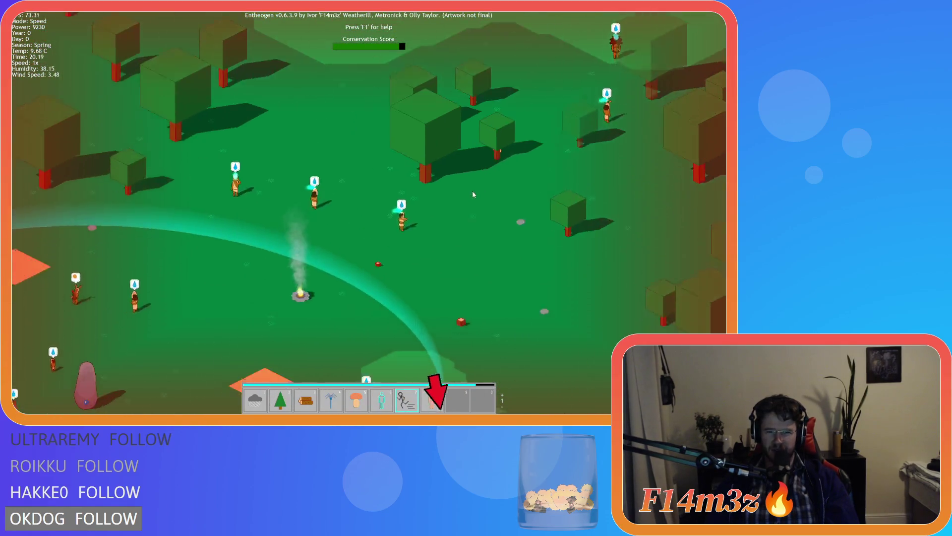
key(a)
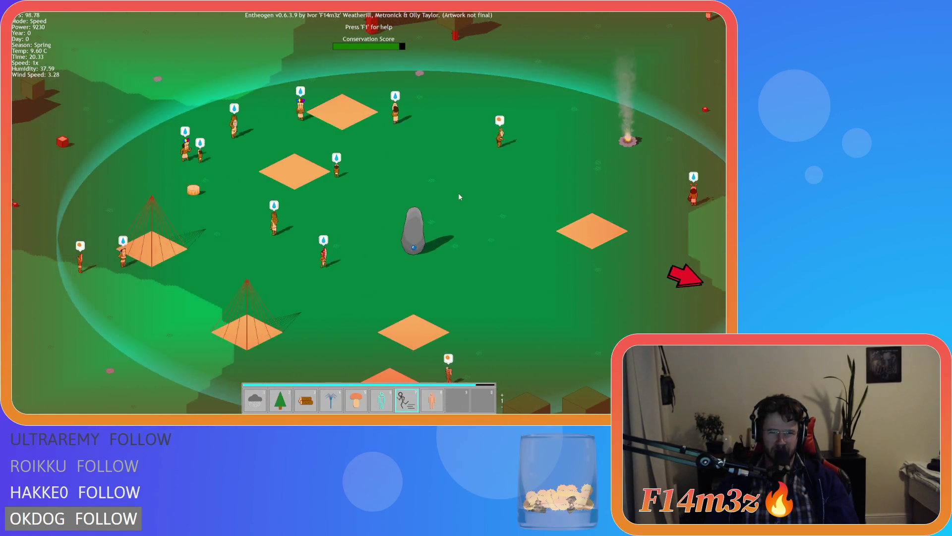
key(s)
key(d)
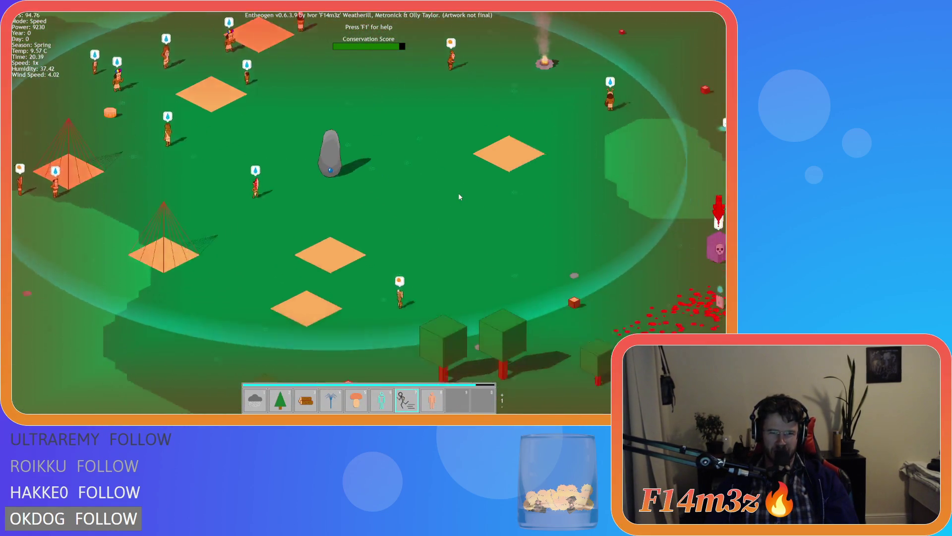
key(w)
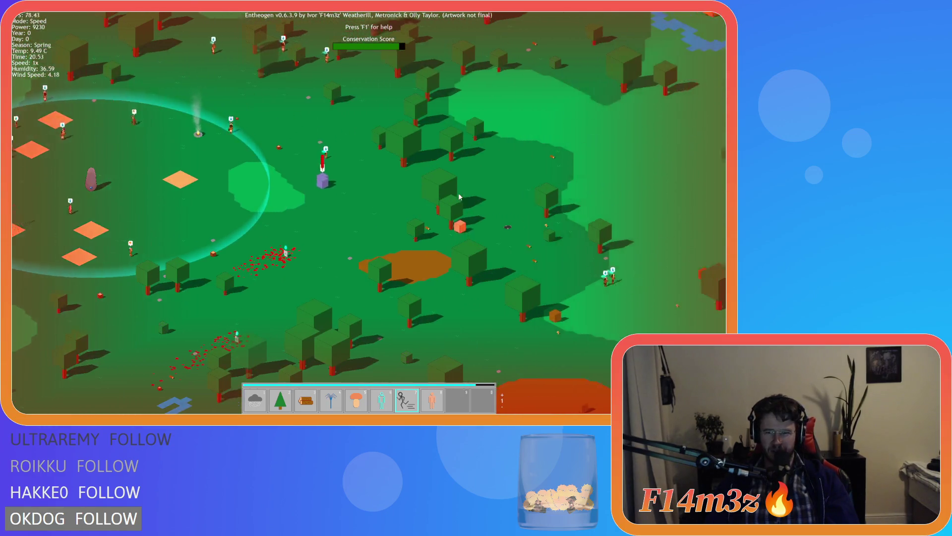
key(d)
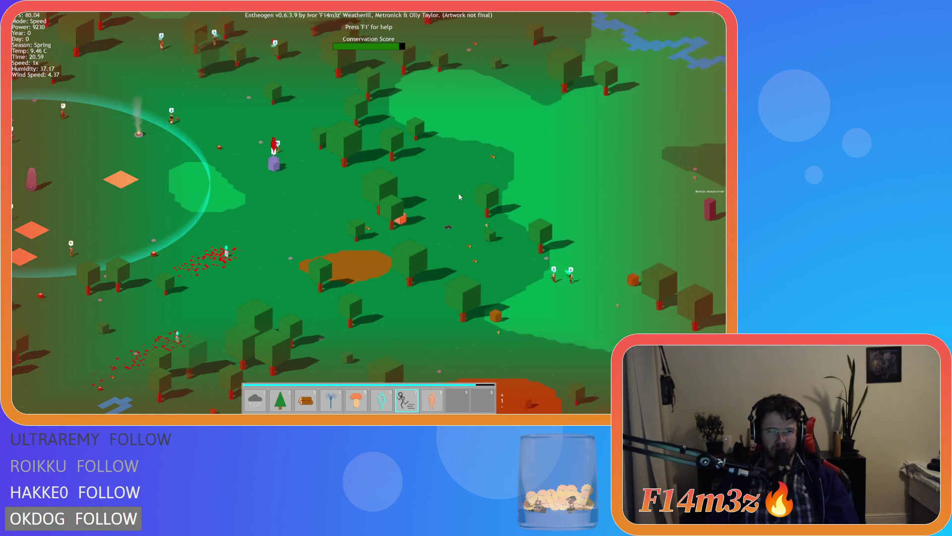
key(a)
Check the Tribe overview, then pan across the village ring toward the purple cubes.
key(t)
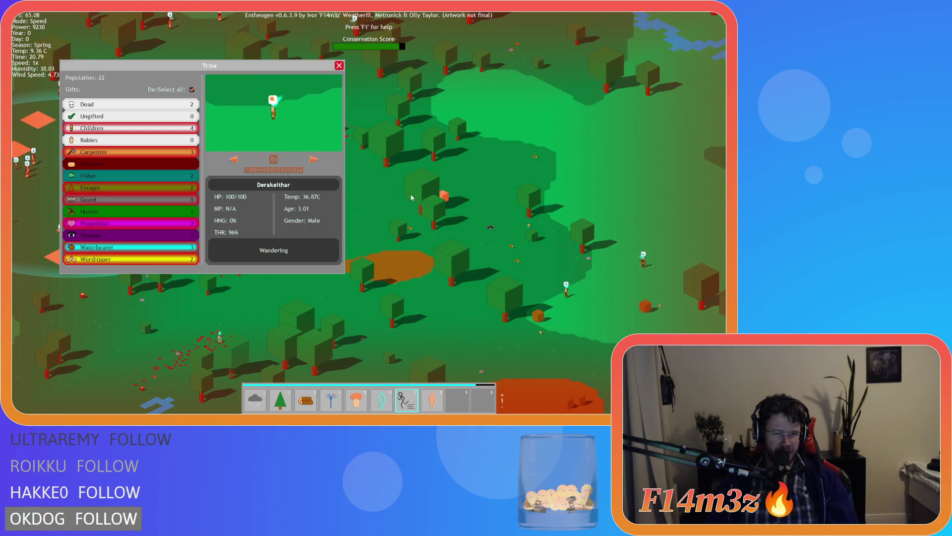
key(t)
key(a)
key(d)
key(w)
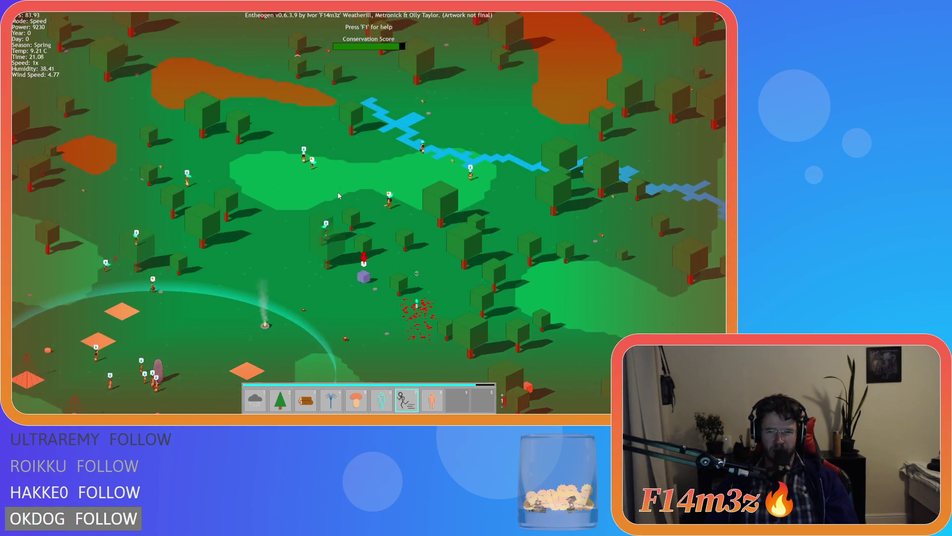
key(d)
Survey the river, forest and campfire as dusk darkens the village.
scroll(338, 195, up, 4)
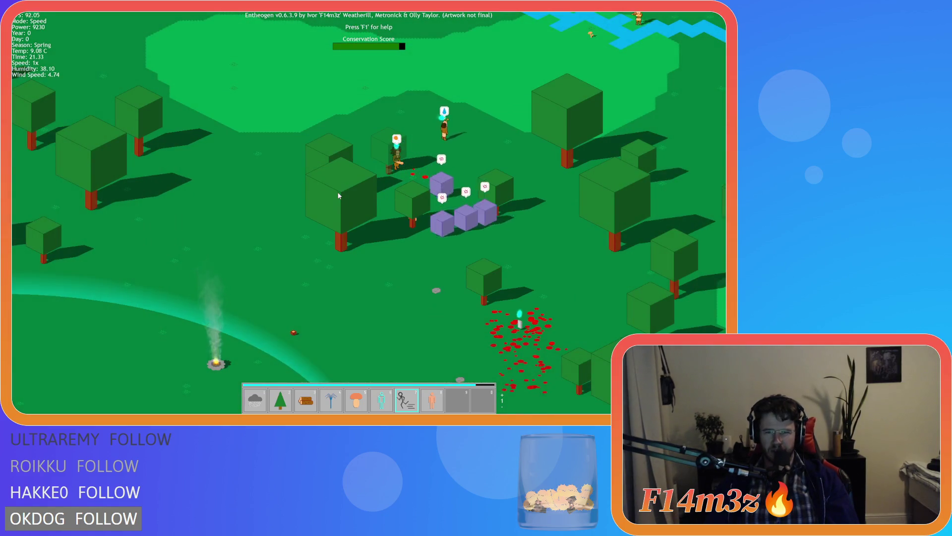
scroll(339, 196, down, 4)
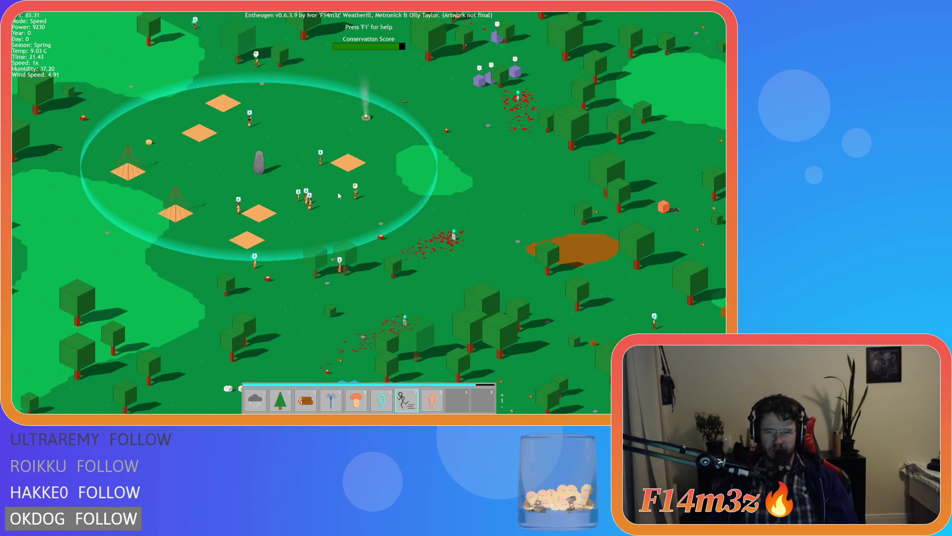
key(s)
key(d)
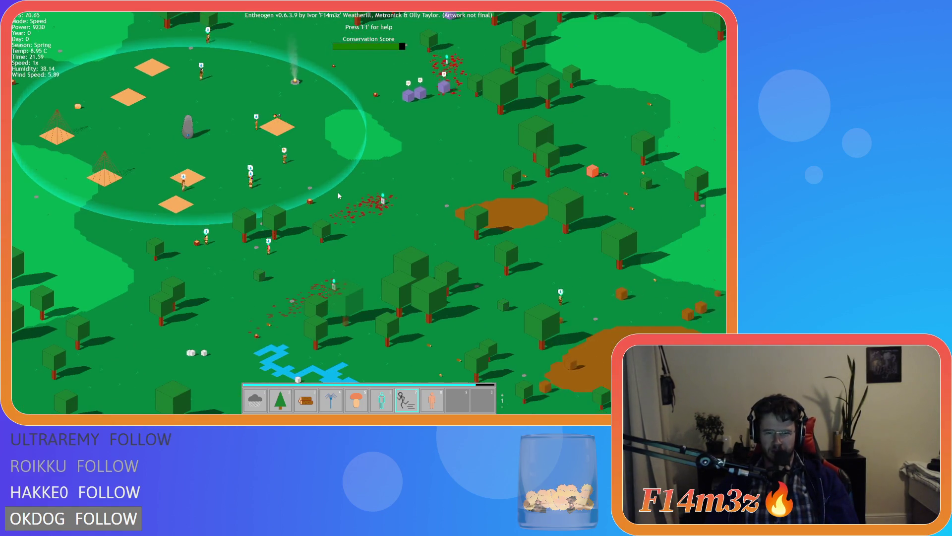
key(a)
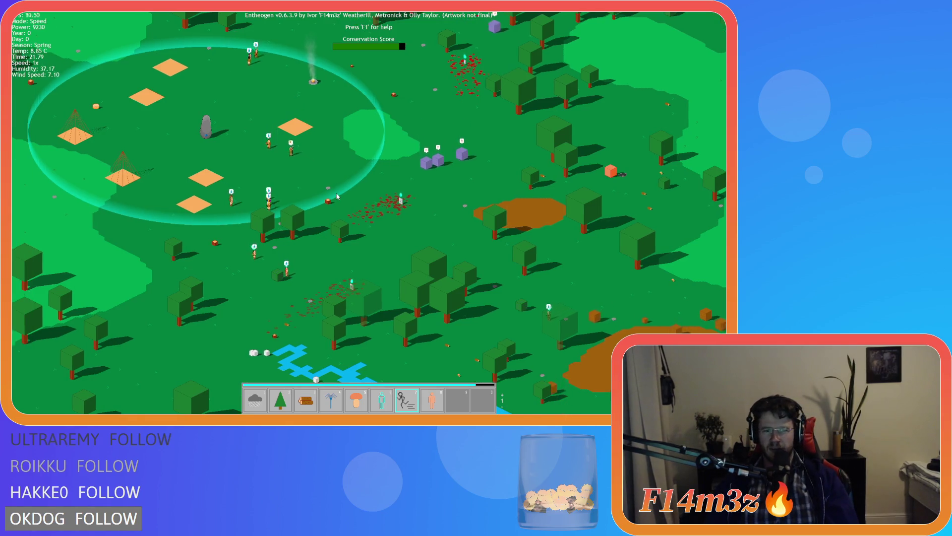
scroll(337, 196, up, 5)
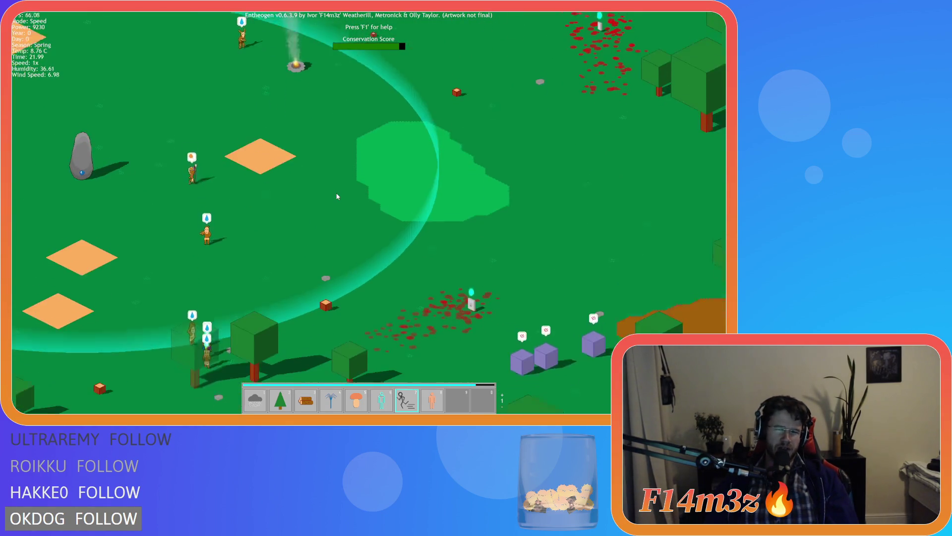
key(d)
key(w)
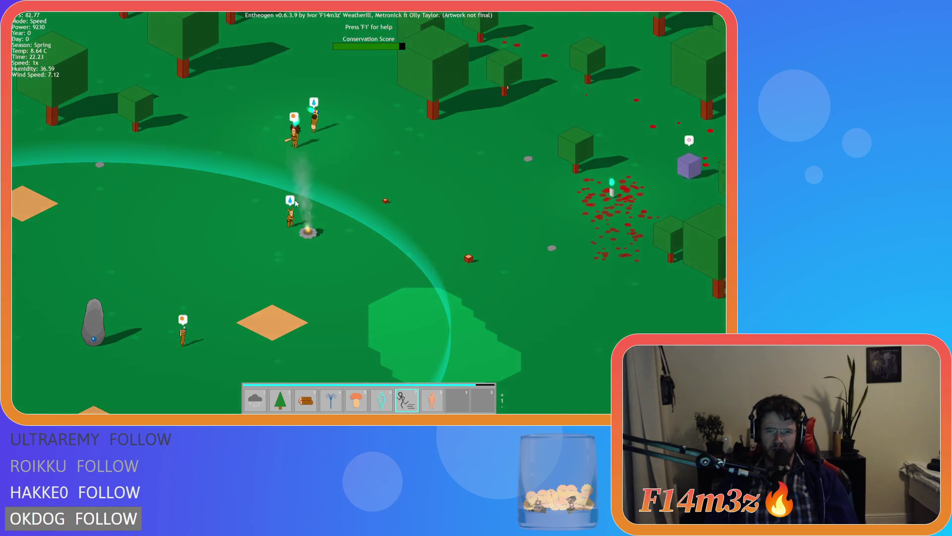
key(s)
key(a)
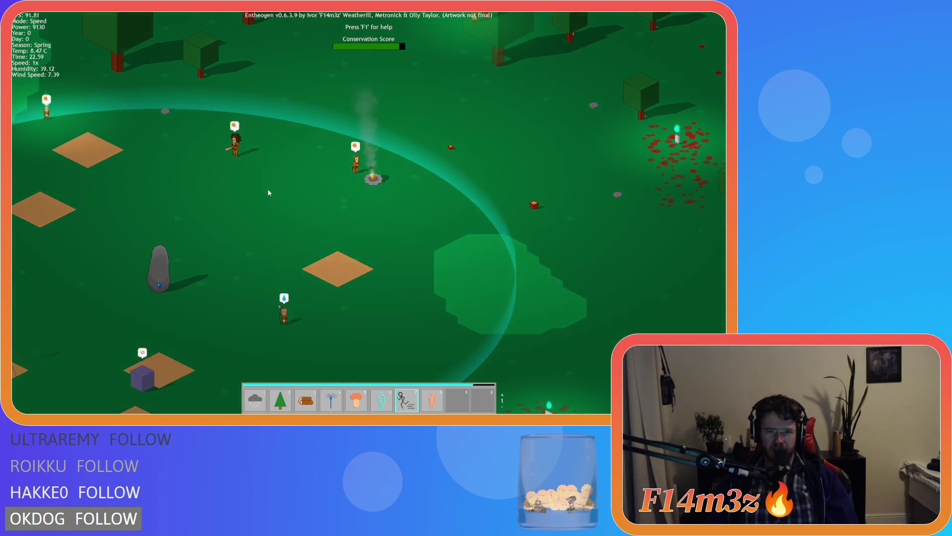
key(a)
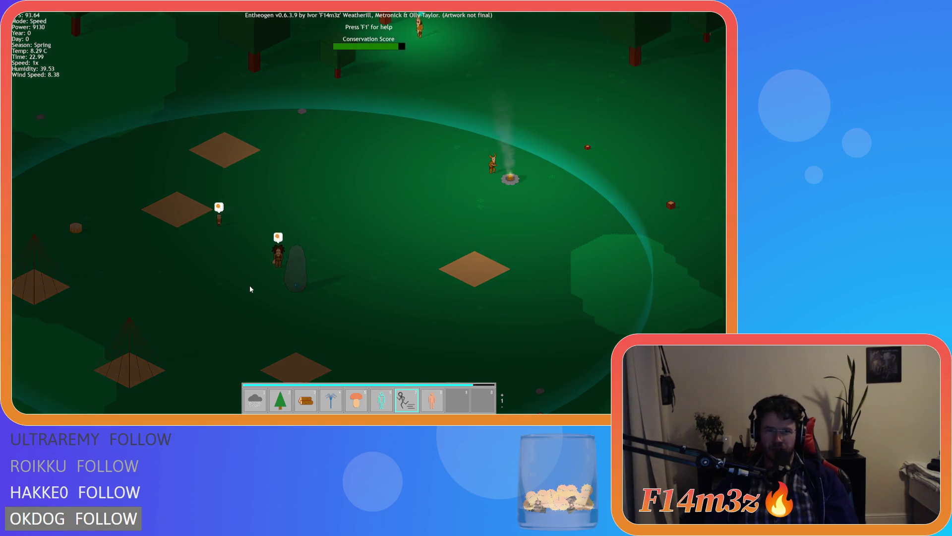
Scan the darkening forest north of the campfire for villagers at night.
key(w)
key(d)
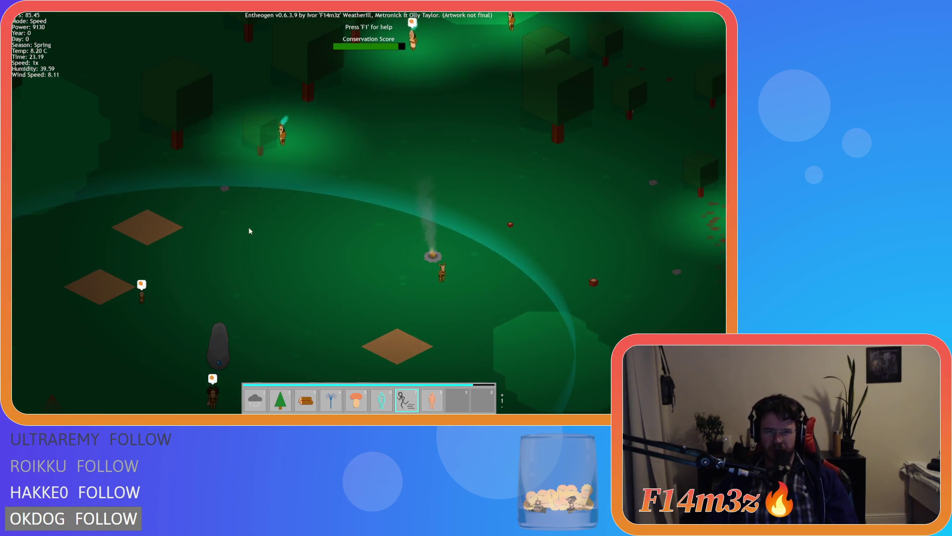
key(w)
key(d)
key(s)
key(a)
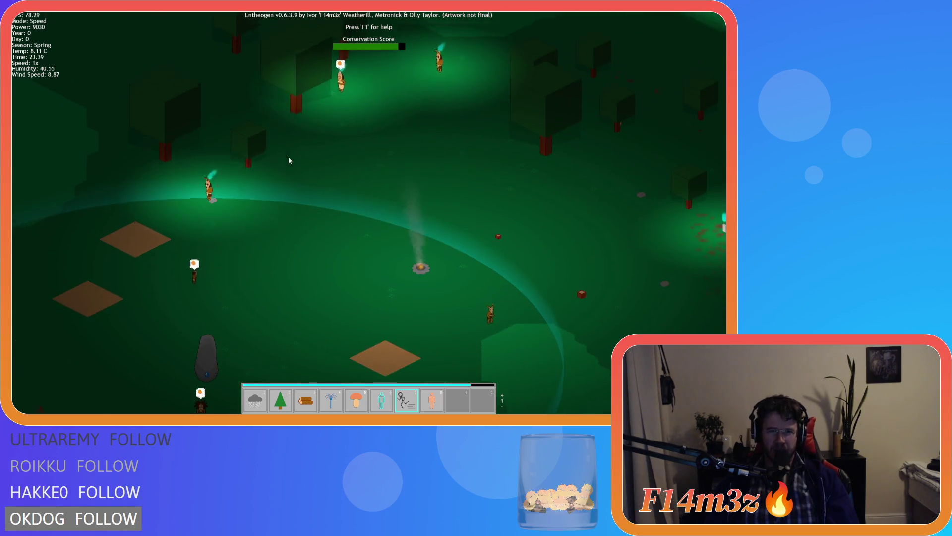
key(w)
key(d)
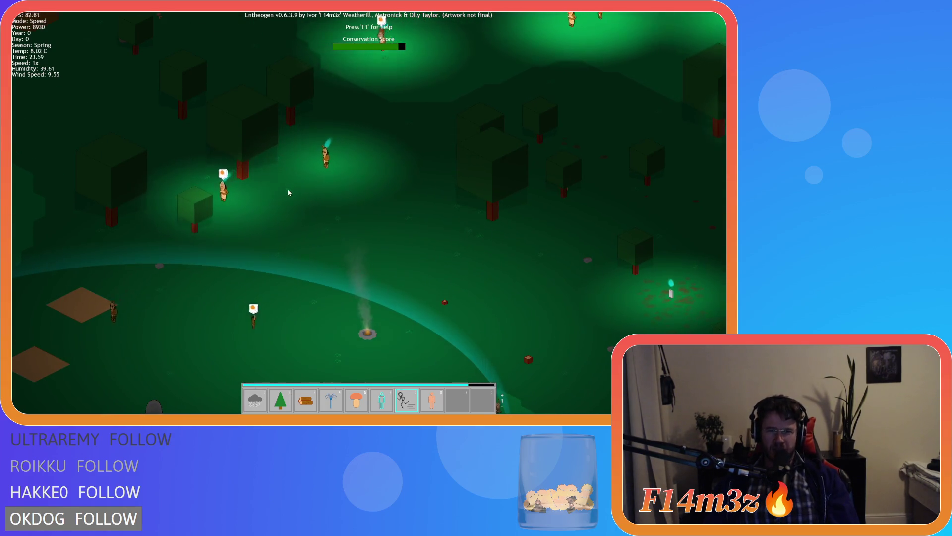
key(w)
key(d)
key(s)
key(a)
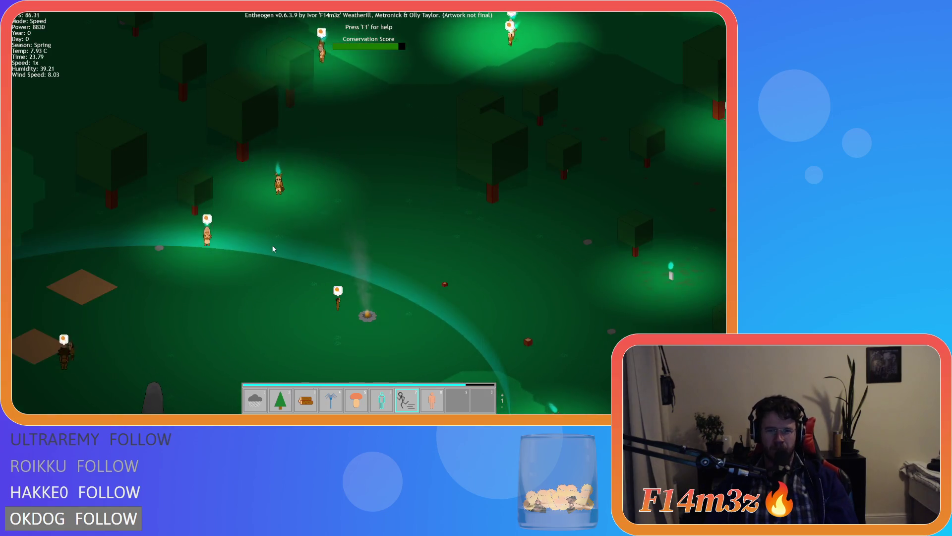
key(w)
key(d)
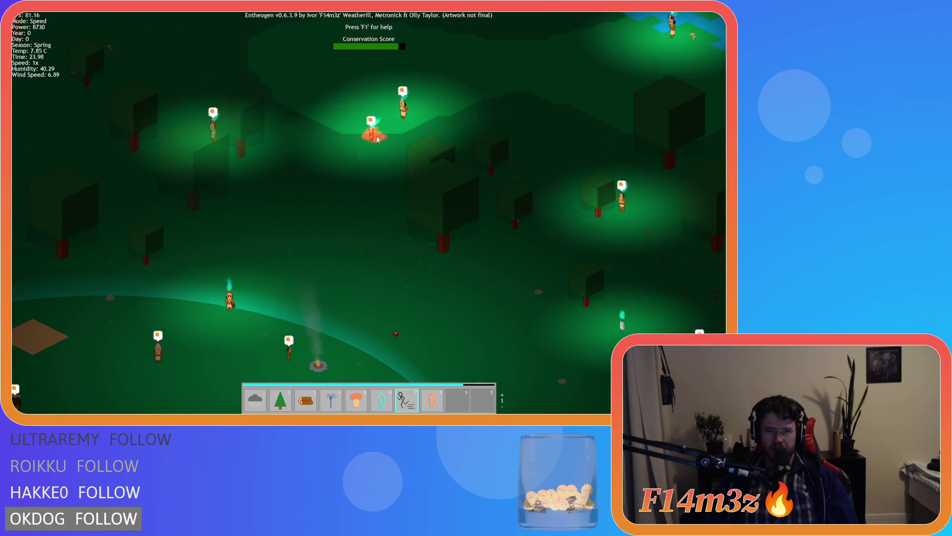
key(s)
key(a)
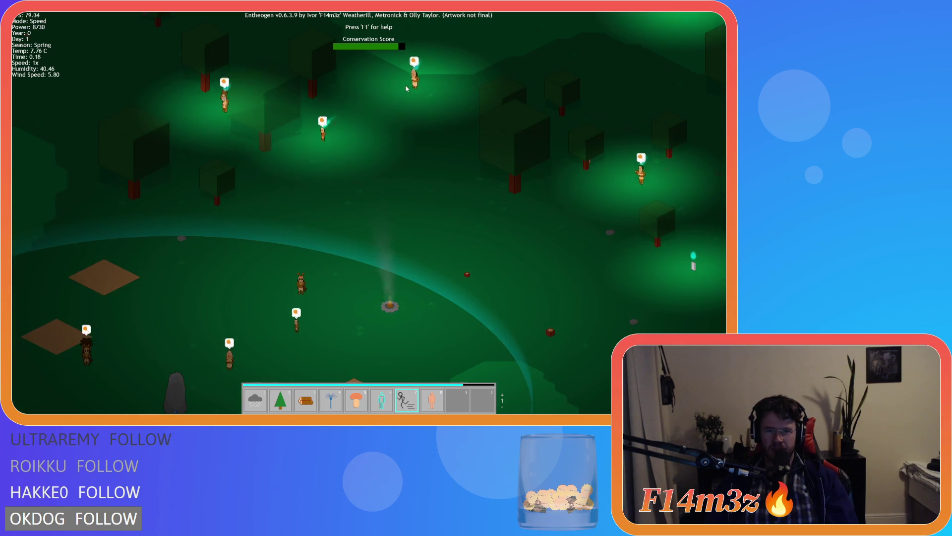
key(d)
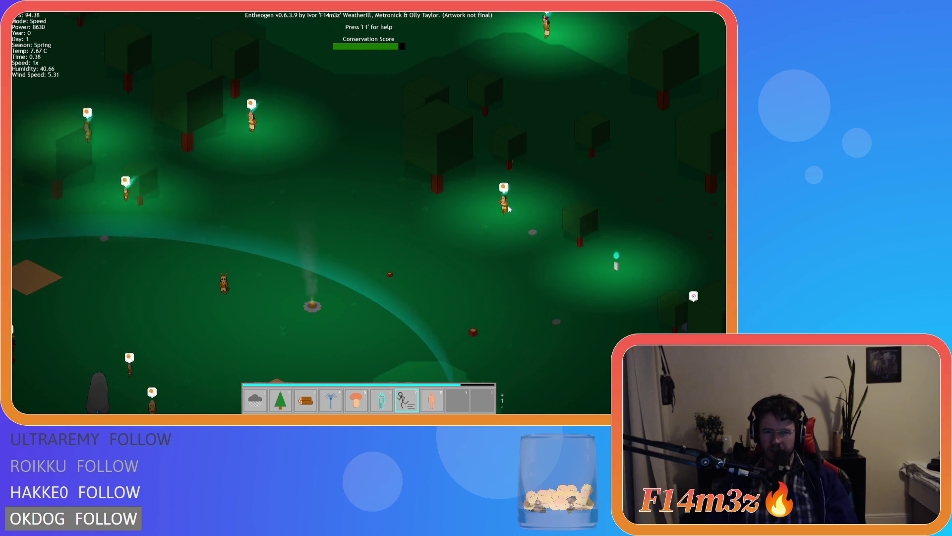
key(s)
key(d)
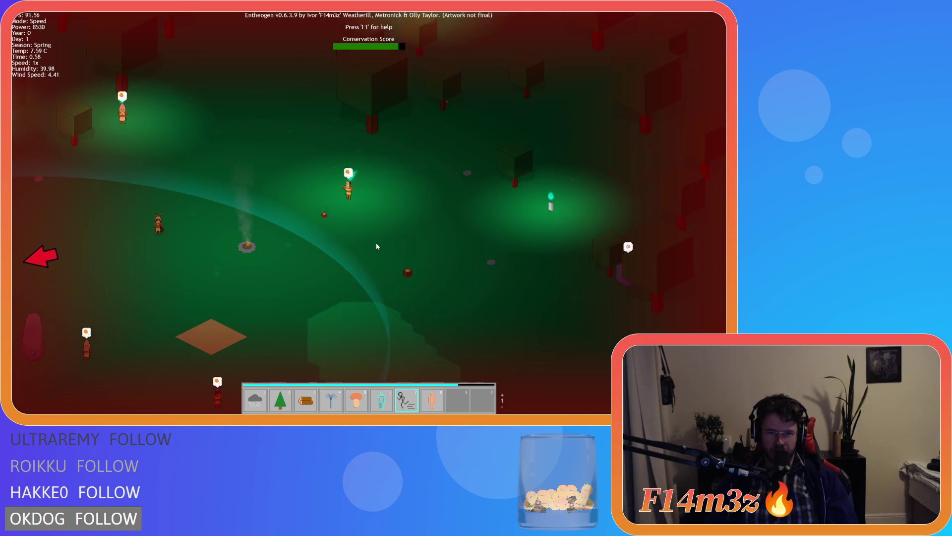
Centre on the home circle and send the glowing sped-up villager to a nearby spot.
key(space)
scroll(331, 233, up, 3)
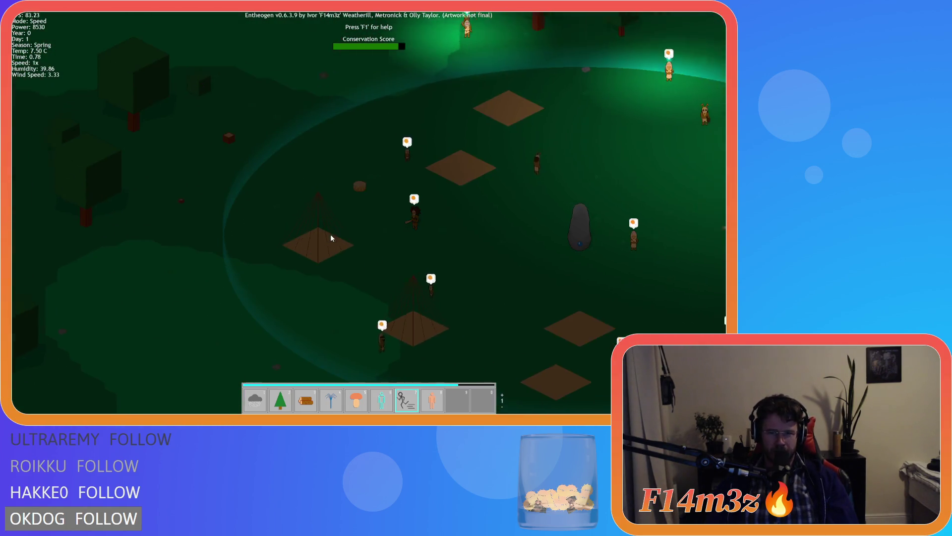
key(space)
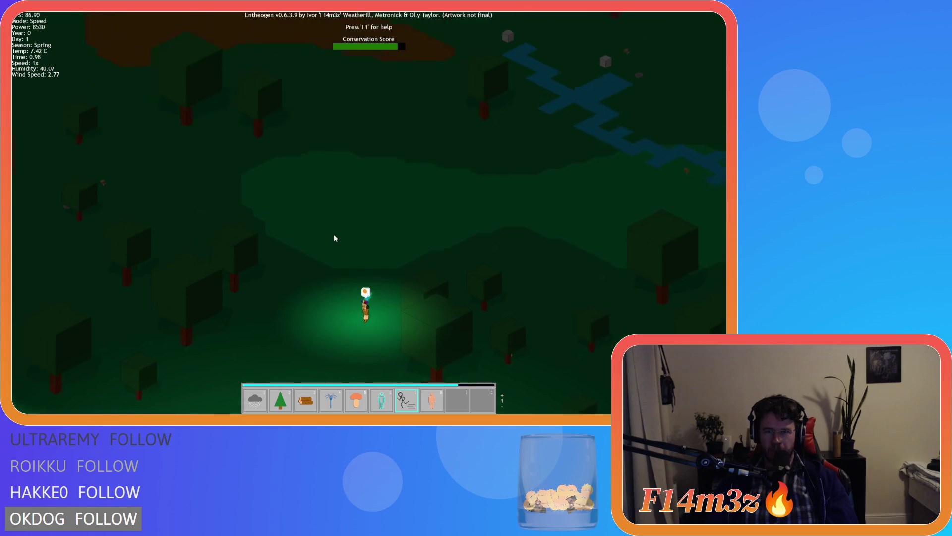
key(space)
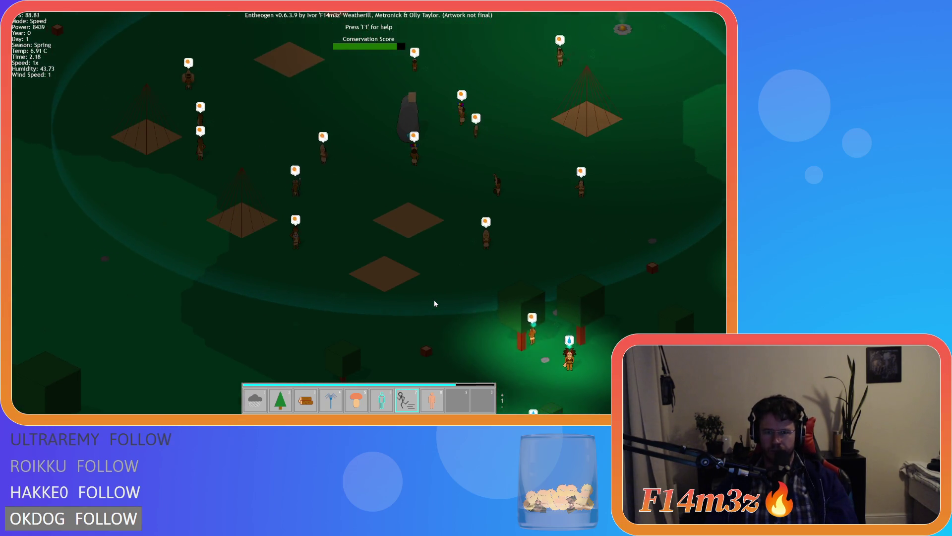
click(434, 304)
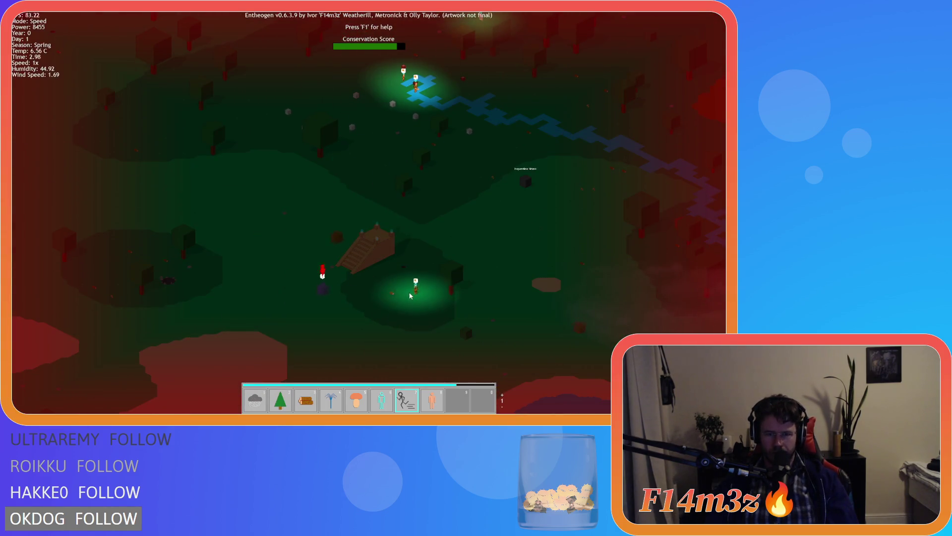
Switch to the second miracle page and follow villagers from the river to the monolith.
scroll(414, 290, up, 3)
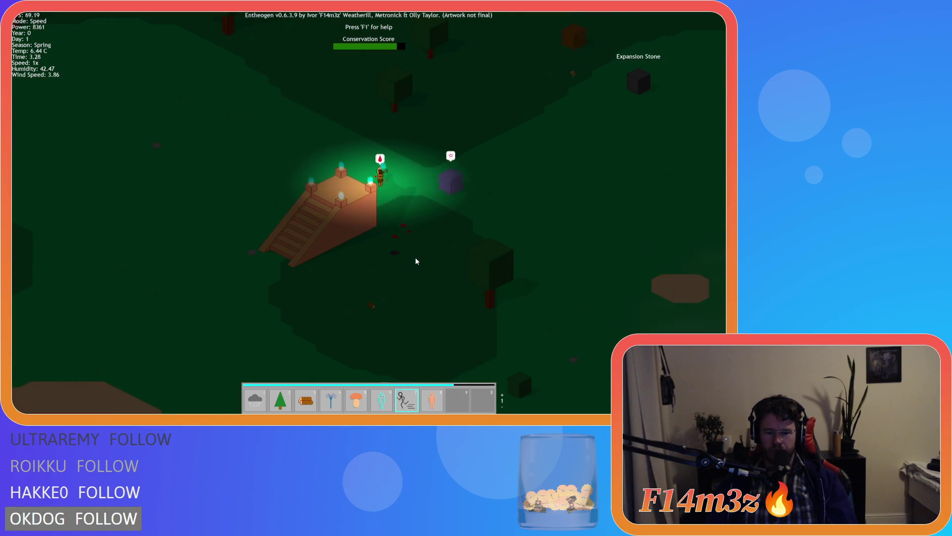
key(Tab)
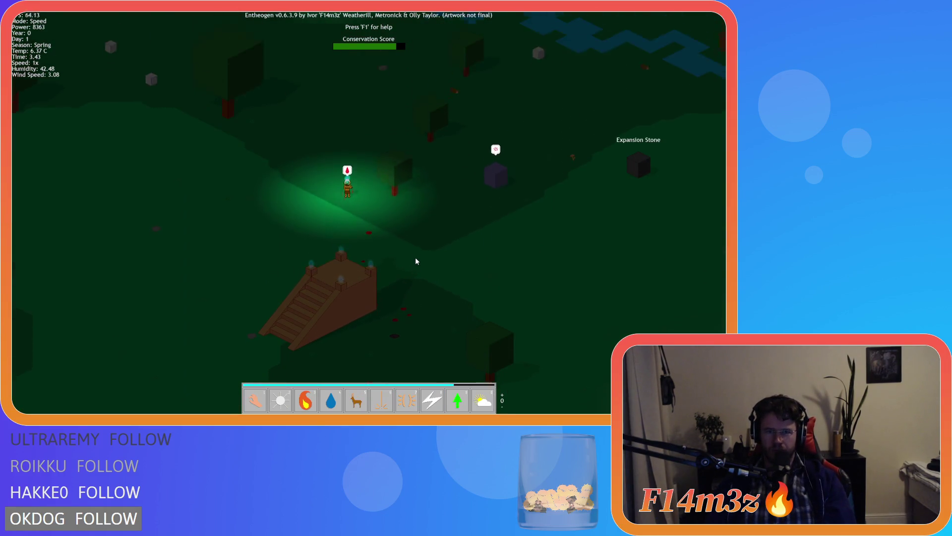
key(w)
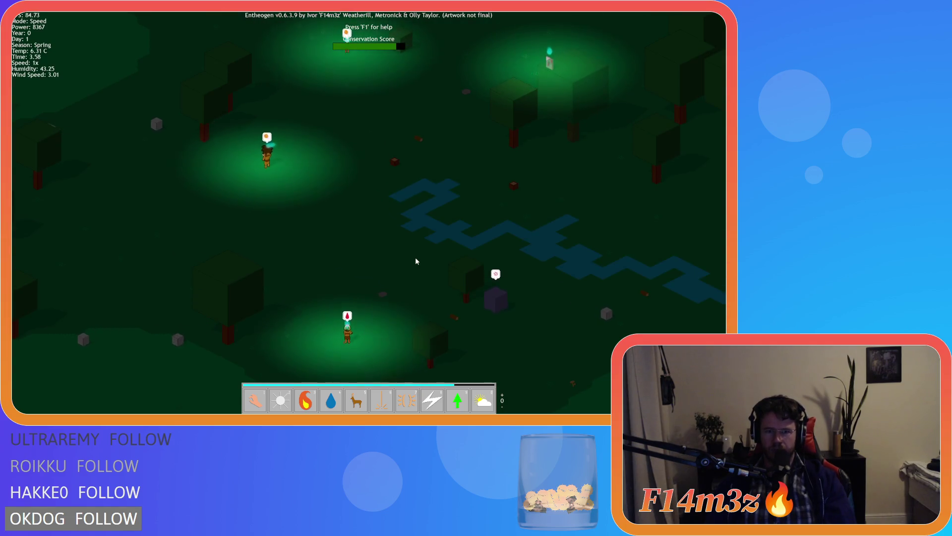
key(d)
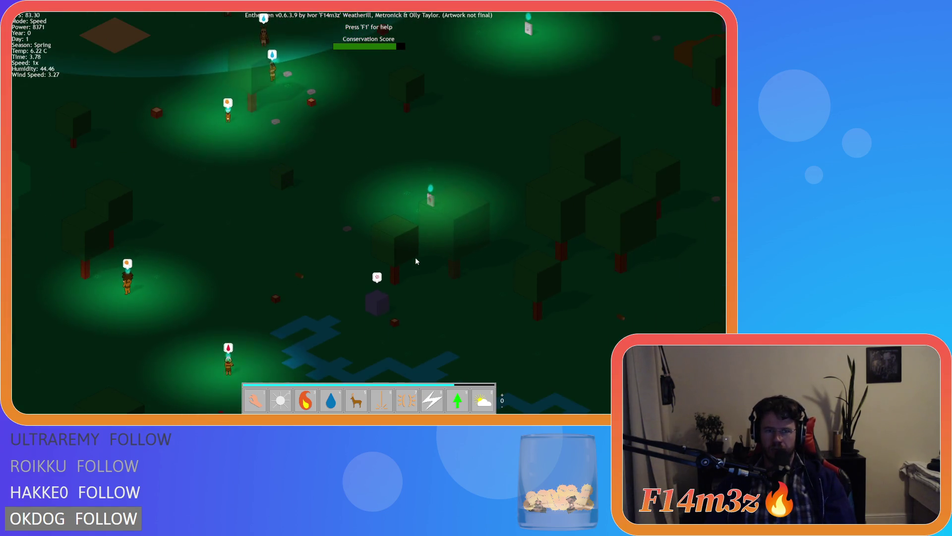
key(a)
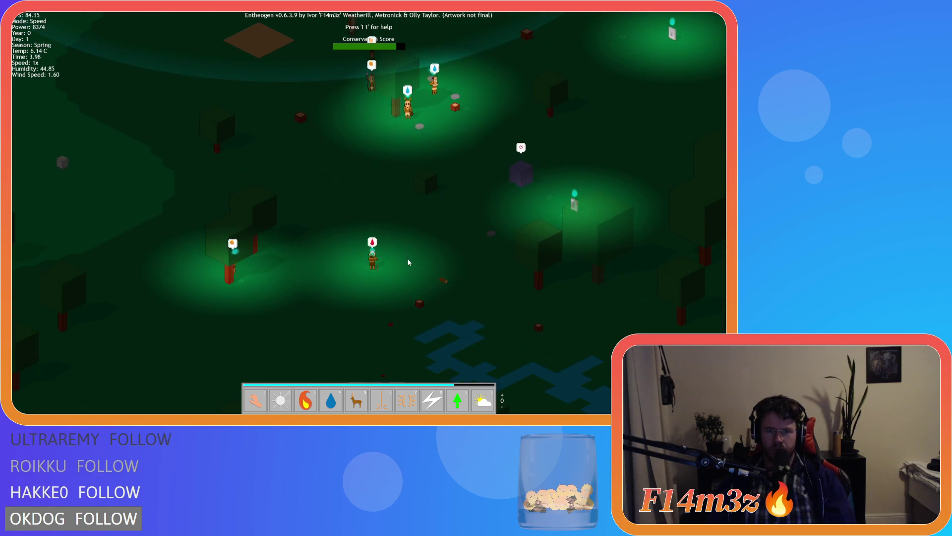
key(d)
key(s)
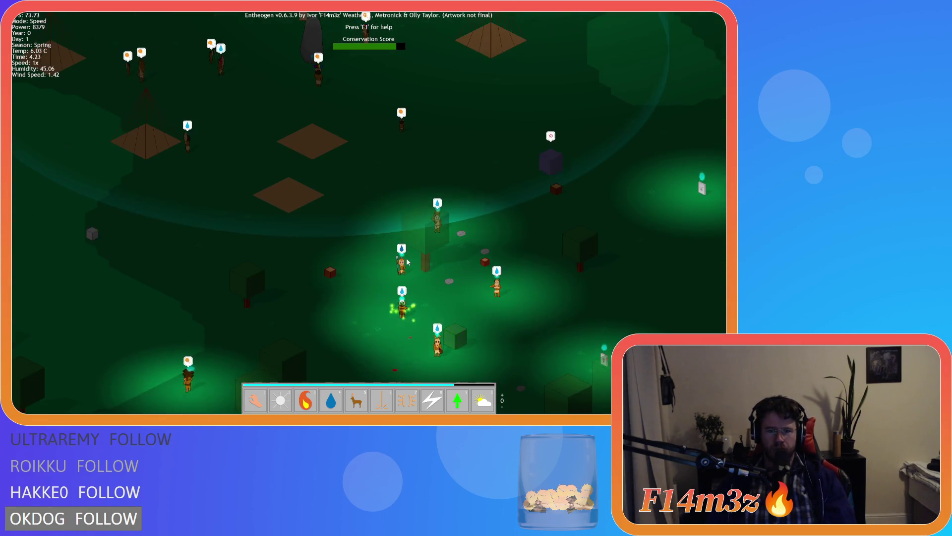
key(s)
key(a)
key(w)
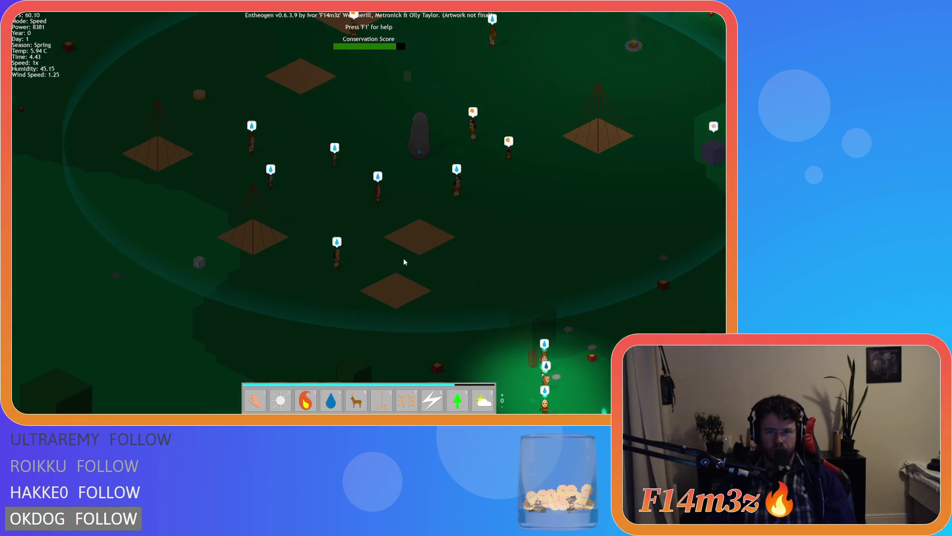
key(d)
key(s)
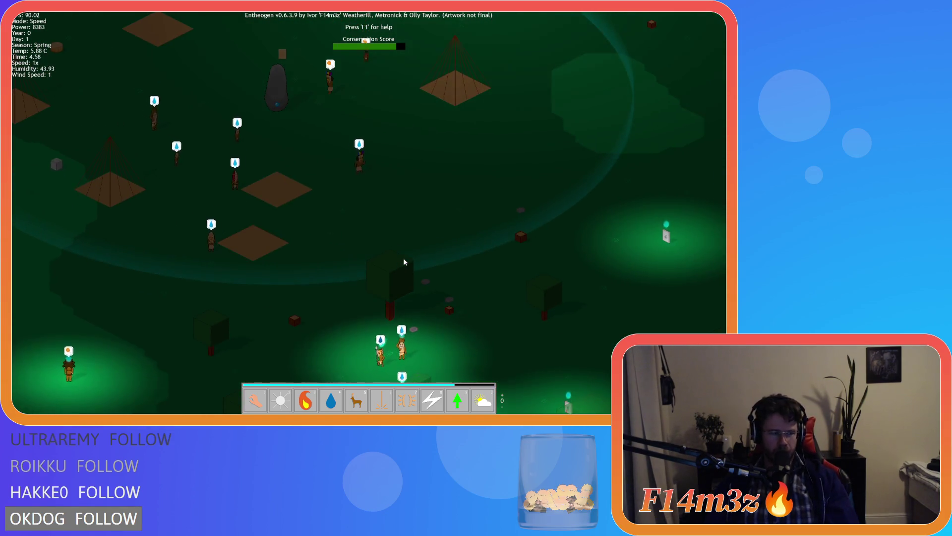
key(d)
key(w)
key(d)
key(a)
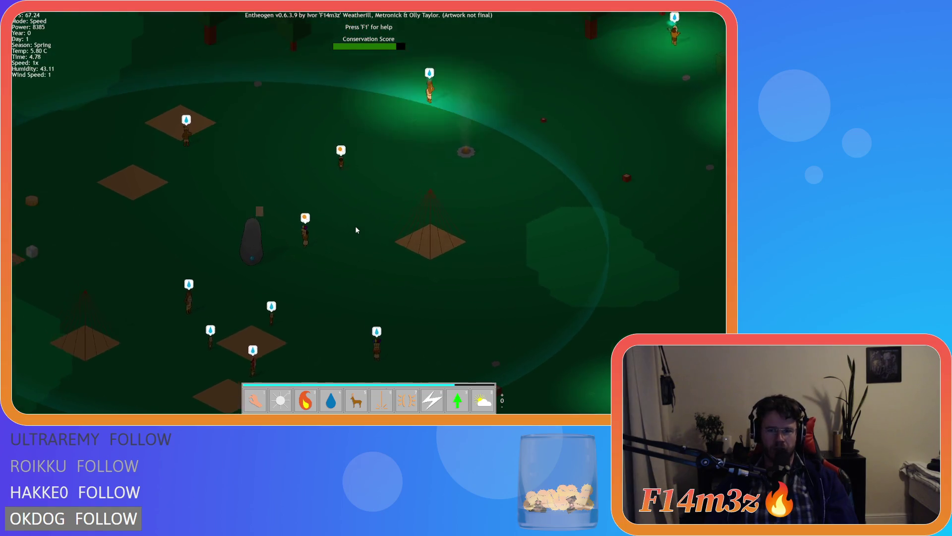
key(s)
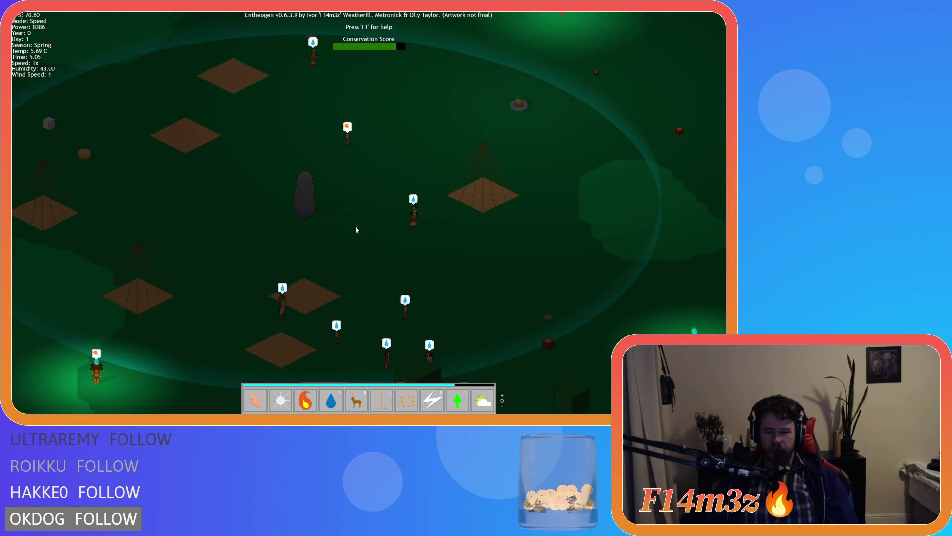
Return to the first miracle page, speed time up, and follow the glowing villagers until morning.
scroll(356, 228, up, 1)
key(d)
key(s)
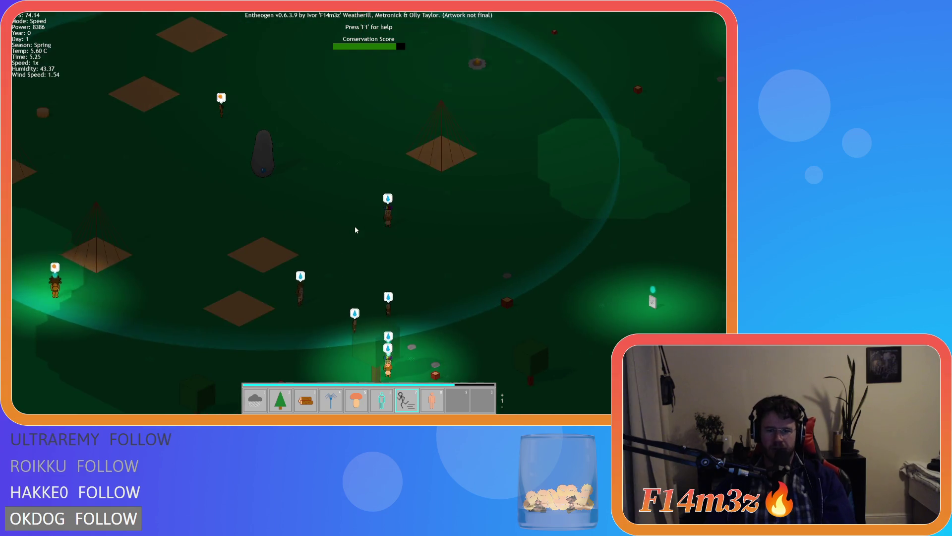
key(a)
key(s)
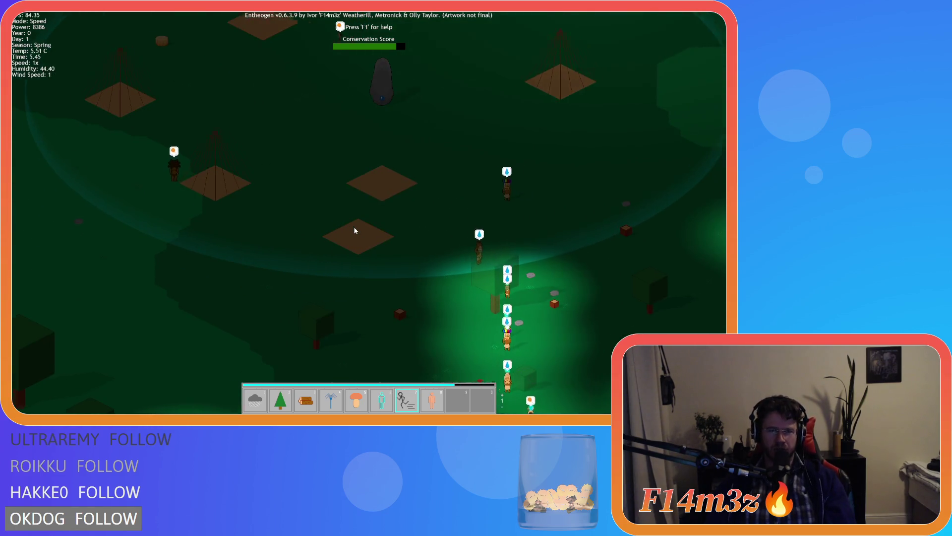
key(d)
key(a)
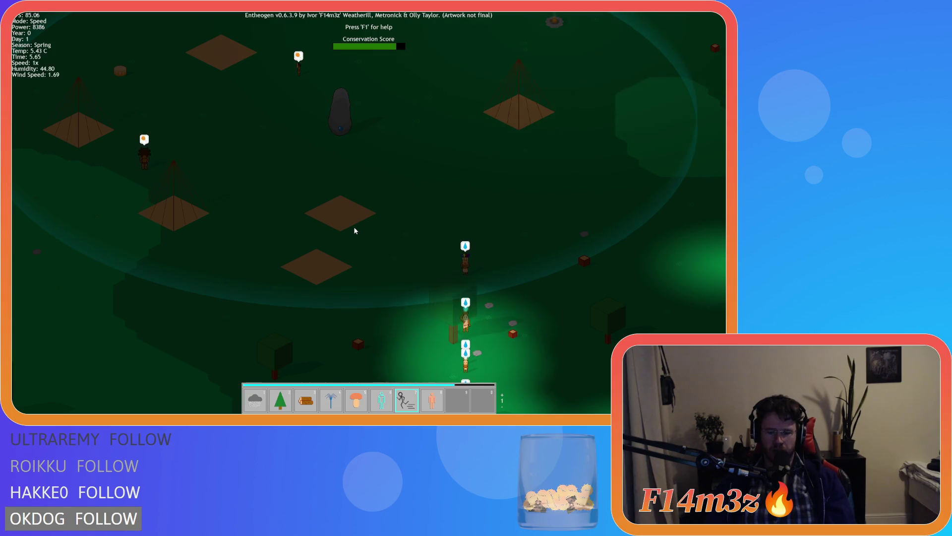
scroll(350, 228, up, 2)
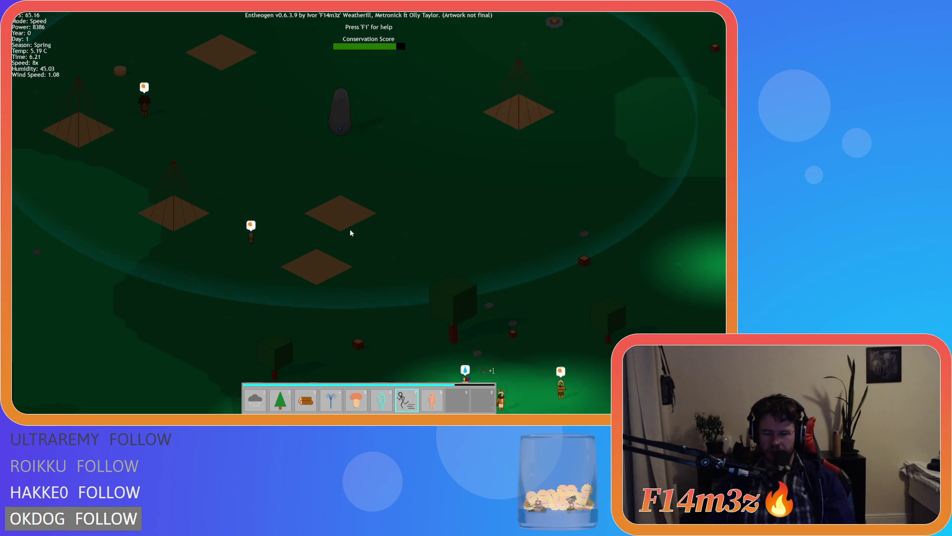
scroll(349, 233, down, 2)
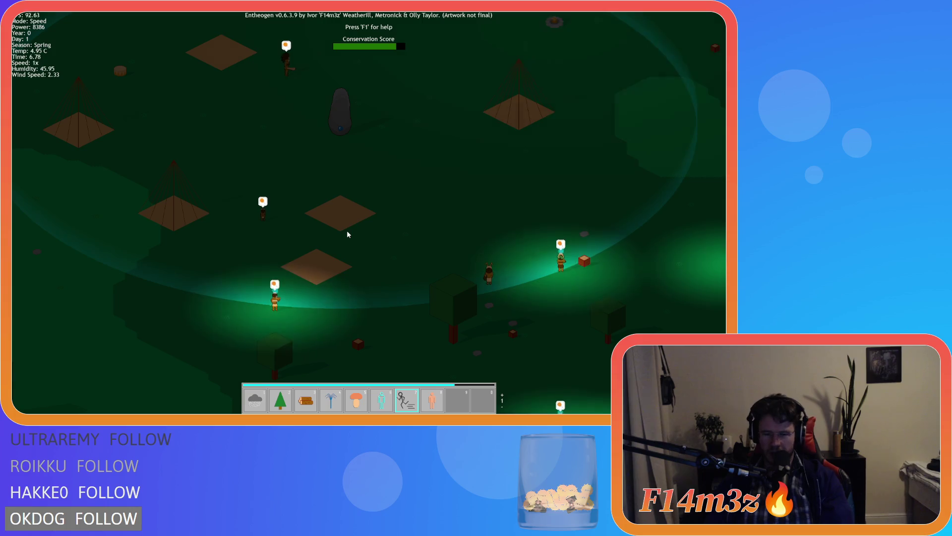
key(w)
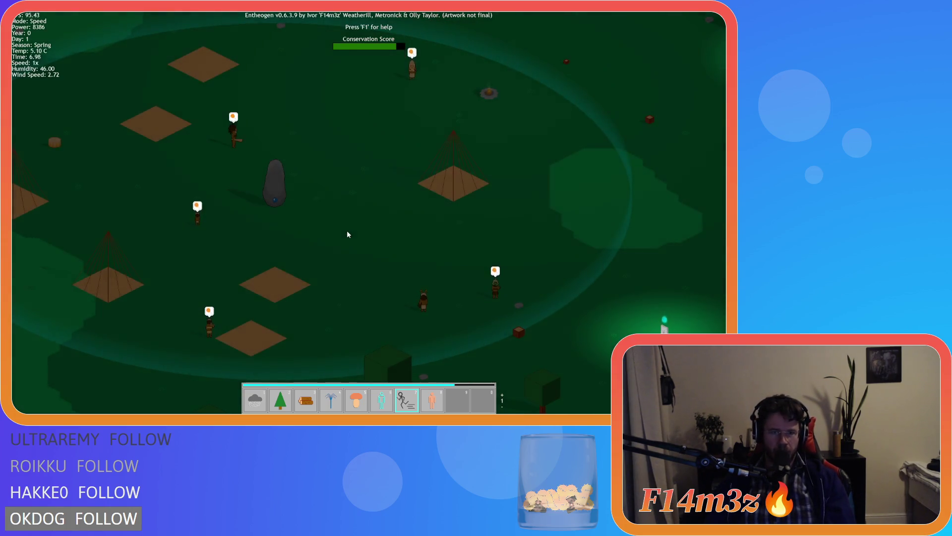
key(w)
key(s)
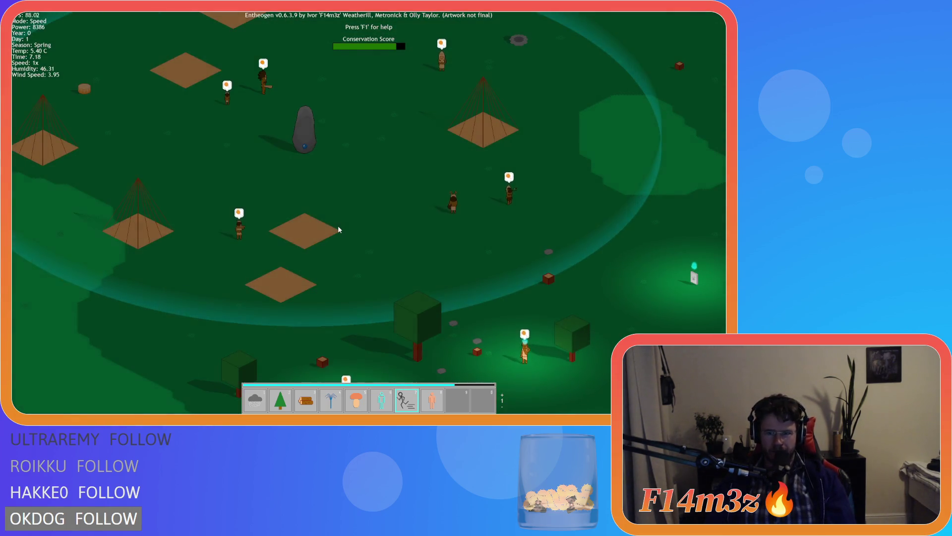
key(a)
key(a)
key(w)
key(d)
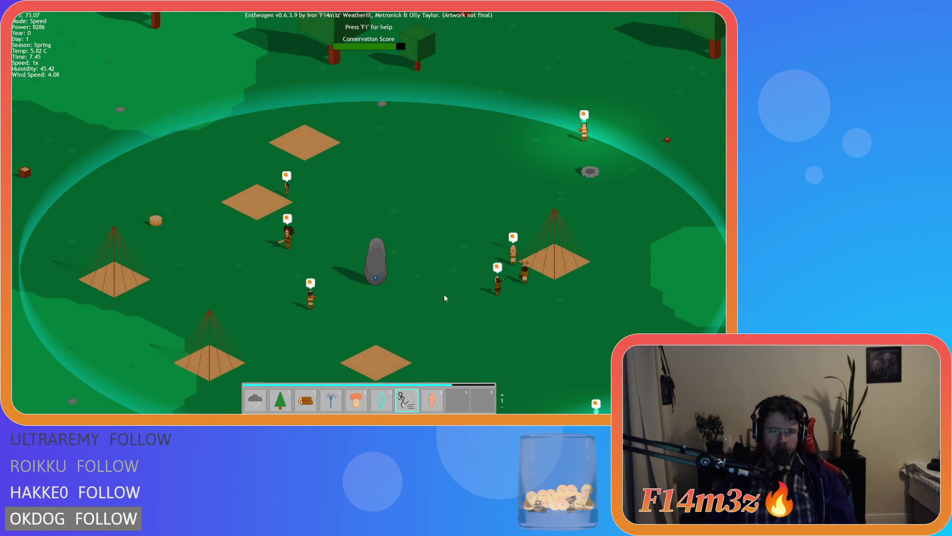
Quicksave with F5, reload it with F9, and look over the daylight village.
key(F5)
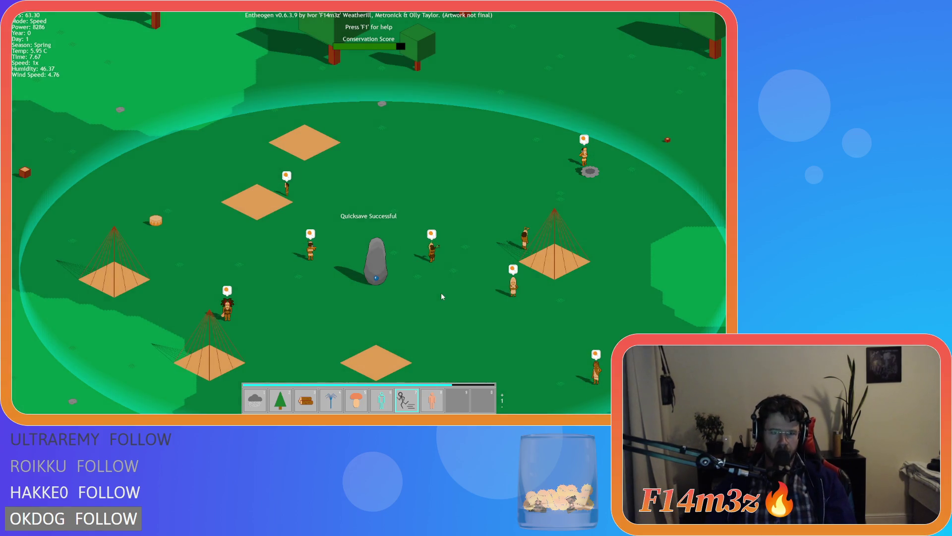
key(F9)
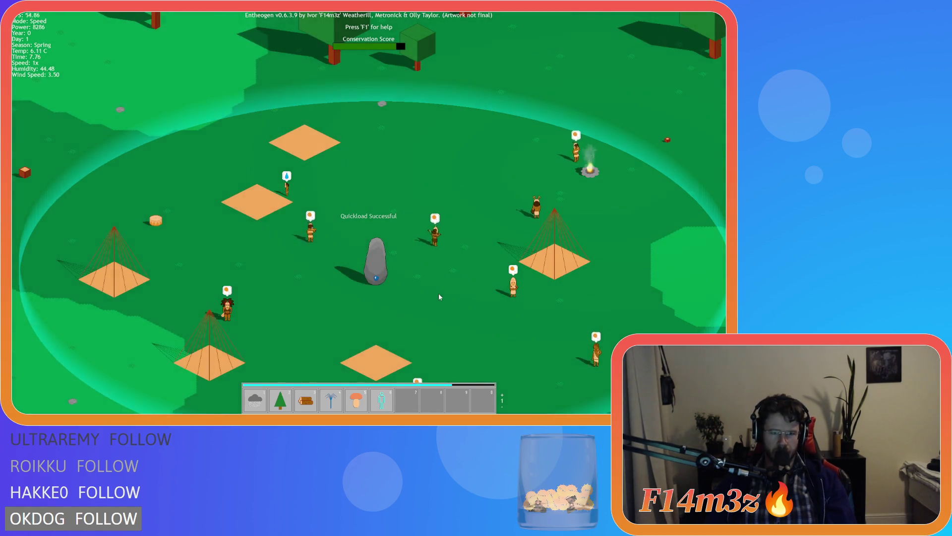
key(s)
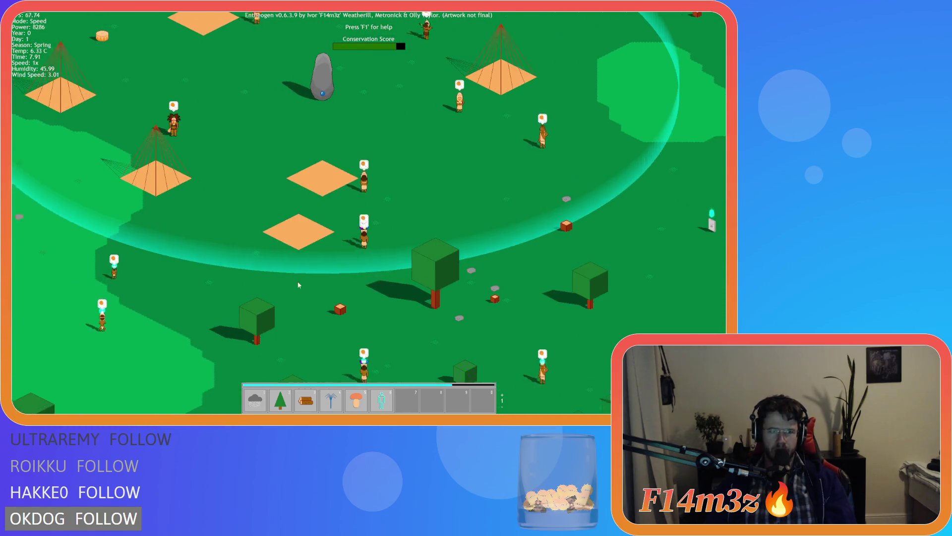
key(a)
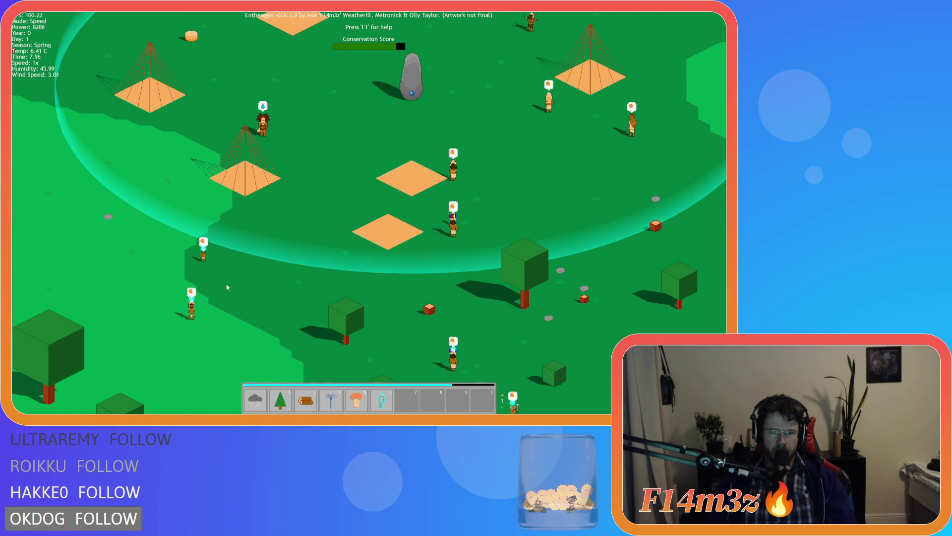
key(d)
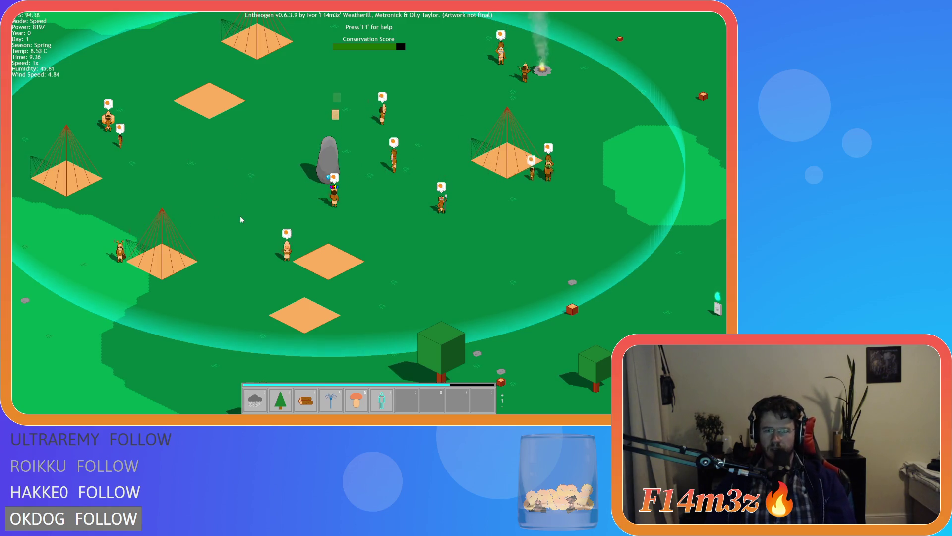
key(w)
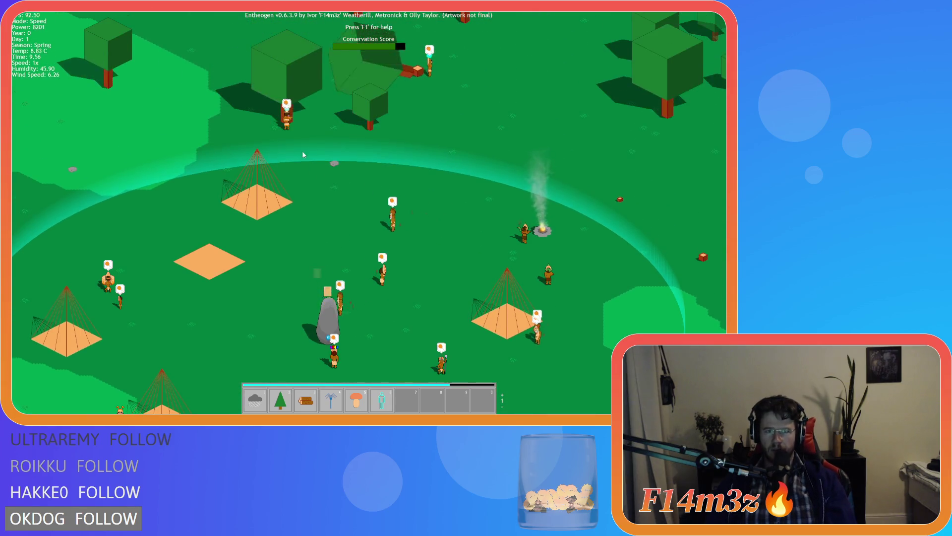
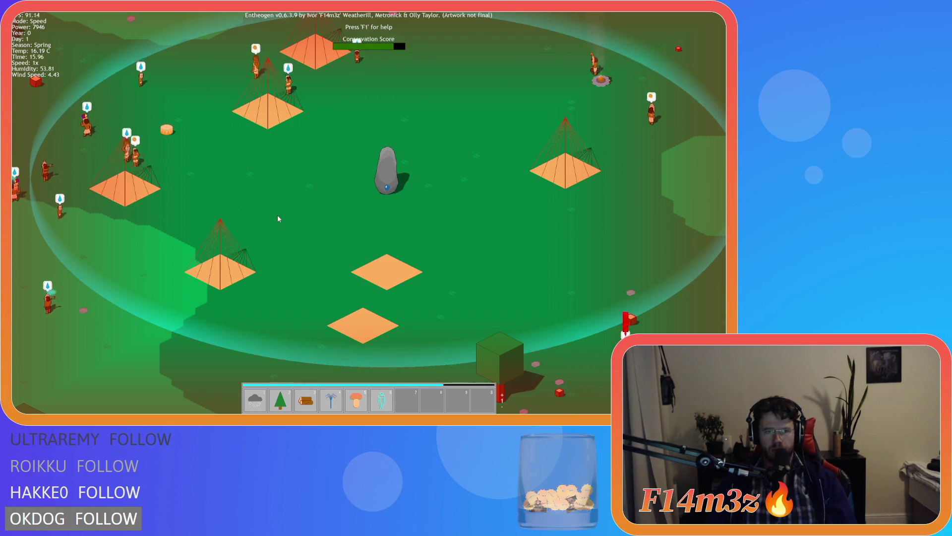
Pan the camera up and right over the village toward the river and back.
key(a)
key(d)
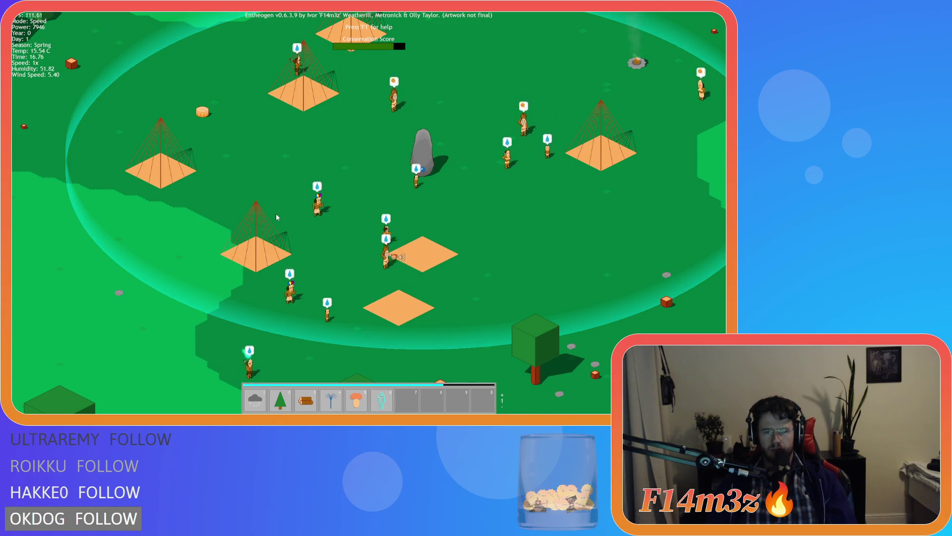
key(d)
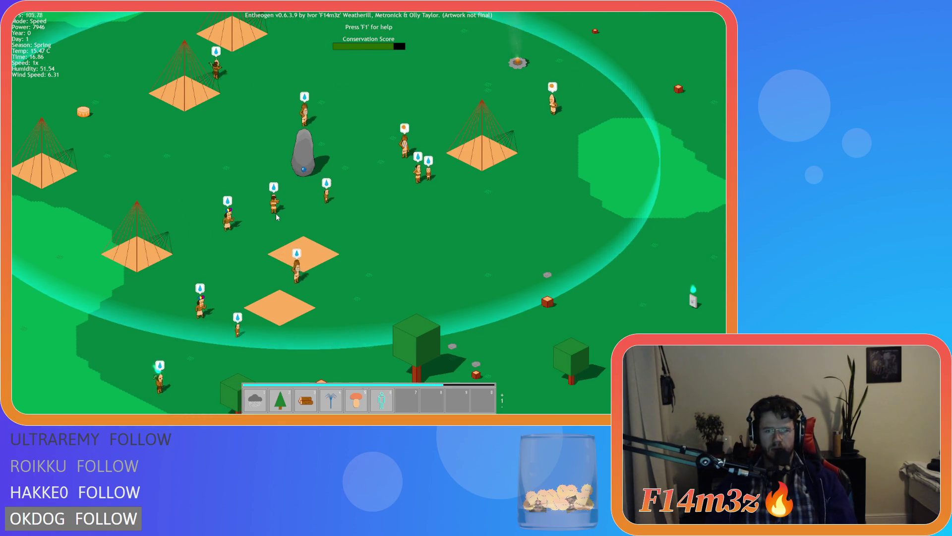
key(w)
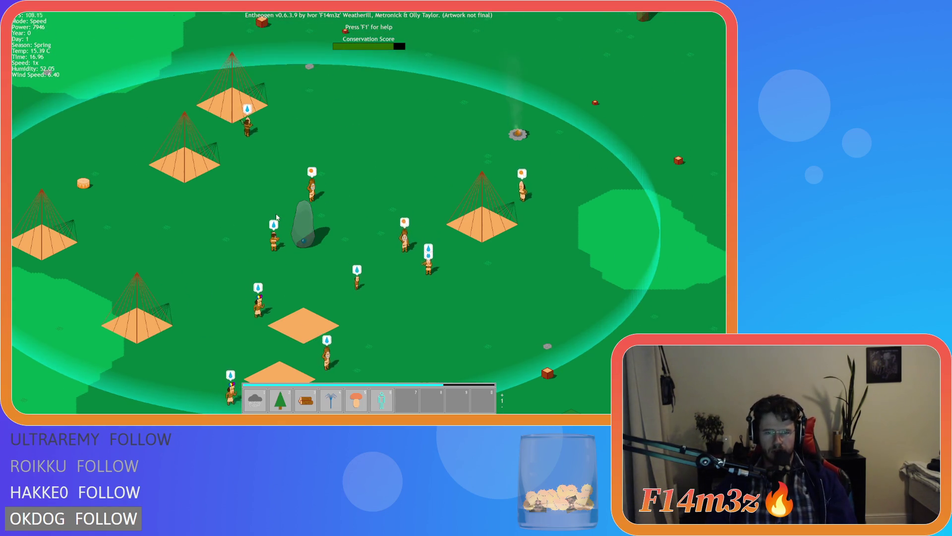
key(w)
key(w)
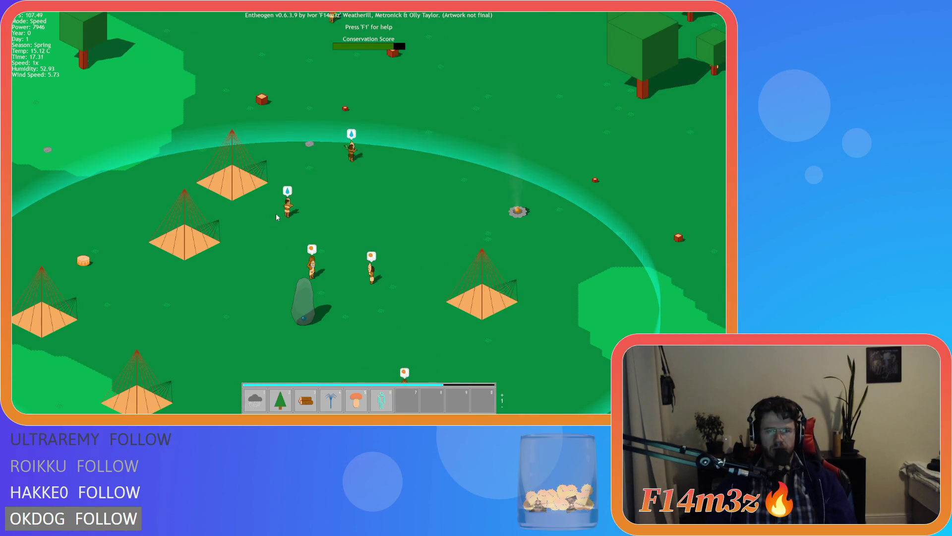
key(w)
key(d)
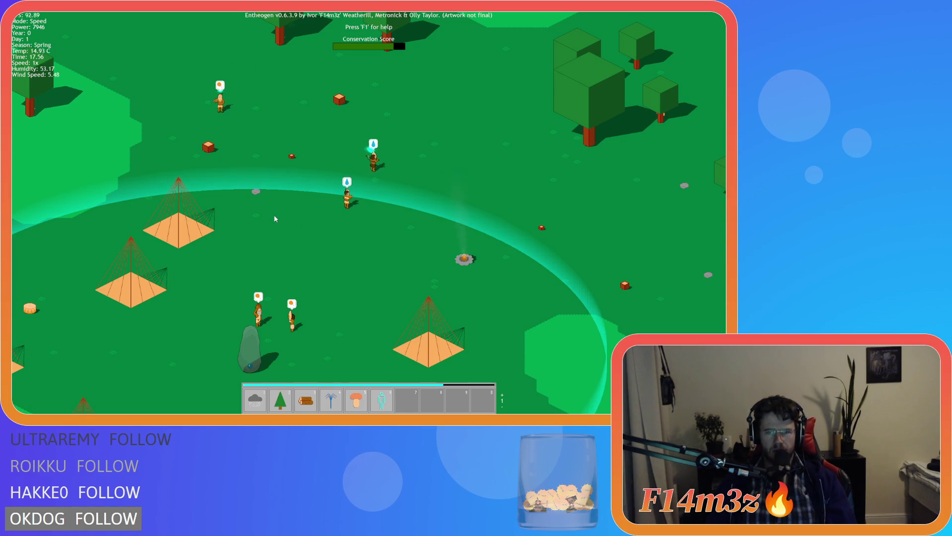
key(w)
key(d)
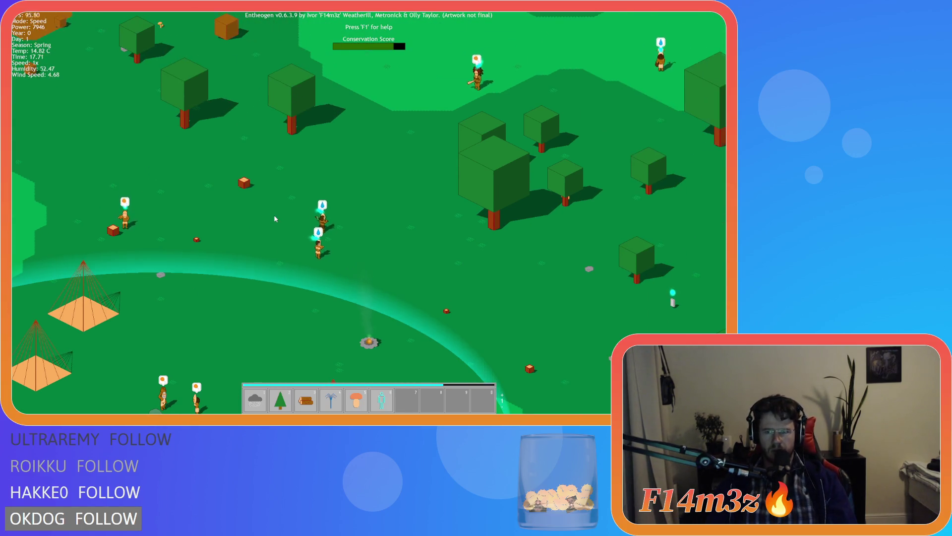
key(d)
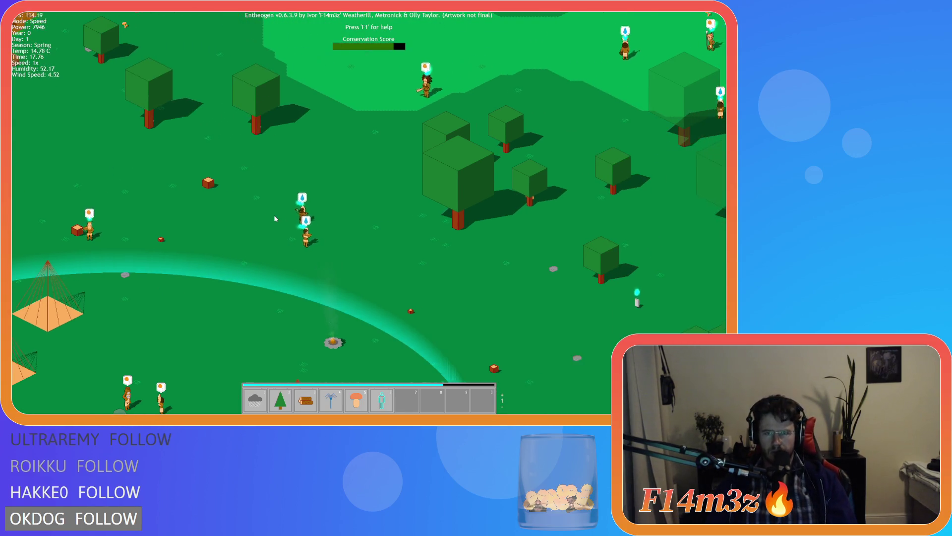
key(w)
key(d)
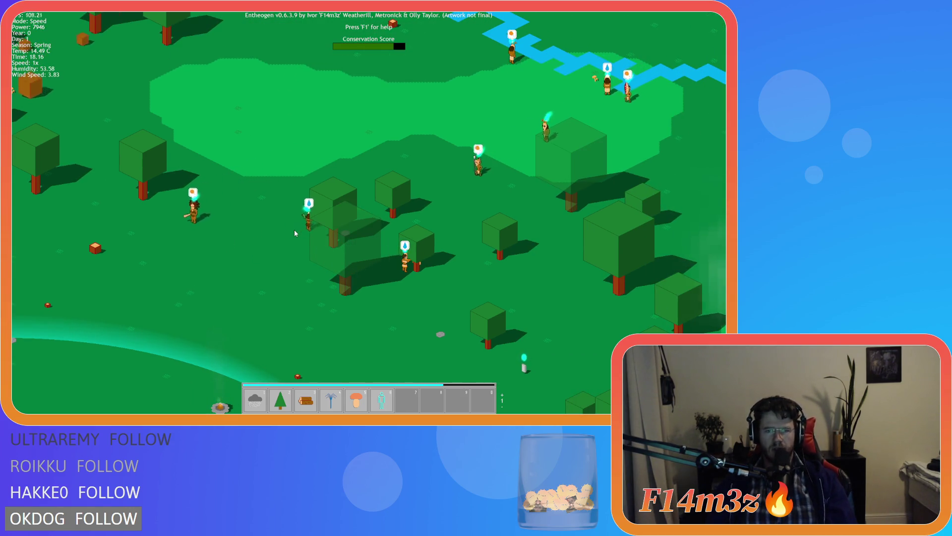
key(s)
key(a)
scroll(365, 266, down, 8)
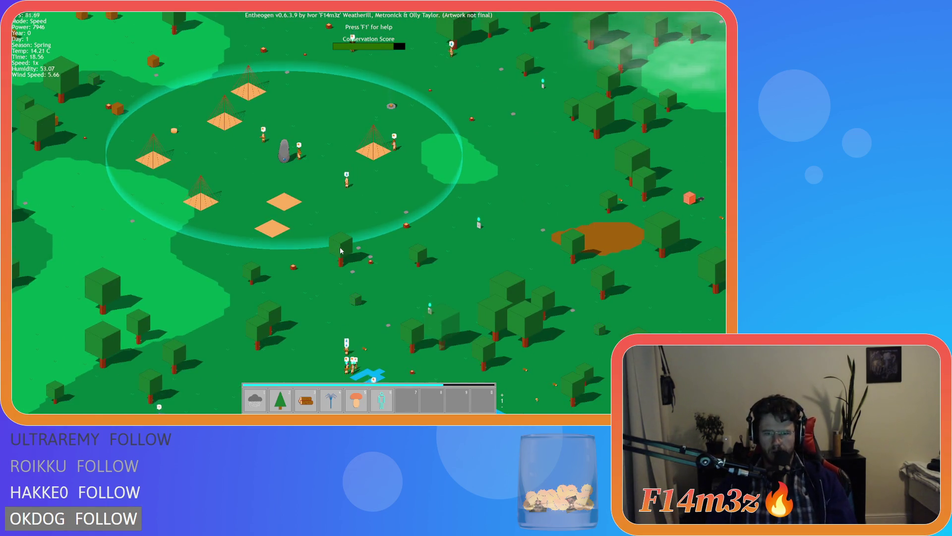
scroll(340, 246, down, 3)
scroll(327, 243, up, 8)
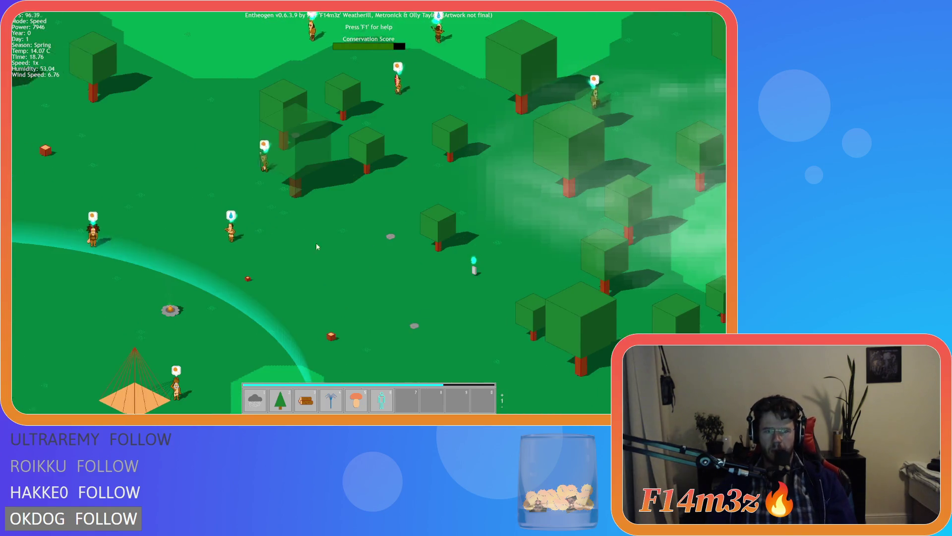
Pan across the village houses, campfire and rock, then down into the trees and water.
key(s)
key(a)
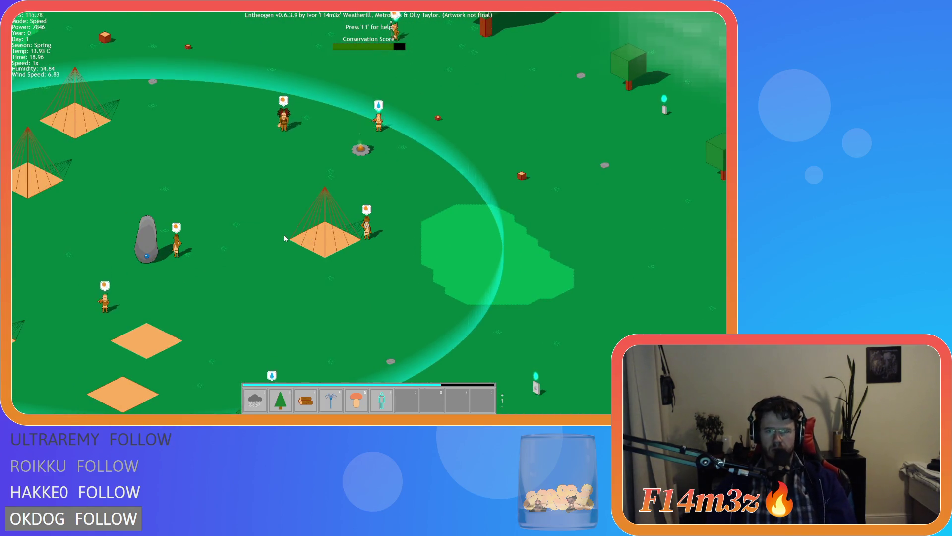
key(a)
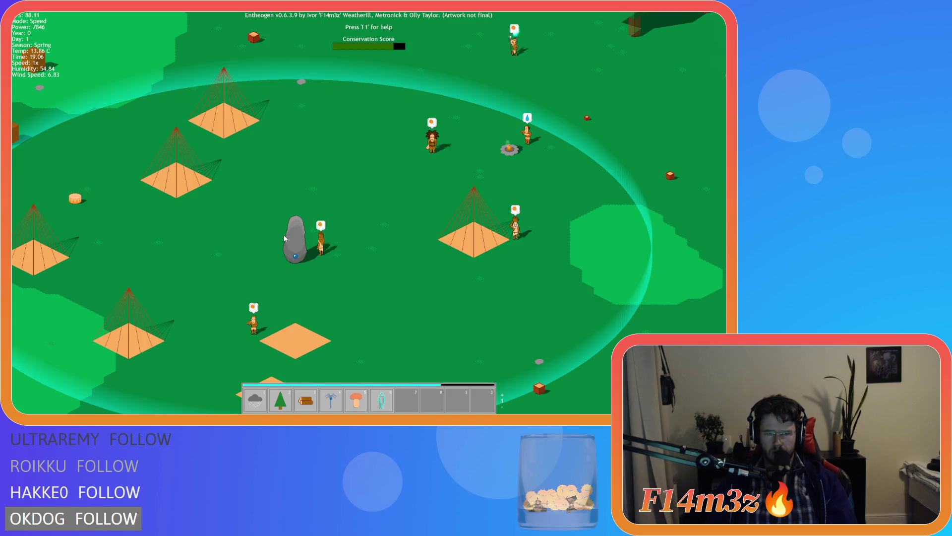
key(s)
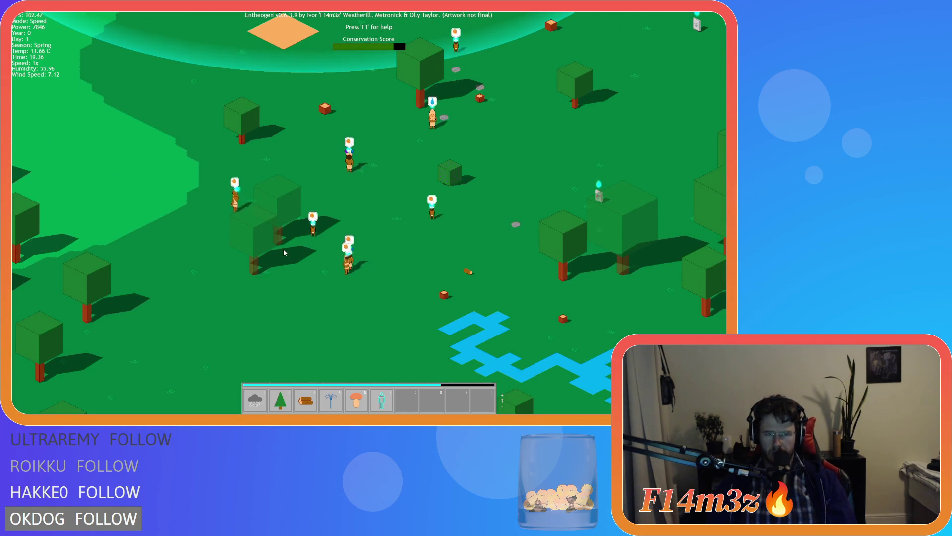
key(a)
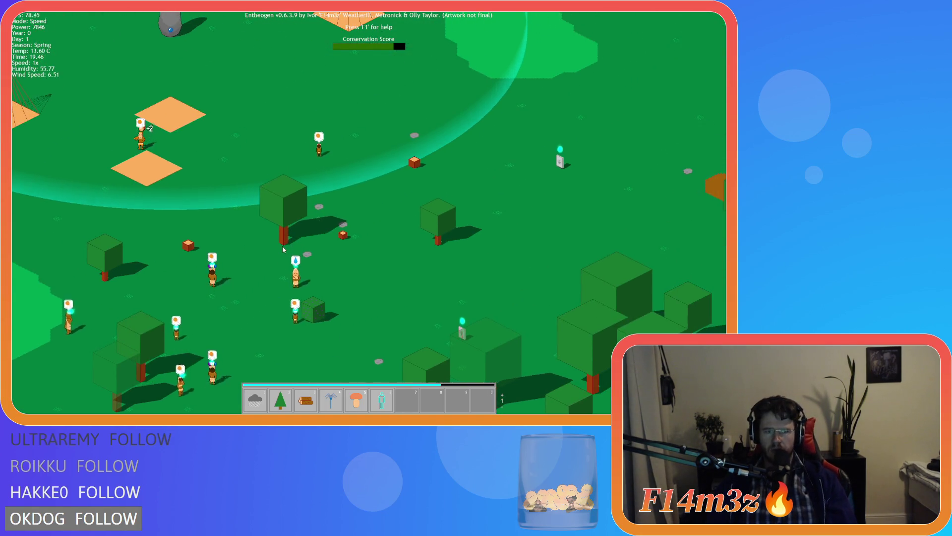
key(w)
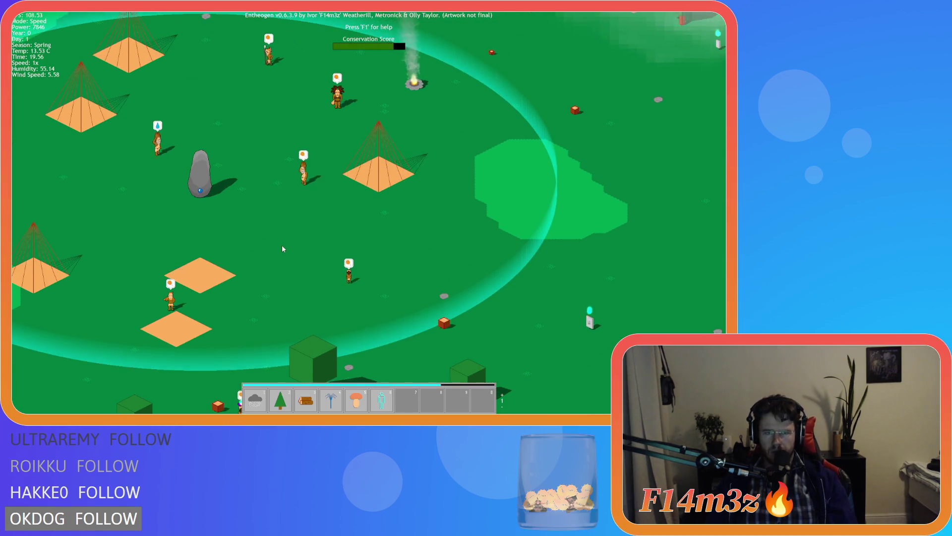
key(a)
key(w)
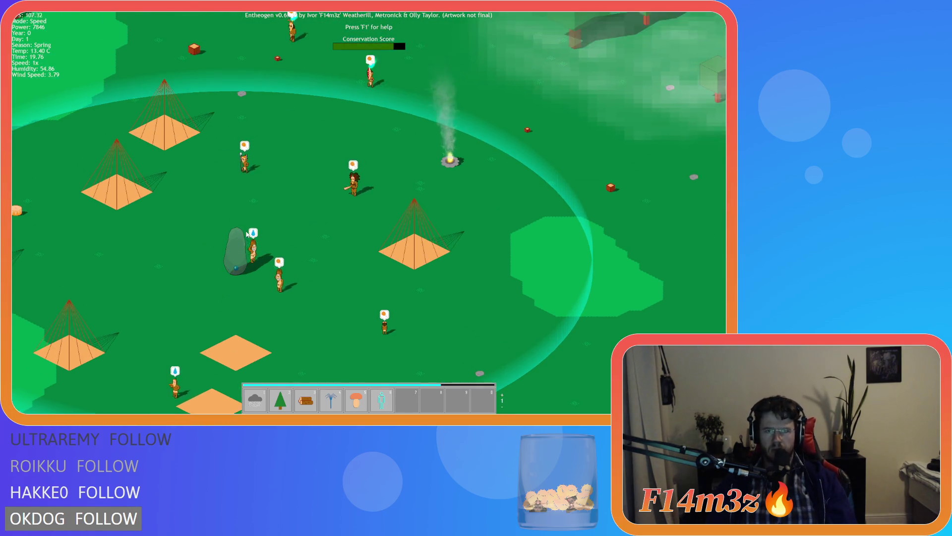
key(s)
key(s)
key(a)
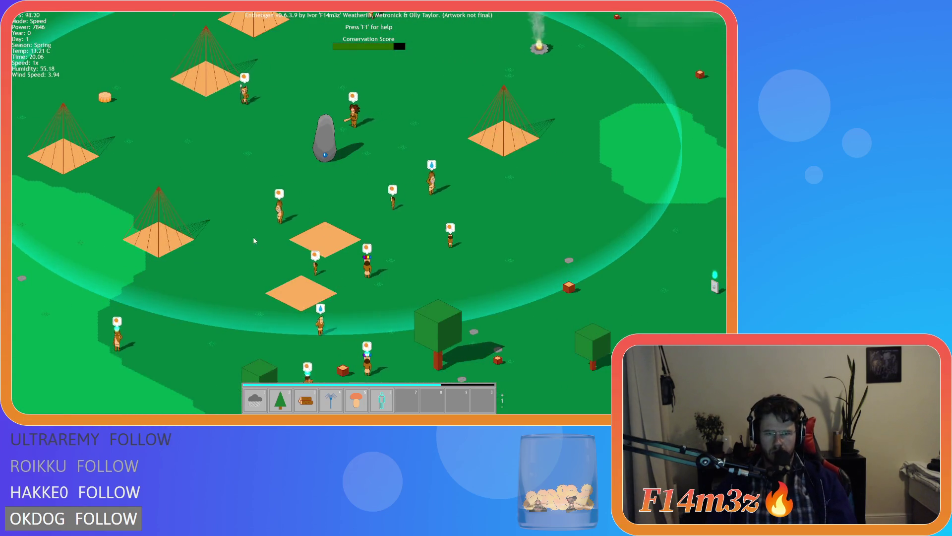
key(s)
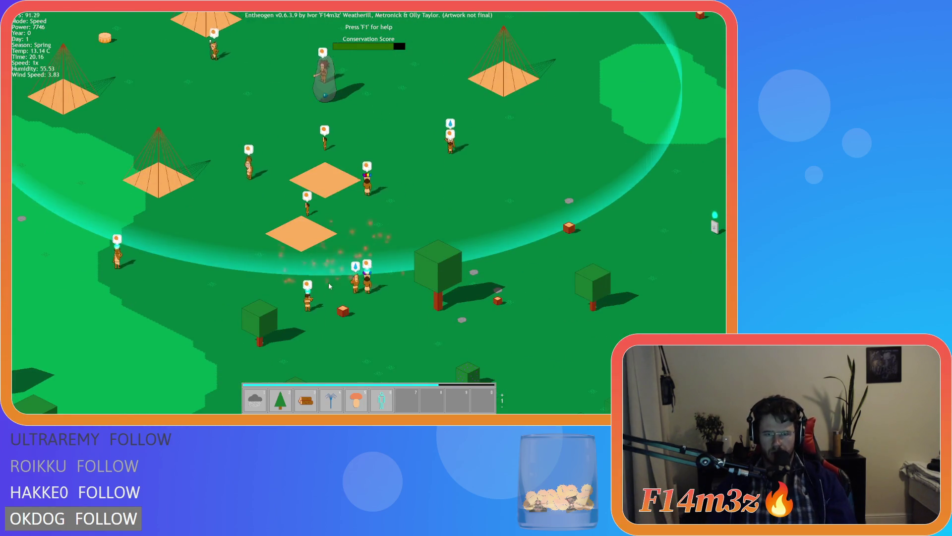
key(s)
key(d)
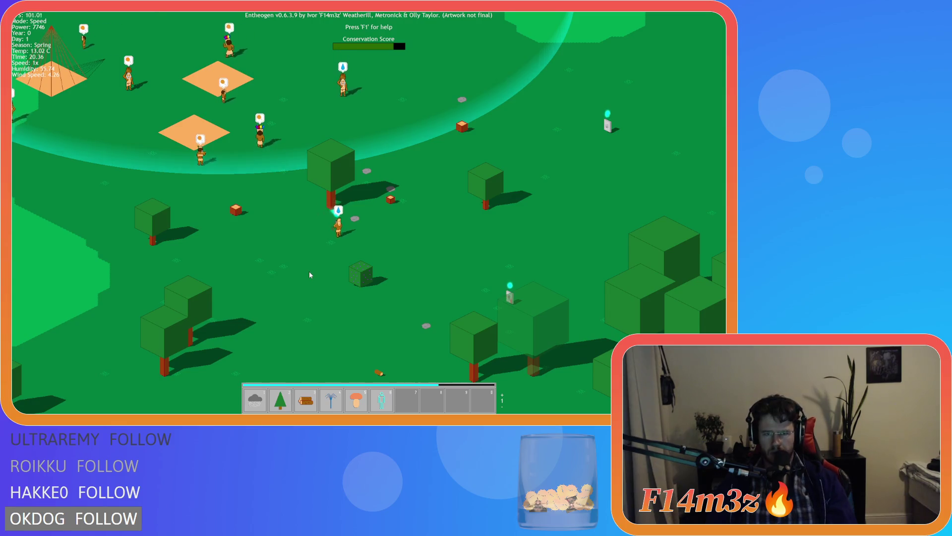
key(a)
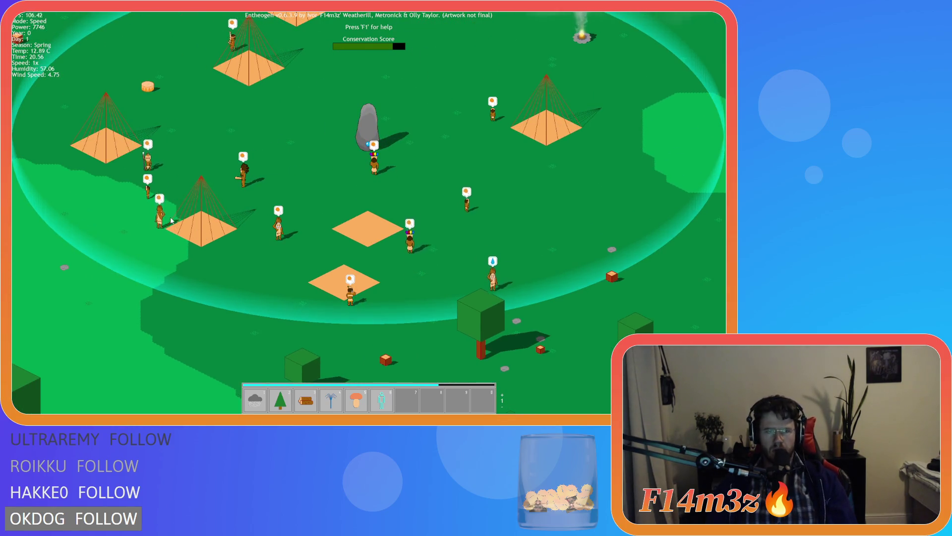
key(d)
key(s)
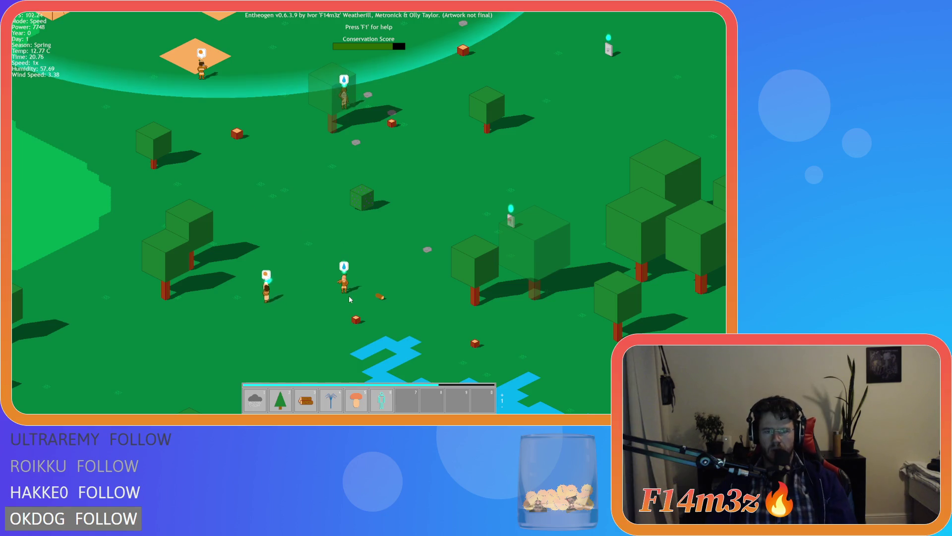
scroll(348, 294, up, 3)
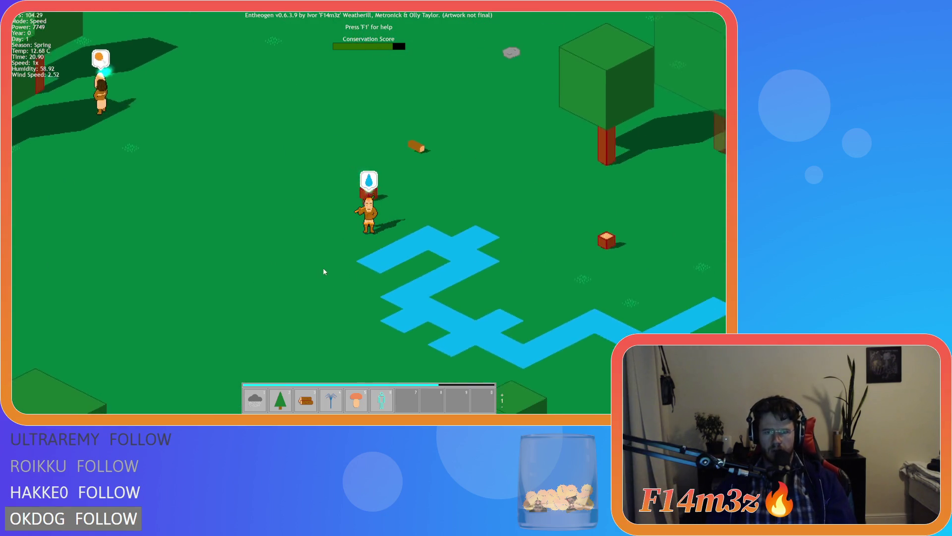
key(s)
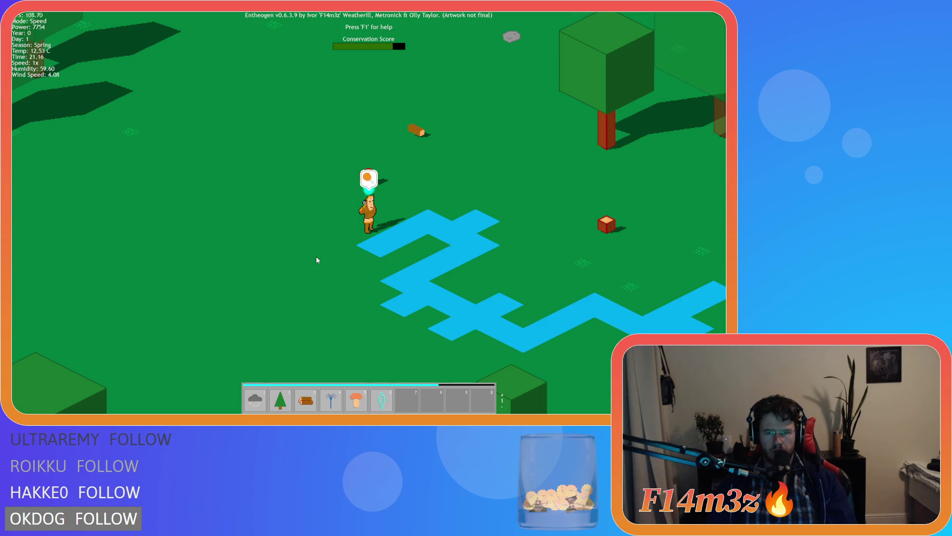
key(a)
key(w)
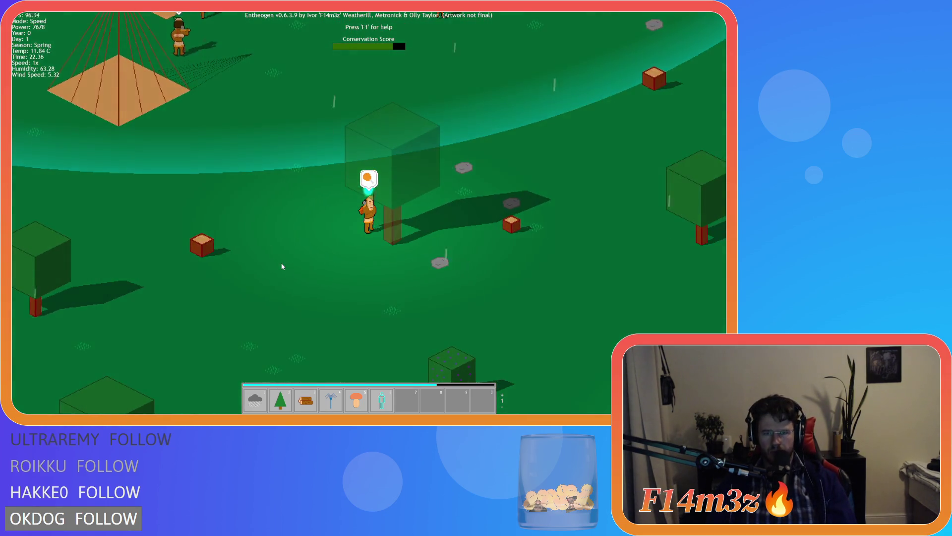
scroll(283, 266, down, 5)
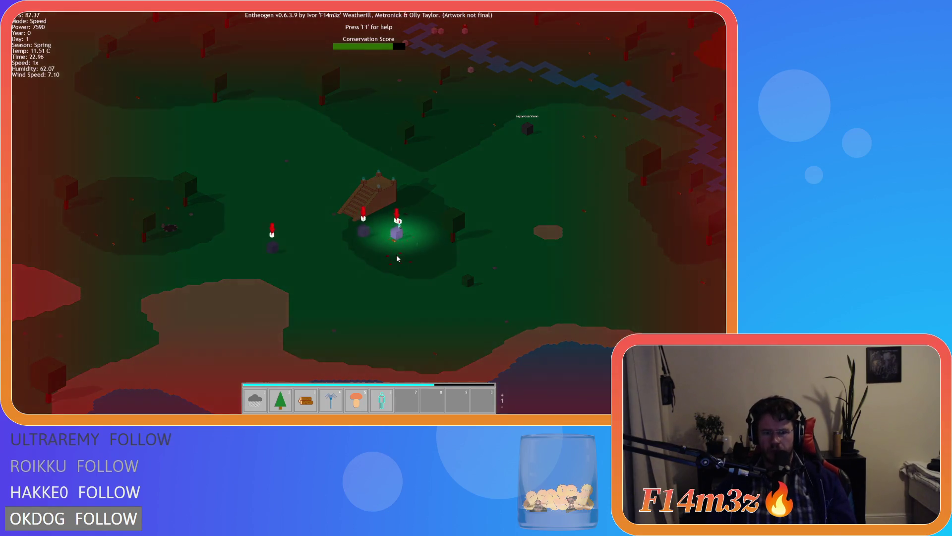
scroll(408, 399, down, 1)
Cycle through the Divine Protection, Hand, Herd, Water and Speed powers.
click(408, 400)
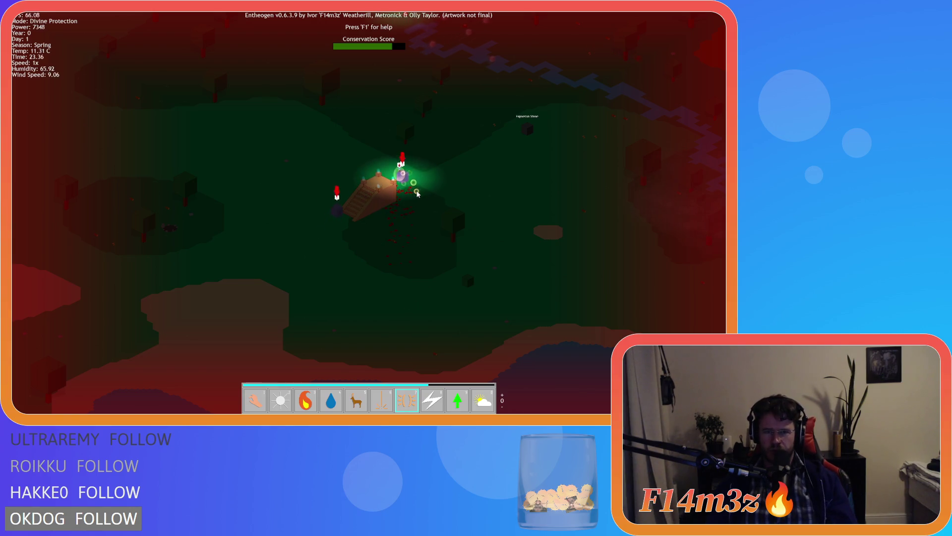
key(1)
scroll(362, 219, up, 5)
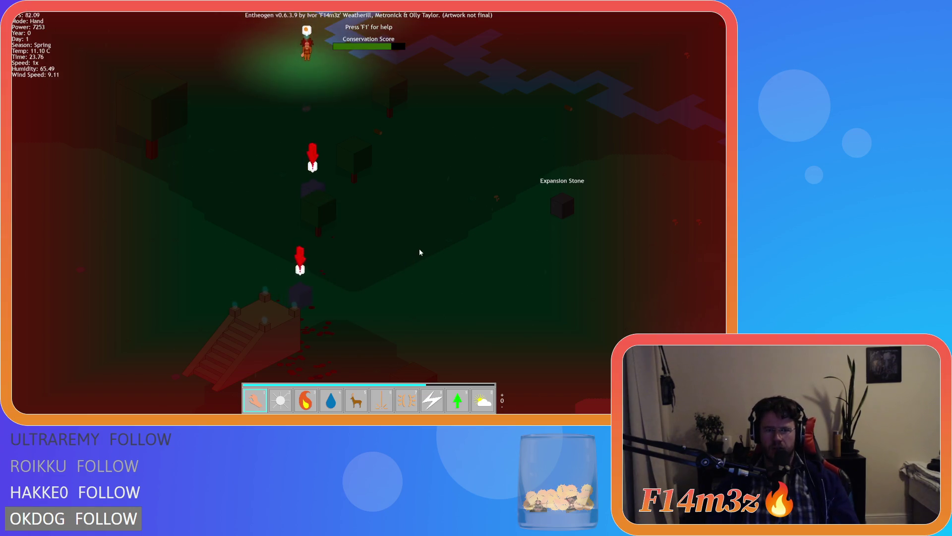
key(5)
key(7)
key(s)
key(d)
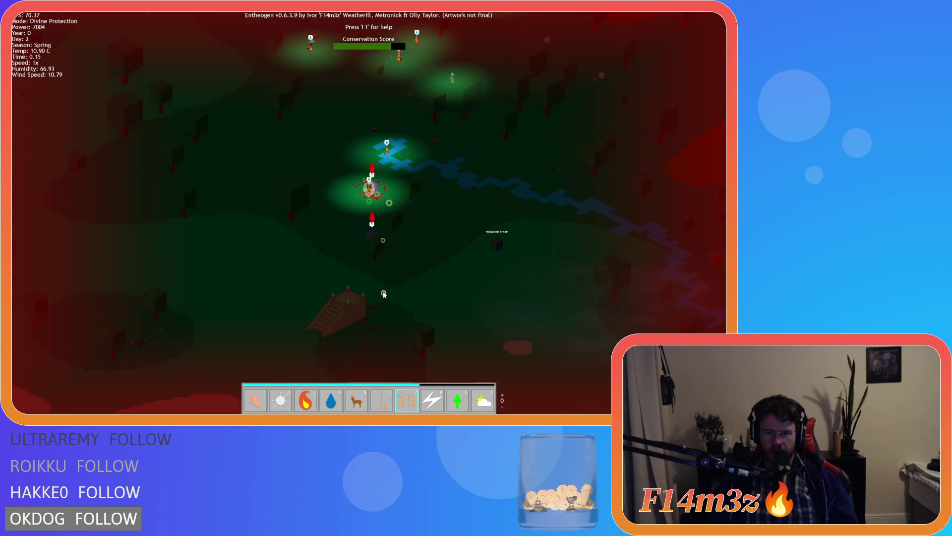
key(4)
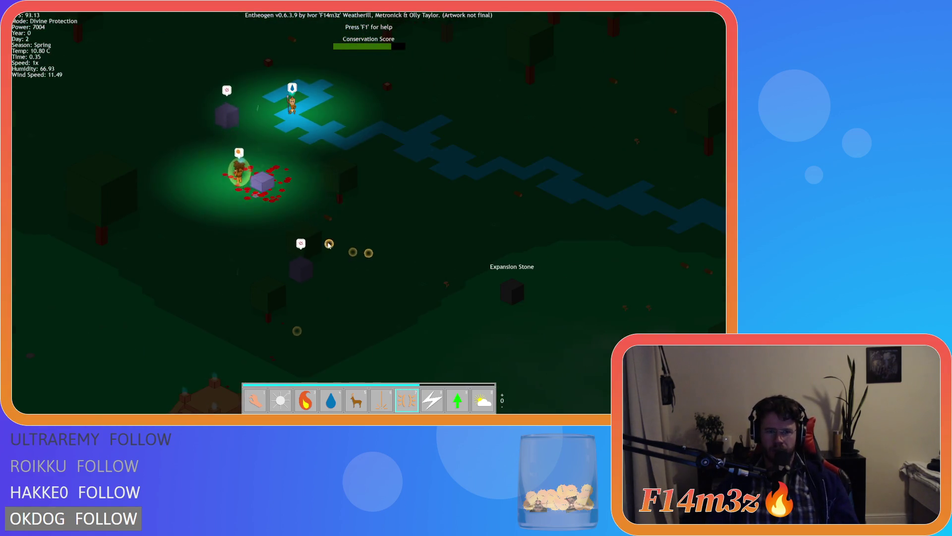
key(w)
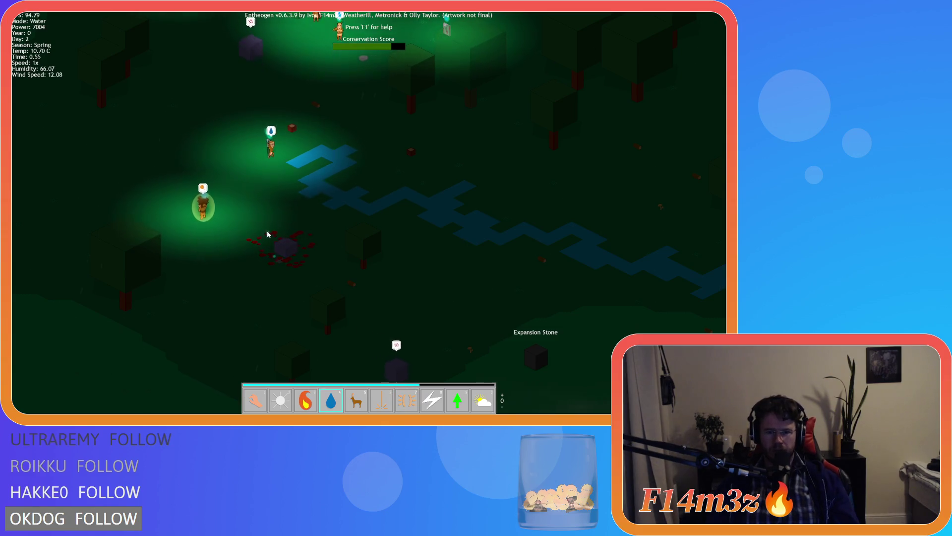
scroll(278, 237, down, 1)
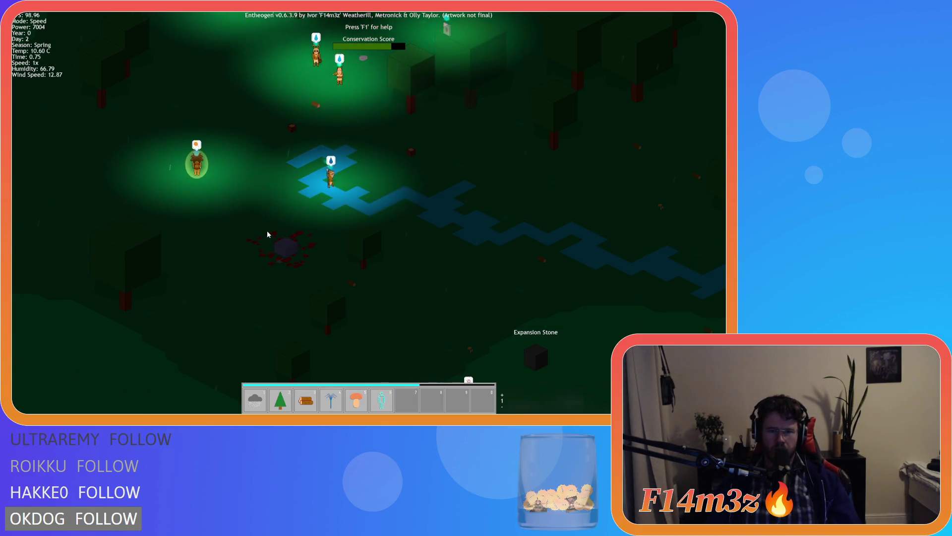
click(379, 407)
Pan up along the river, then bring up the quit confirmation prompt with Escape.
key(a)
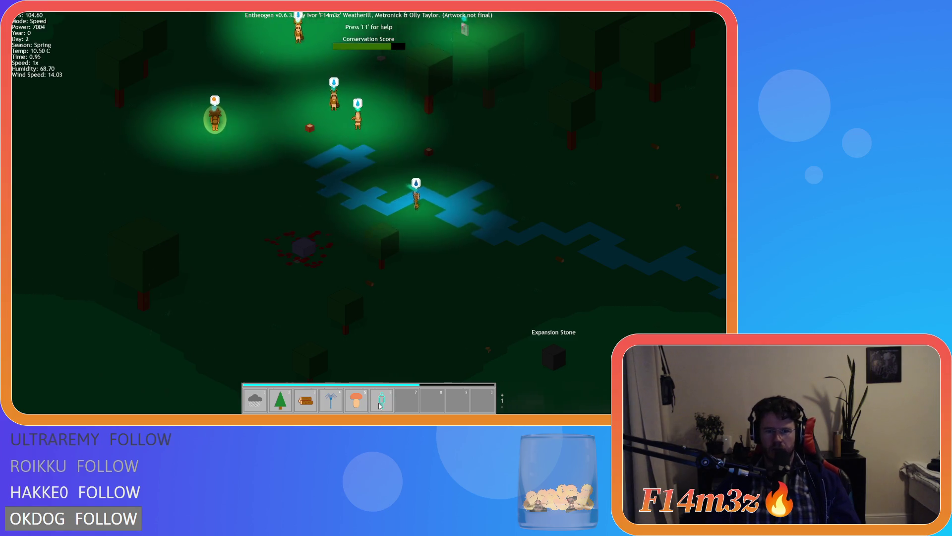
key(w)
scroll(360, 395, up, 1)
scroll(367, 395, down, 1)
scroll(377, 395, down, 1)
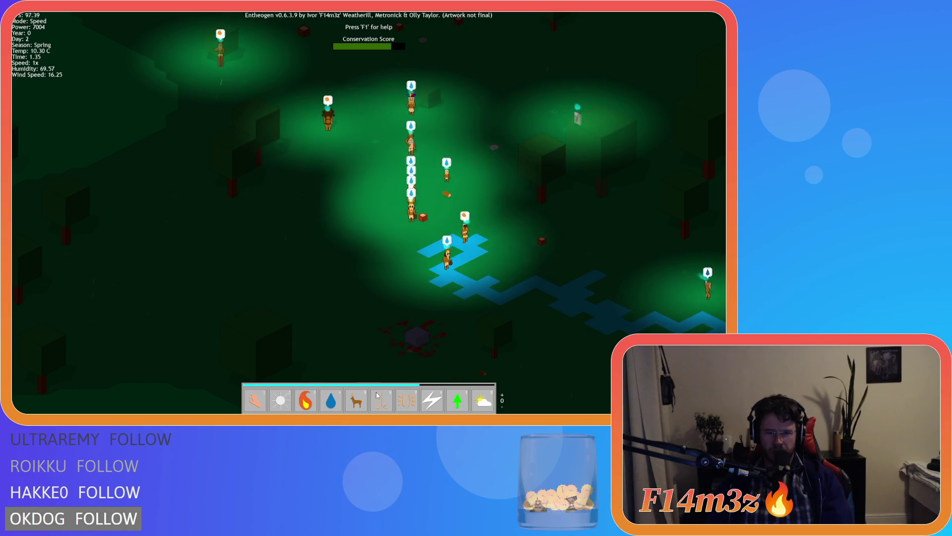
scroll(376, 395, down, 1)
scroll(376, 398, up, 2)
key(w)
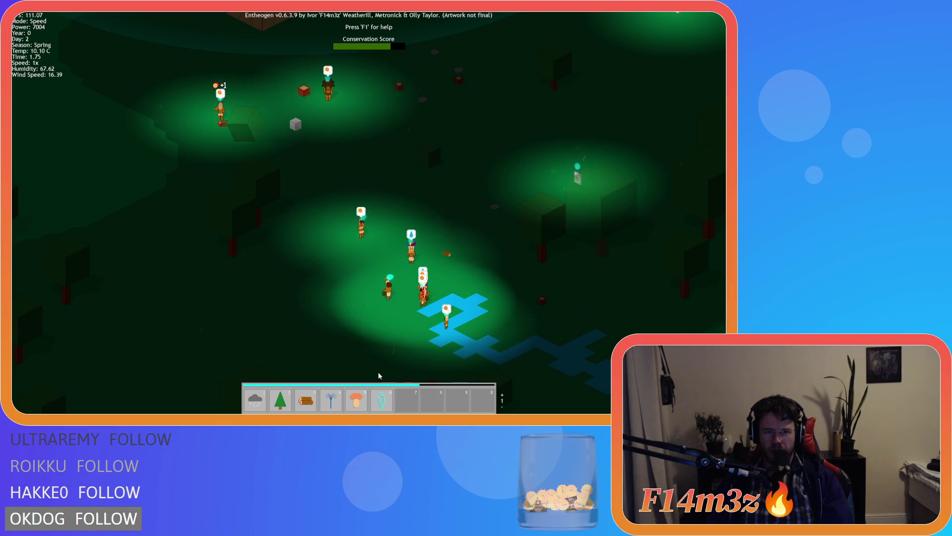
key(w)
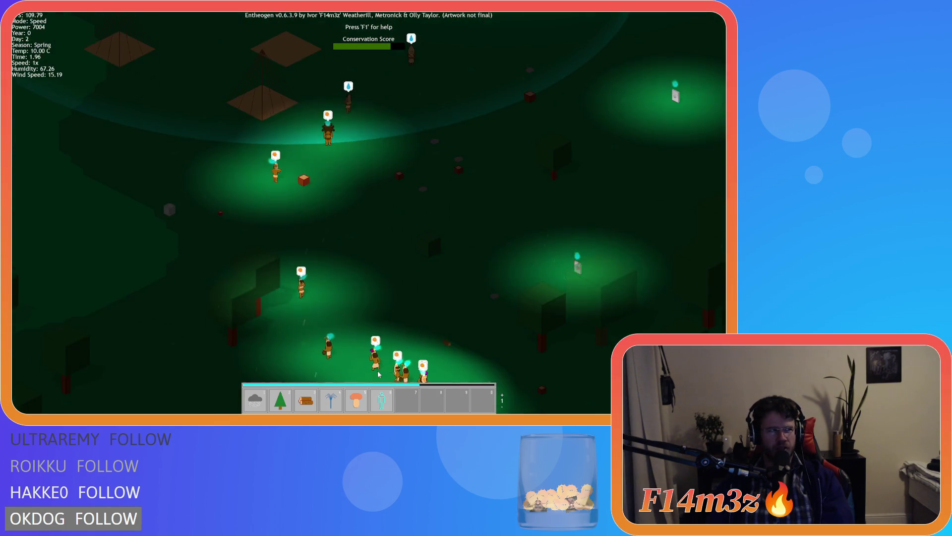
key(a)
key(d)
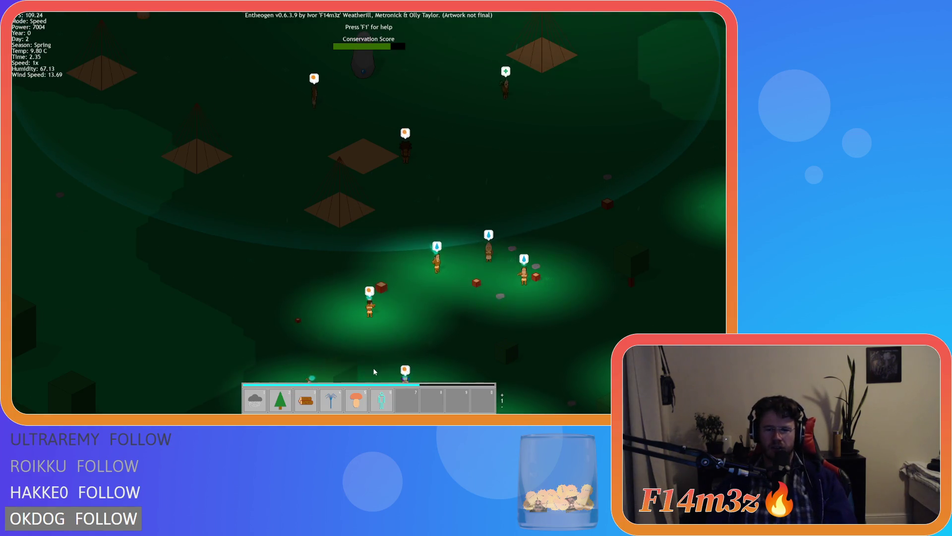
key(Escape)
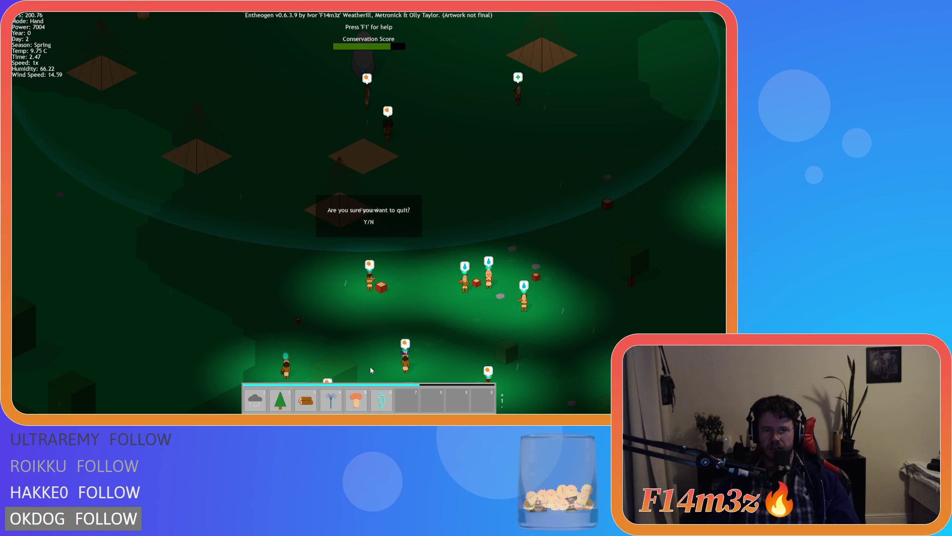
Quit the game, save the project and close all open editor windows.
key(y)
click(54, 29)
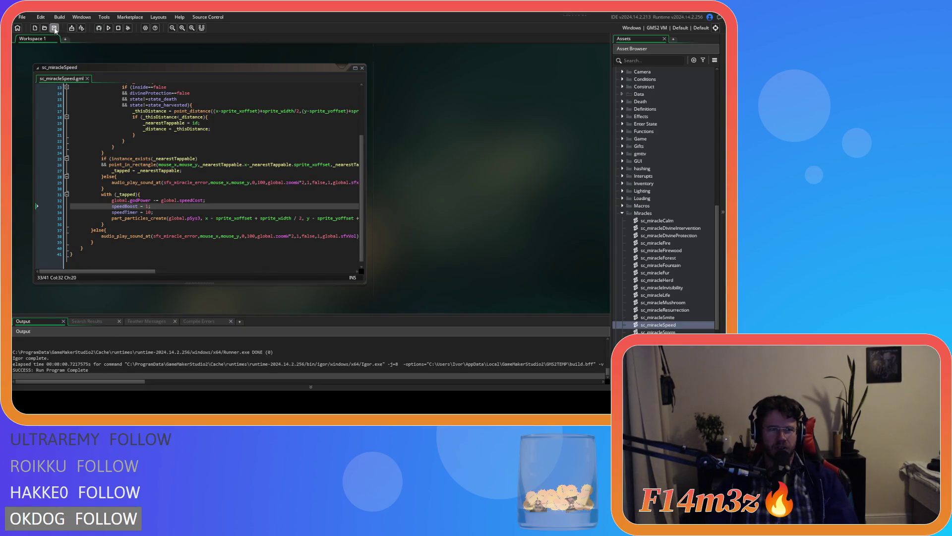
click(546, 227)
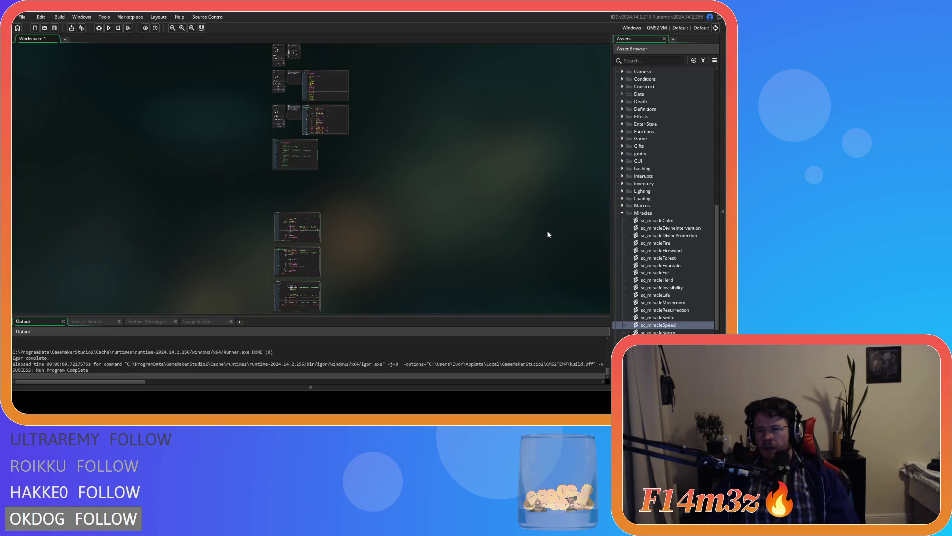
right_click(435, 181)
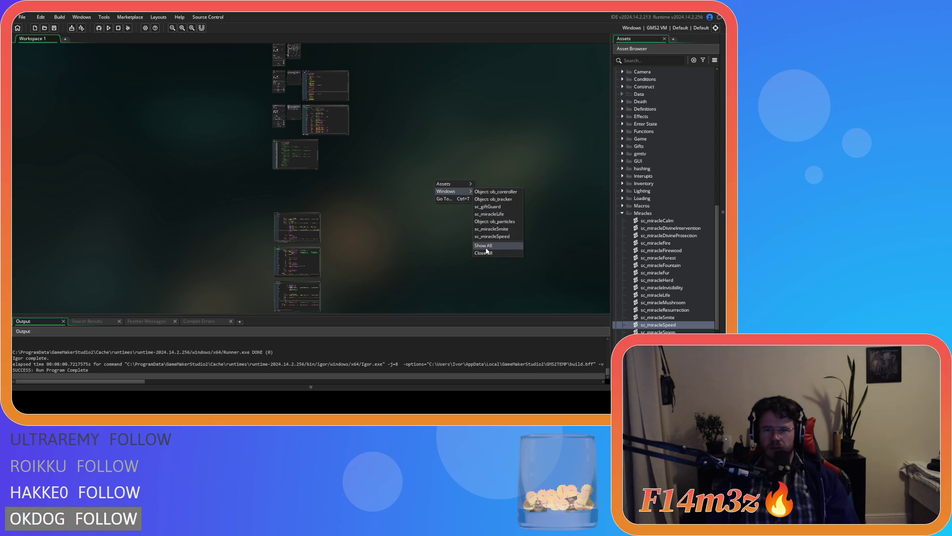
click(483, 252)
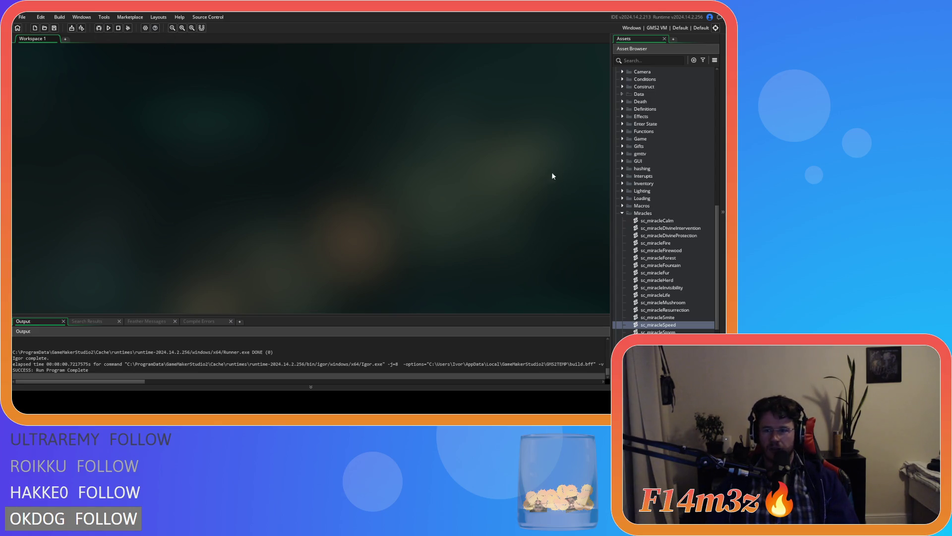
Collapse the Miracles folder and expand the Loading scripts folder.
click(621, 212)
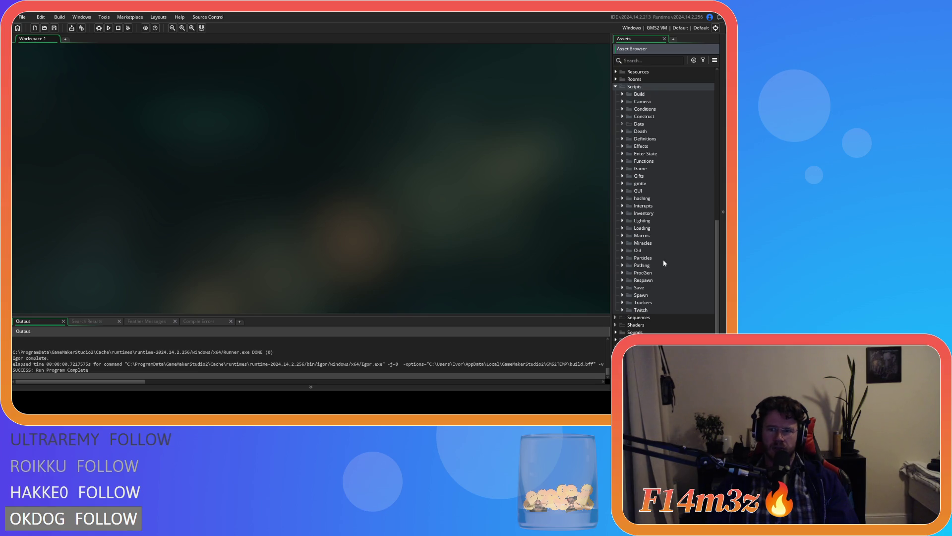
click(623, 228)
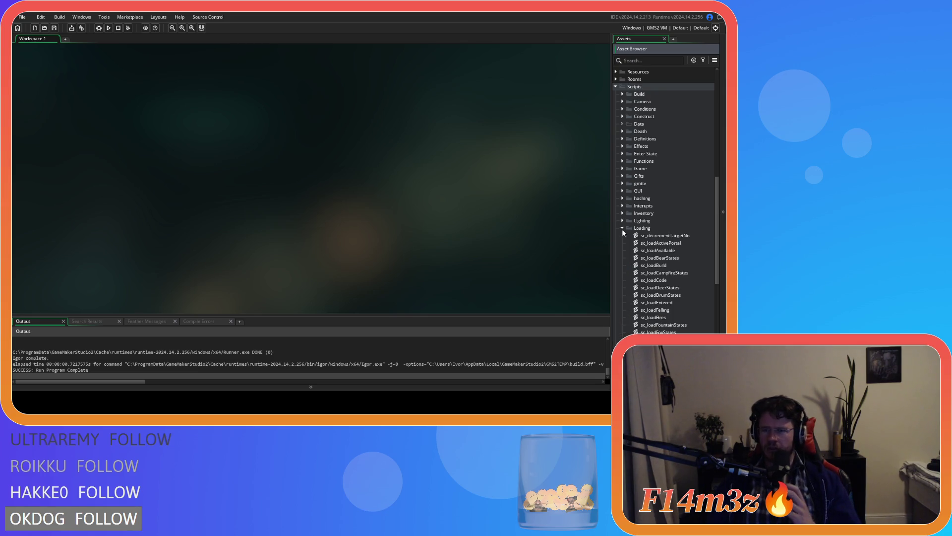
scroll(623, 228, down, 5)
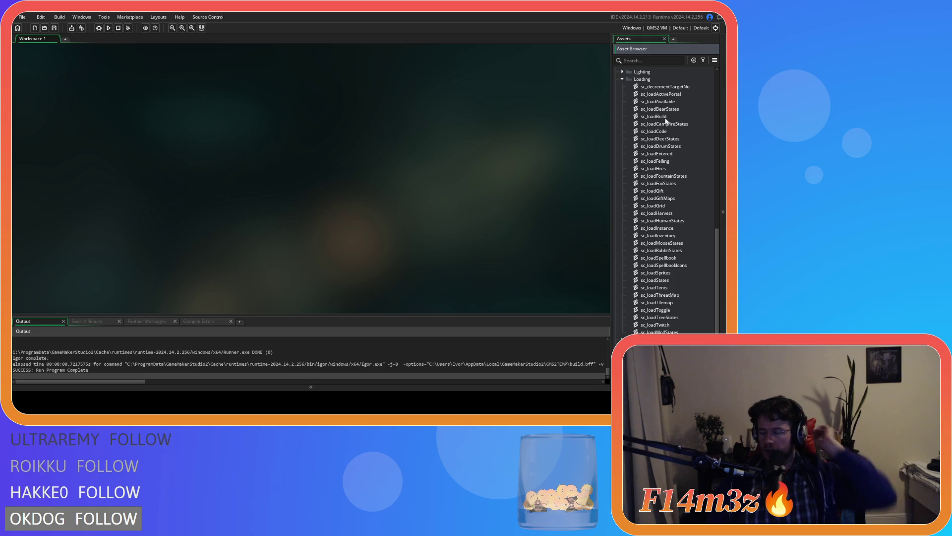
Open sc_loadSpellbookIcons, scroll through its icon lists and select the Mushroom insert line.
double_click(674, 265)
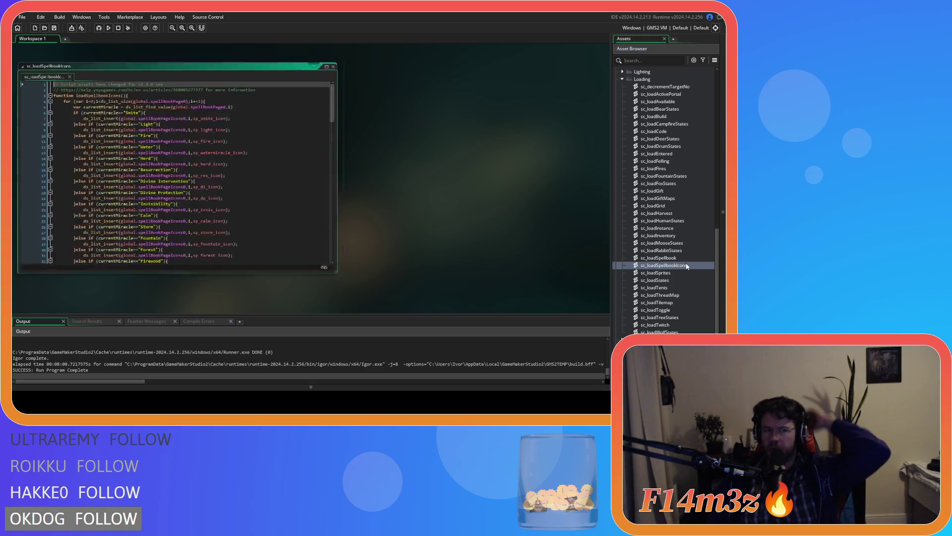
scroll(234, 180, down, 7)
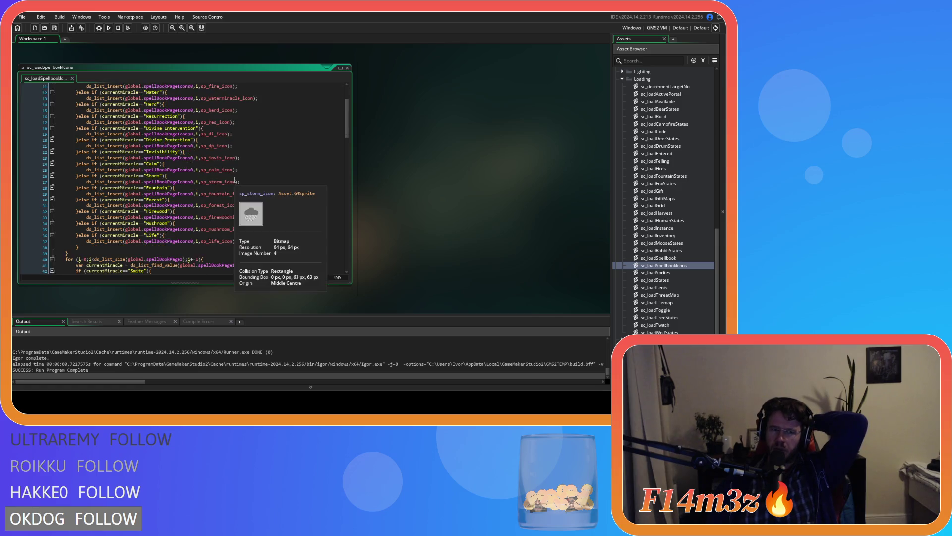
scroll(235, 180, up, 7)
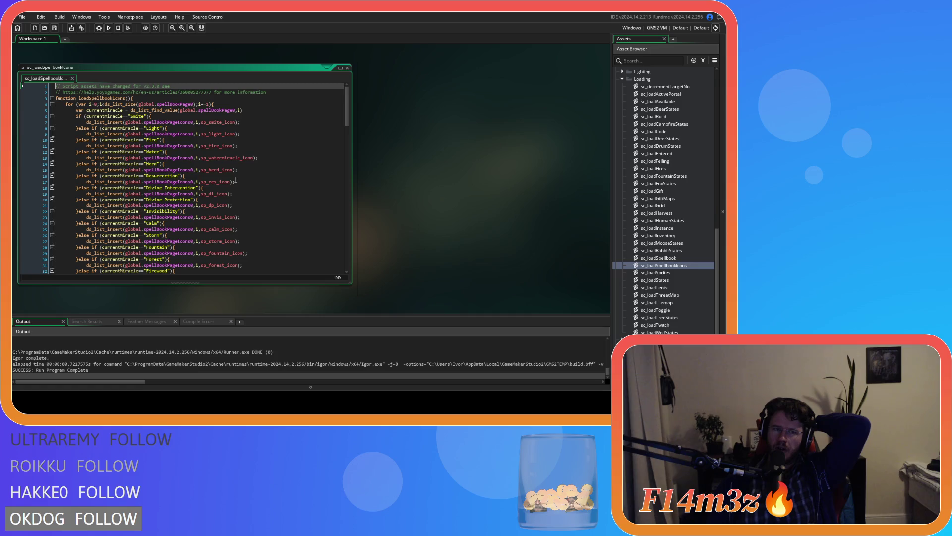
scroll(235, 180, down, 14)
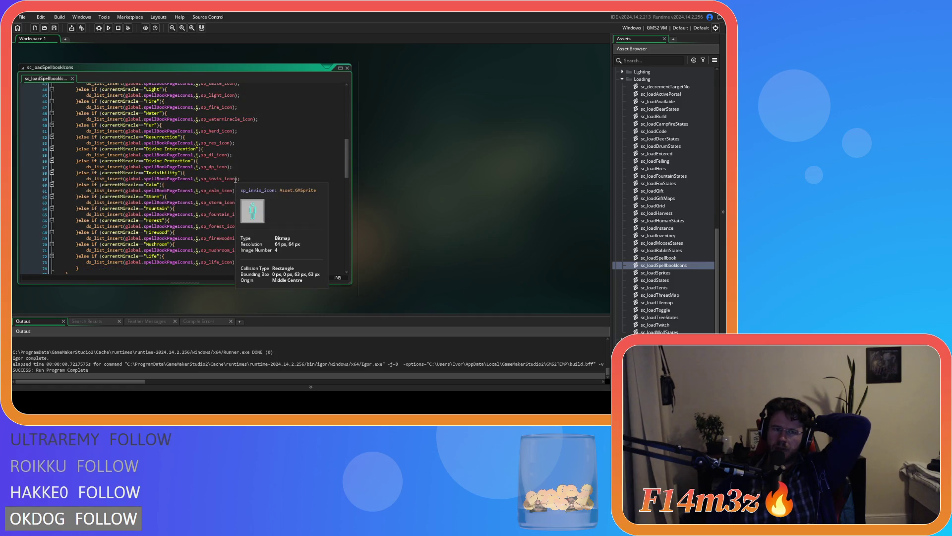
scroll(235, 180, down, 8)
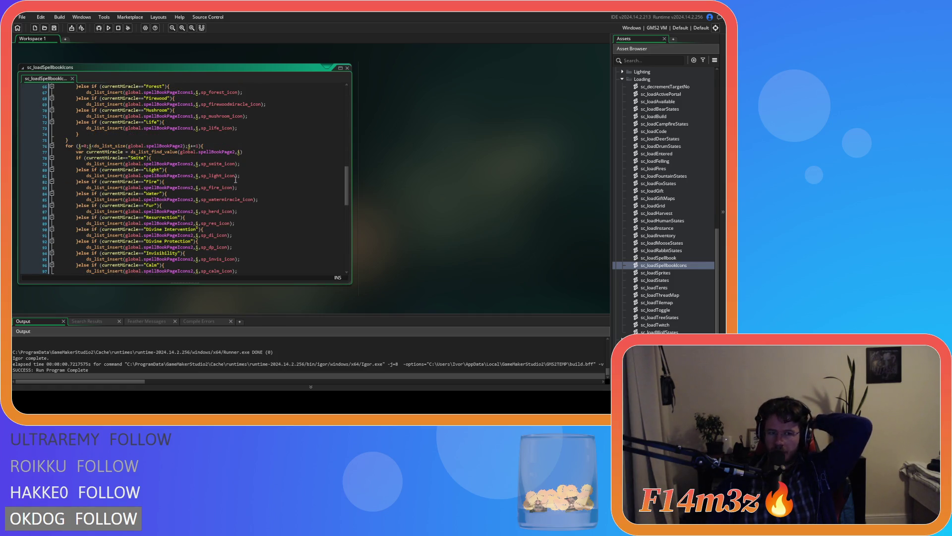
scroll(236, 180, down, 13)
scroll(236, 180, up, 20)
scroll(235, 194, up, 8)
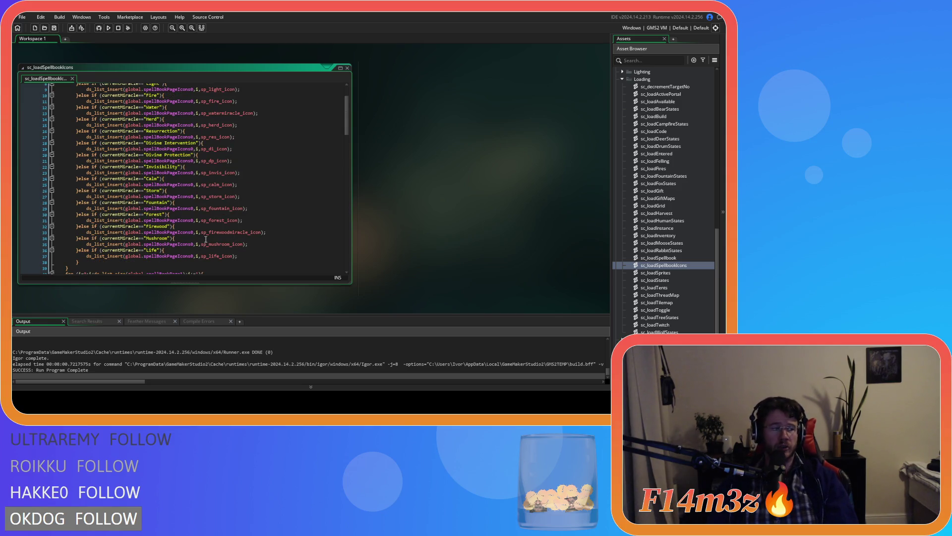
drag(247, 244, 87, 243)
Duplicate the Life else-if branch right after the Mushroom branch.
drag(248, 244, 89, 248)
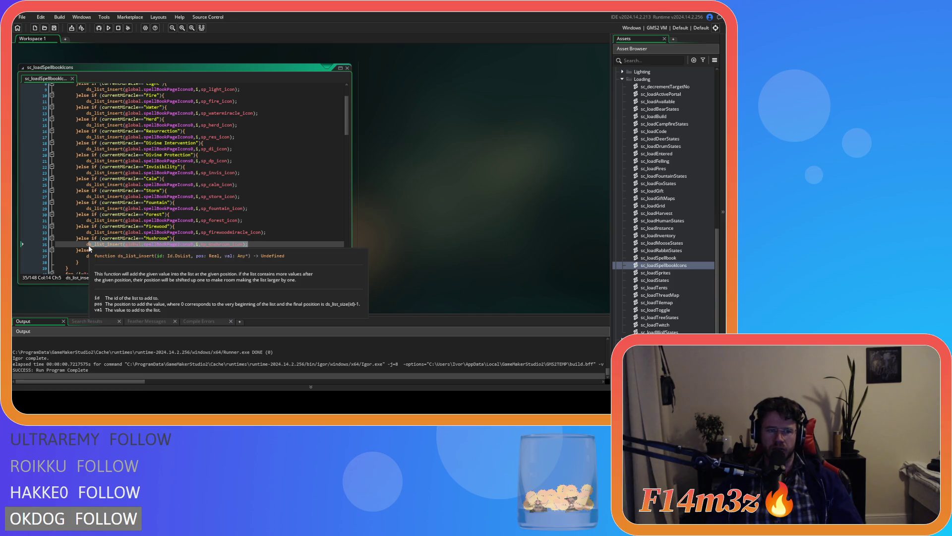
click(160, 267)
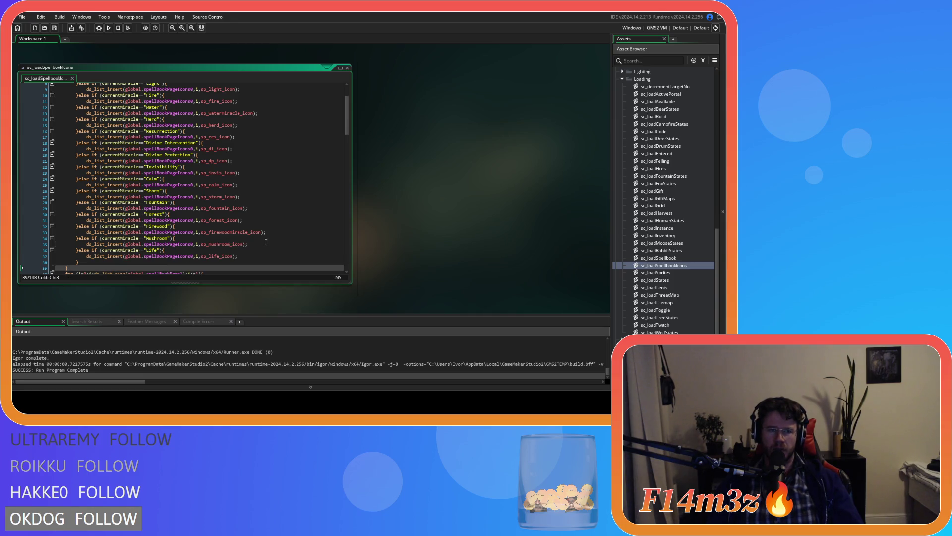
click(86, 256)
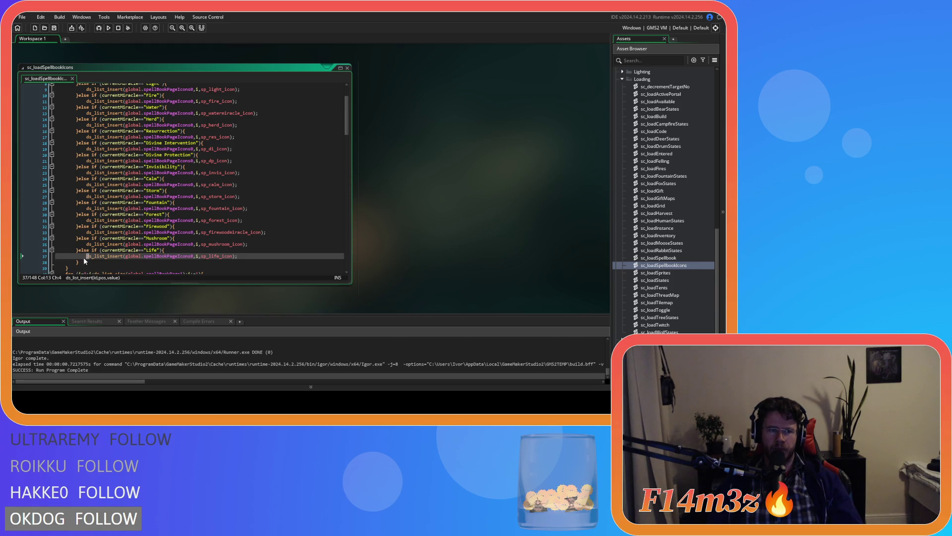
drag(85, 262, 79, 250)
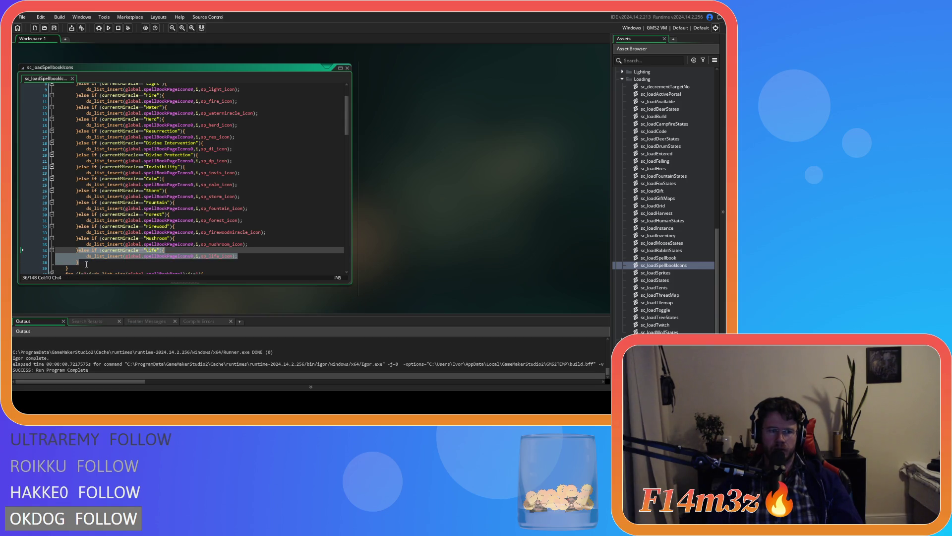
key(ctrl+c)
click(99, 263)
key(ctrl+v)
Rename the copy's condition to "Speed" and its icon to sp_speed_icon, then select the branch.
double_click(152, 247)
text(Speed)
click(210, 253)
drag(211, 254, 217, 255)
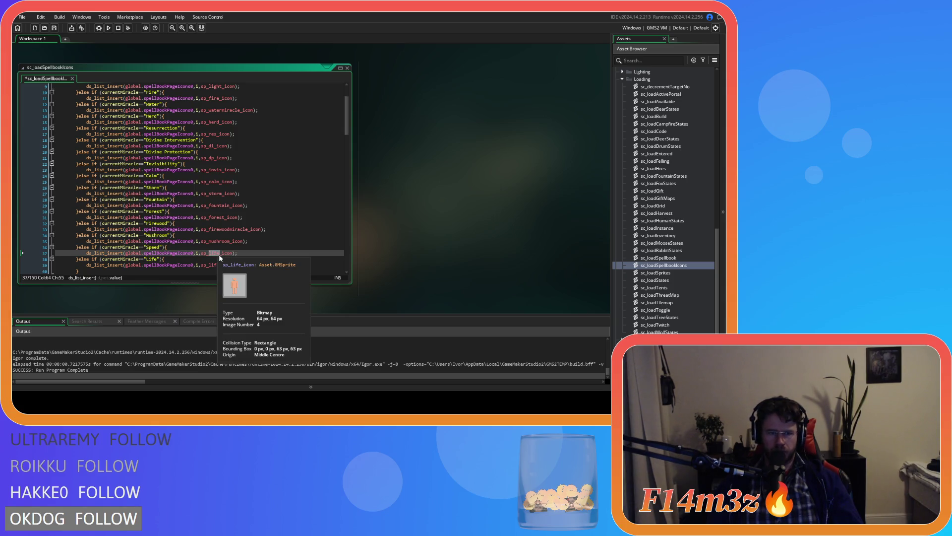
text(speed)
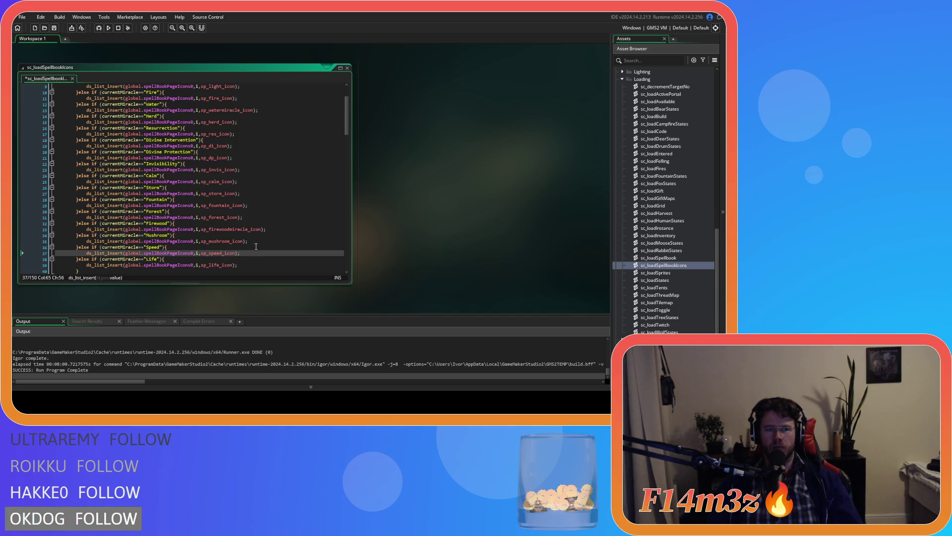
click(247, 253)
drag(247, 253, 87, 253)
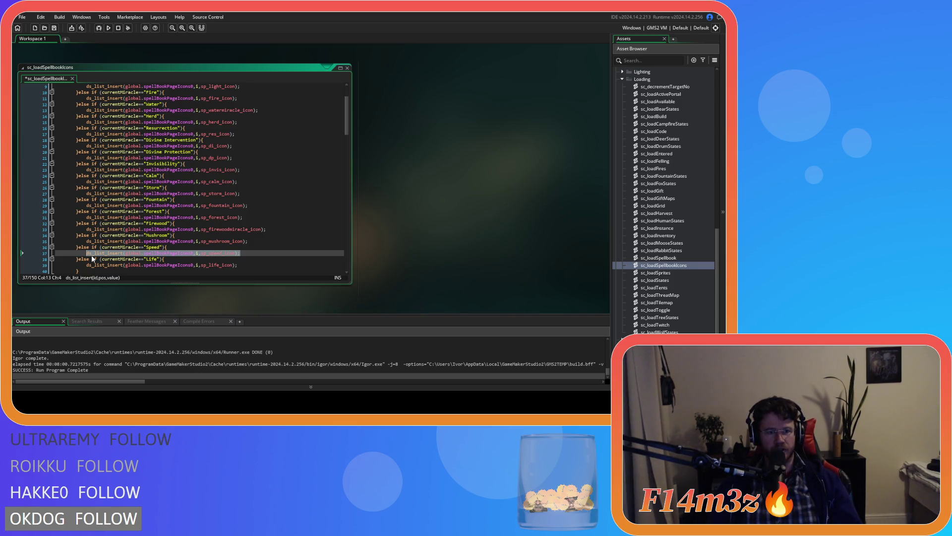
drag(77, 259, 78, 246)
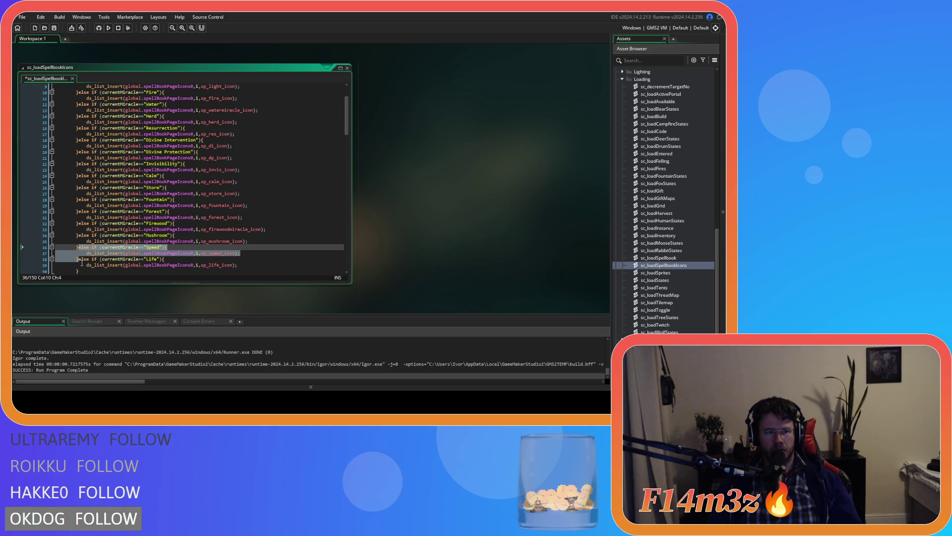
drag(76, 258, 73, 246)
scroll(180, 259, down, 13)
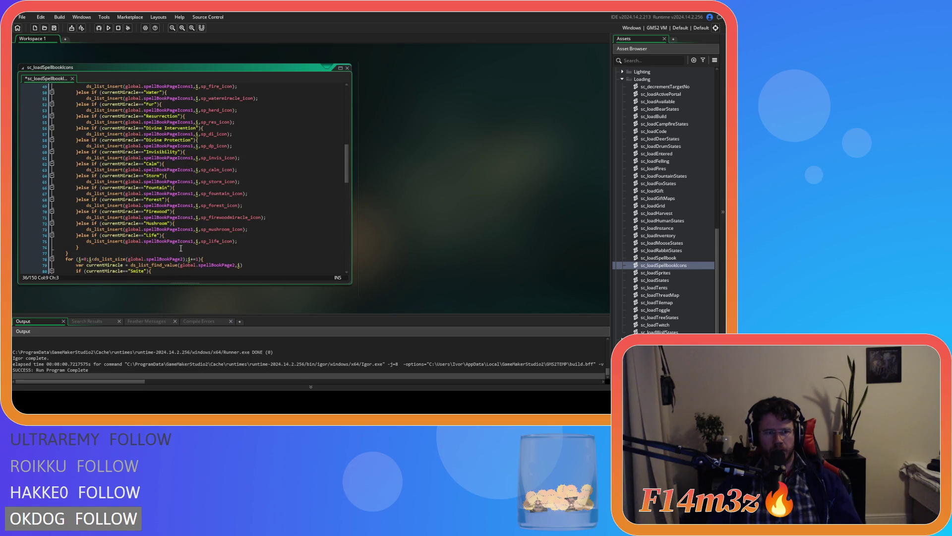
Paste the Speed branch after Mushroom in the second and third icon lists, fixing indentation.
click(259, 229)
key(Return)
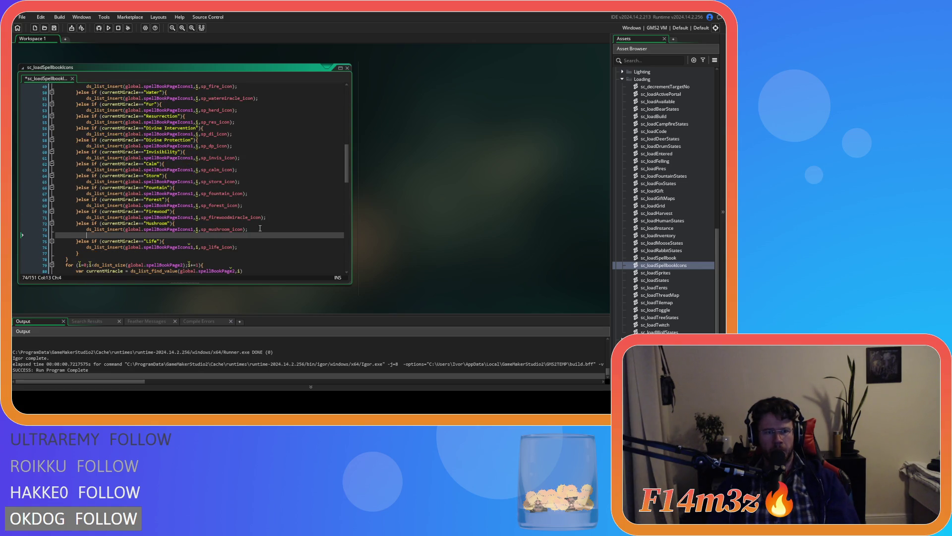
key(ctrl+v)
click(83, 238)
key(BackSpace)
scroll(158, 261, down, 3)
scroll(158, 261, down, 9)
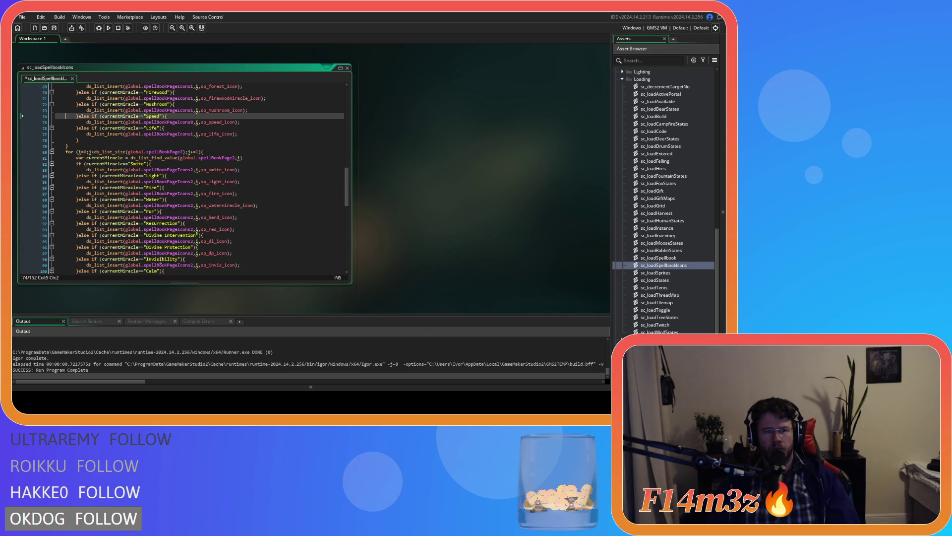
click(248, 233)
key(Return)
key(ctrl+v)
click(84, 238)
key(BackSpace)
scroll(248, 228, down, 13)
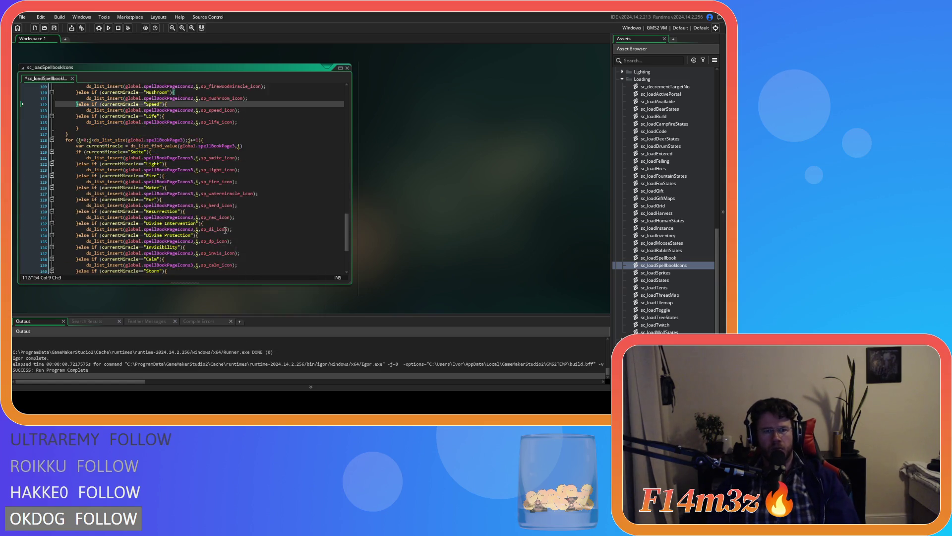
Paste the Speed branch into the fourth icon list and check the sp_speed_icon reference.
click(260, 227)
key(Return)
key(ctrl+v)
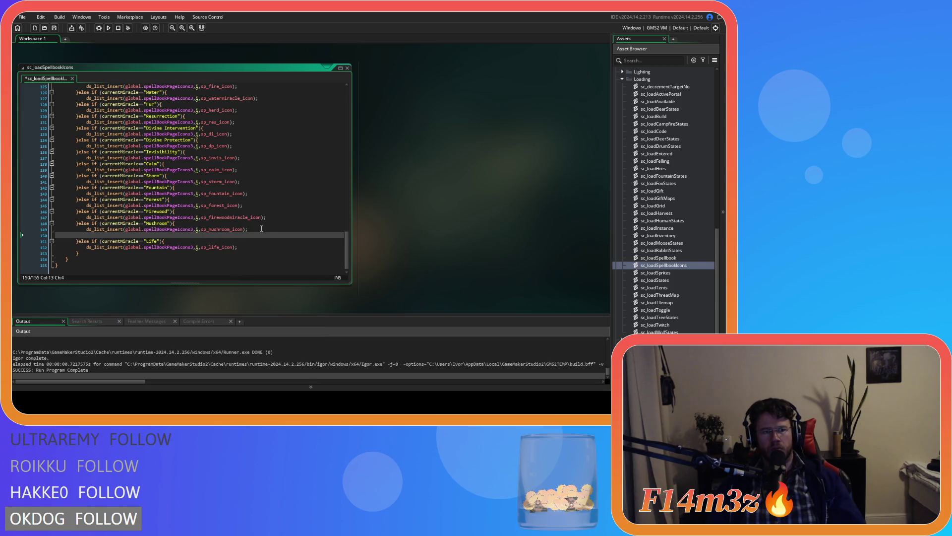
click(79, 235)
key(BackSpace)
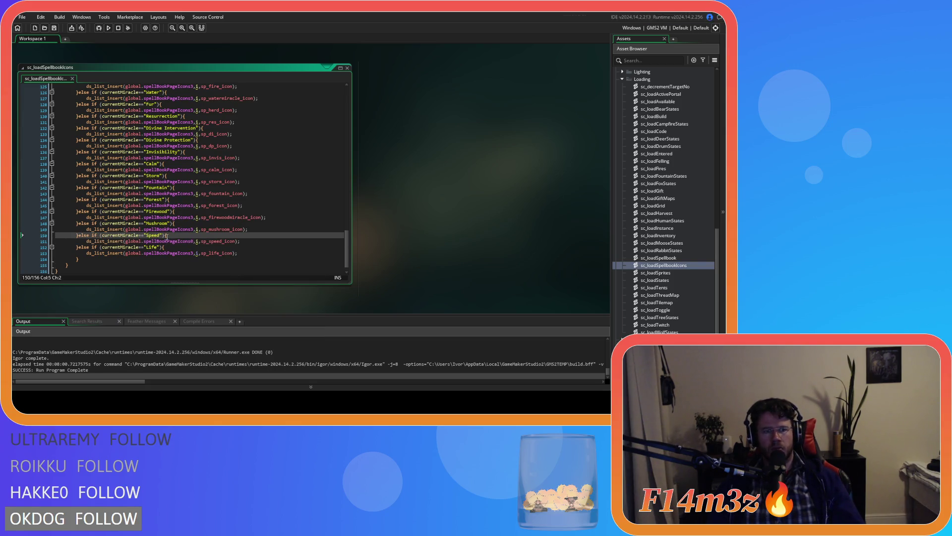
click(219, 236)
mouse_move(228, 242)
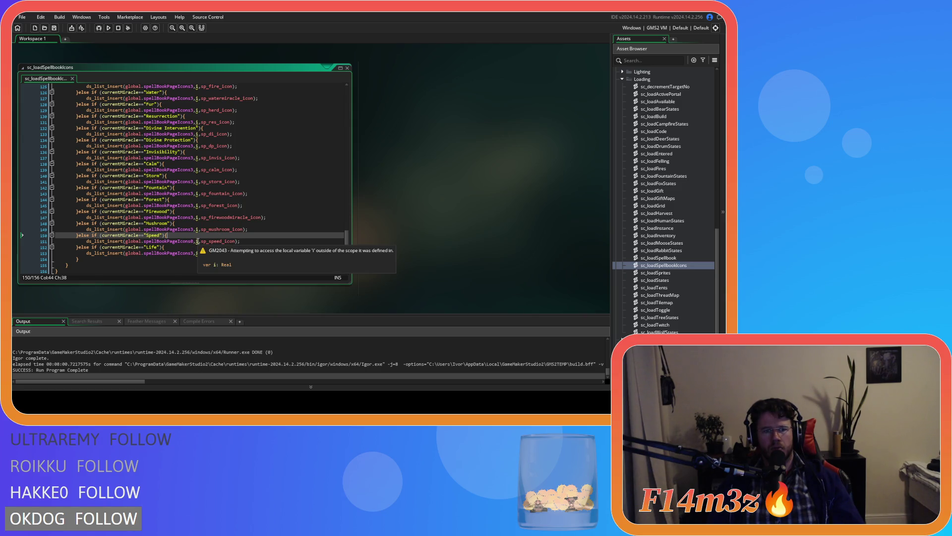
scroll(209, 243, up, 8)
scroll(201, 243, up, 20)
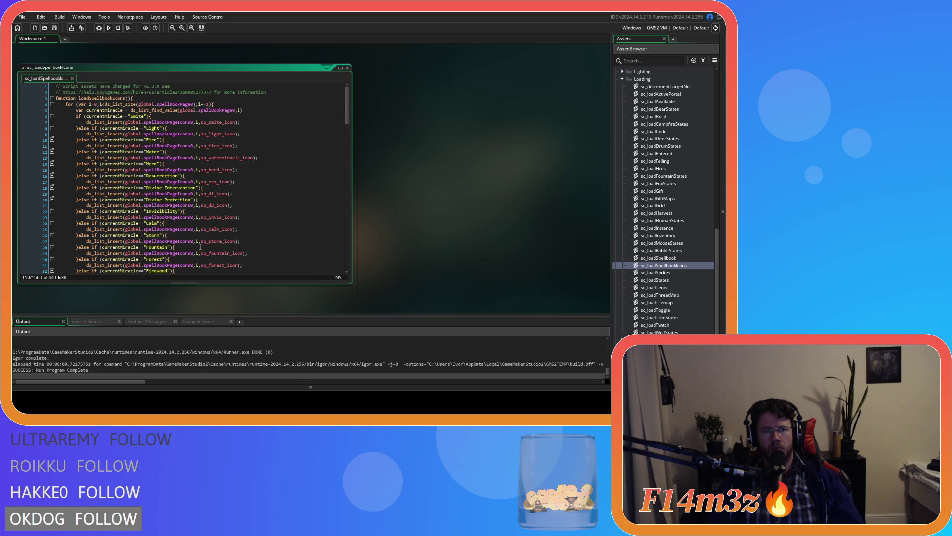
Prefix the loop counters on lines 42 and 80 with var.
scroll(200, 246, down, 8)
click(78, 181)
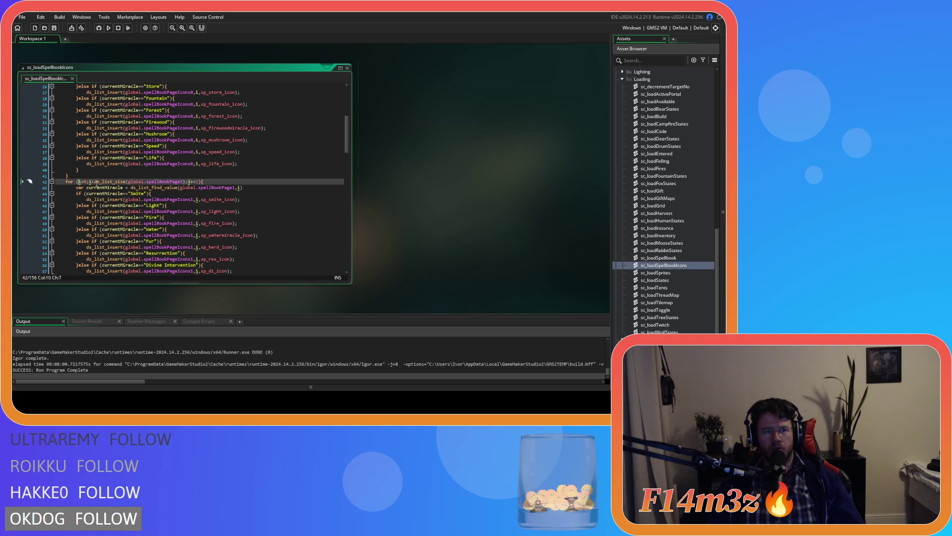
text(var)
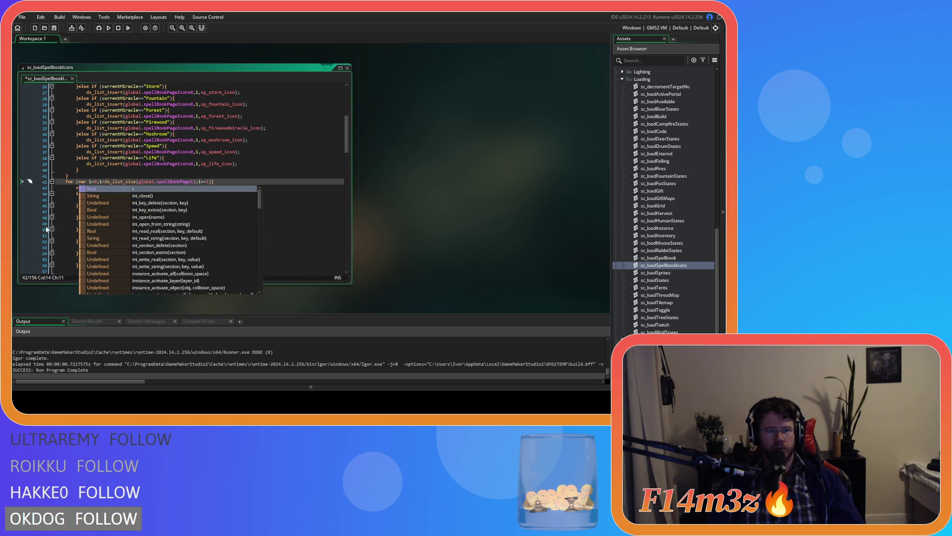
click(74, 216)
scroll(75, 198, down, 12)
click(78, 185)
text(var)
Add var to the line 118 loop counter, then close the sc_loadSpellbookIcons script.
scroll(66, 199, down, 6)
scroll(65, 199, down, 7)
click(78, 172)
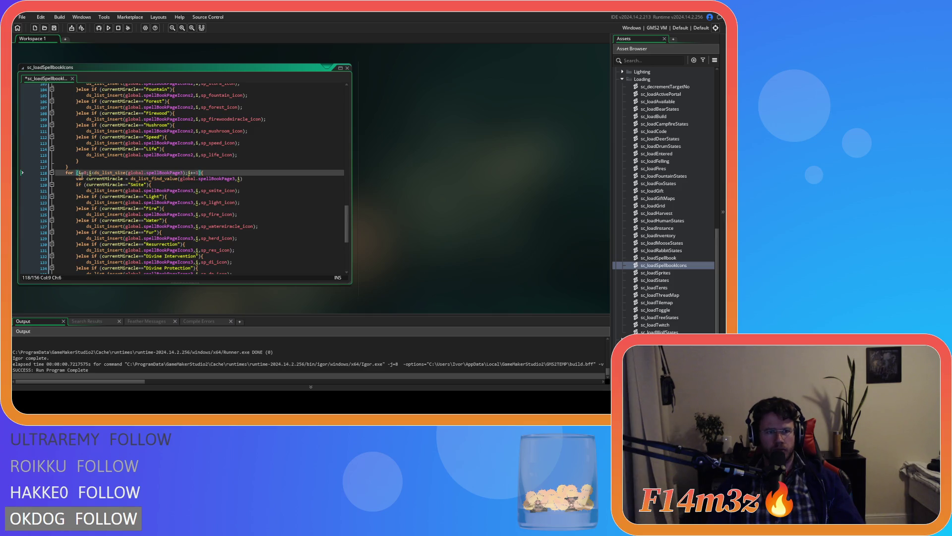
text(var)
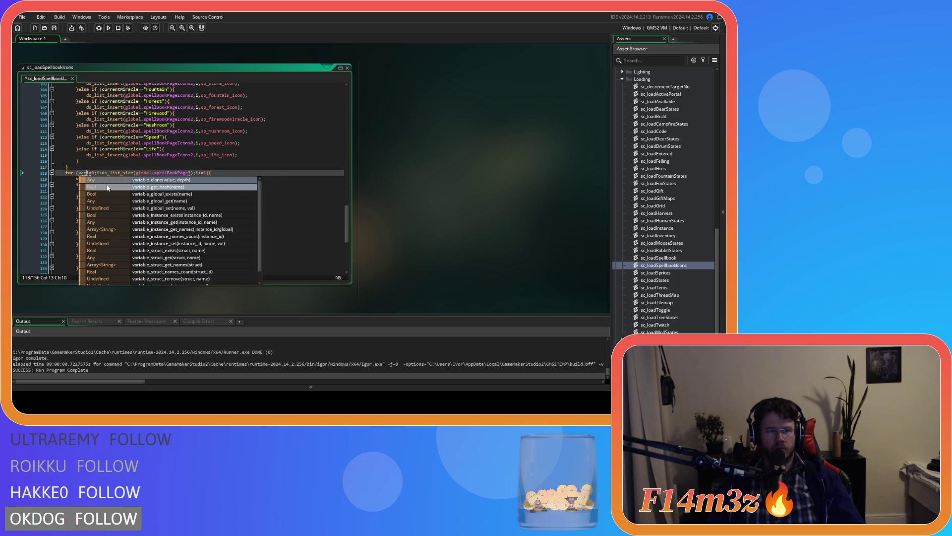
click(65, 185)
scroll(81, 224, down, 4)
scroll(81, 223, down, 1)
scroll(99, 224, up, 16)
scroll(125, 225, up, 4)
click(124, 217)
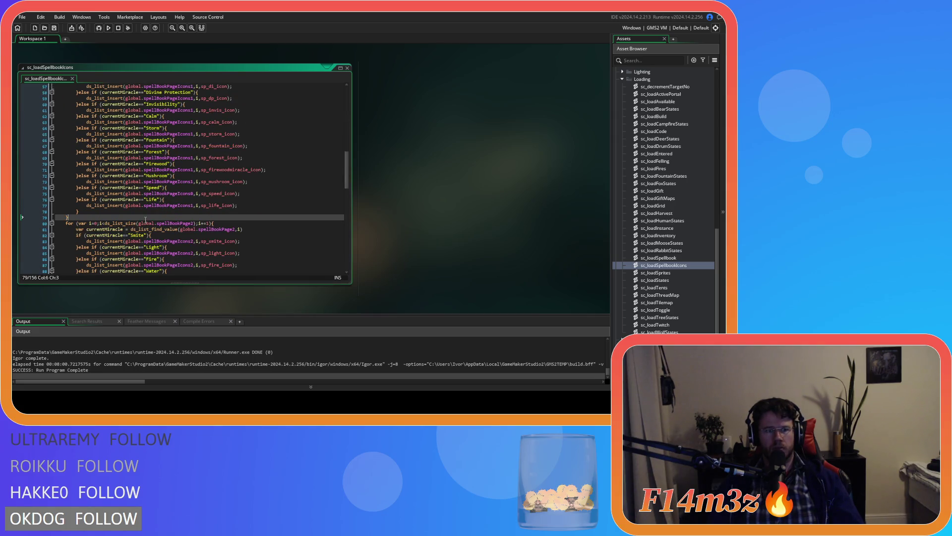
click(347, 68)
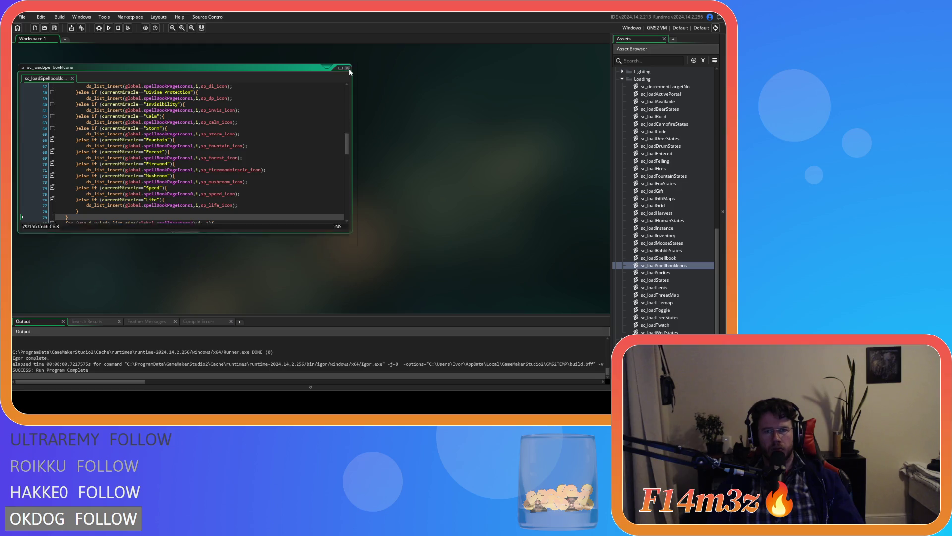
Collapse the Loading, Scripts, Game and Objects folders, then build and run Entheogen with F5.
click(623, 79)
click(615, 86)
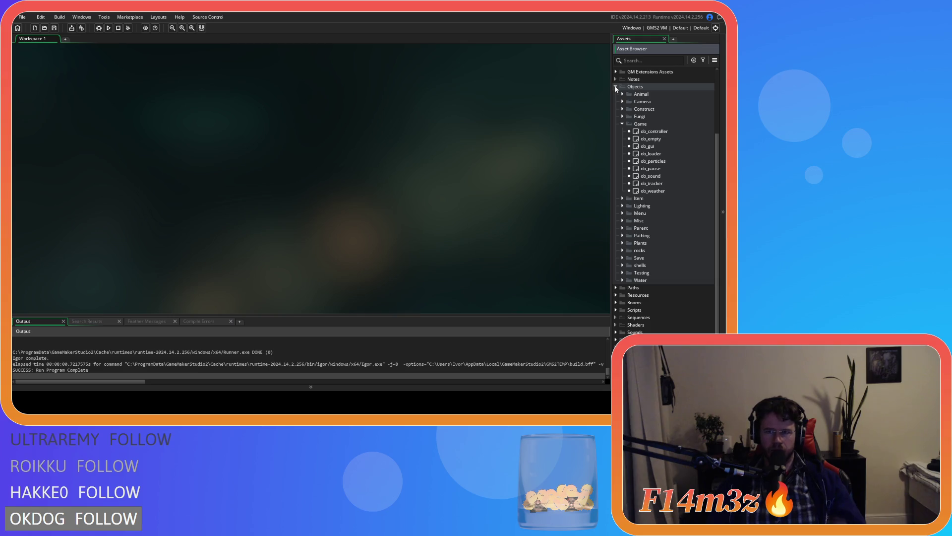
click(622, 124)
click(615, 156)
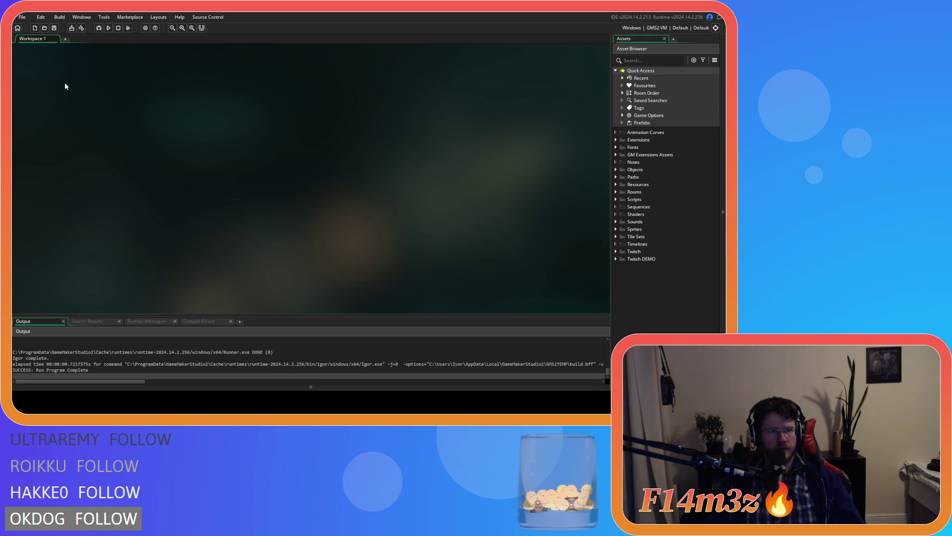
key(F5)
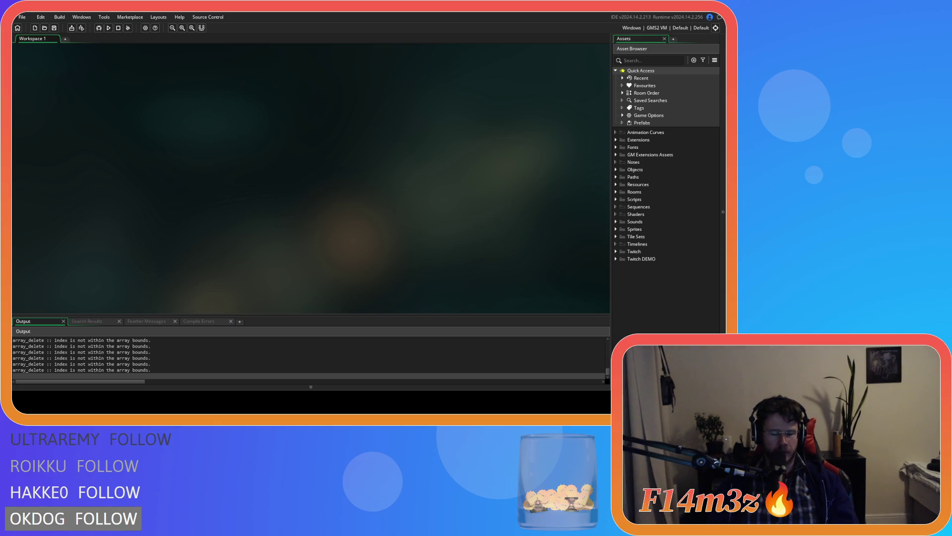
key(alt+Tab)
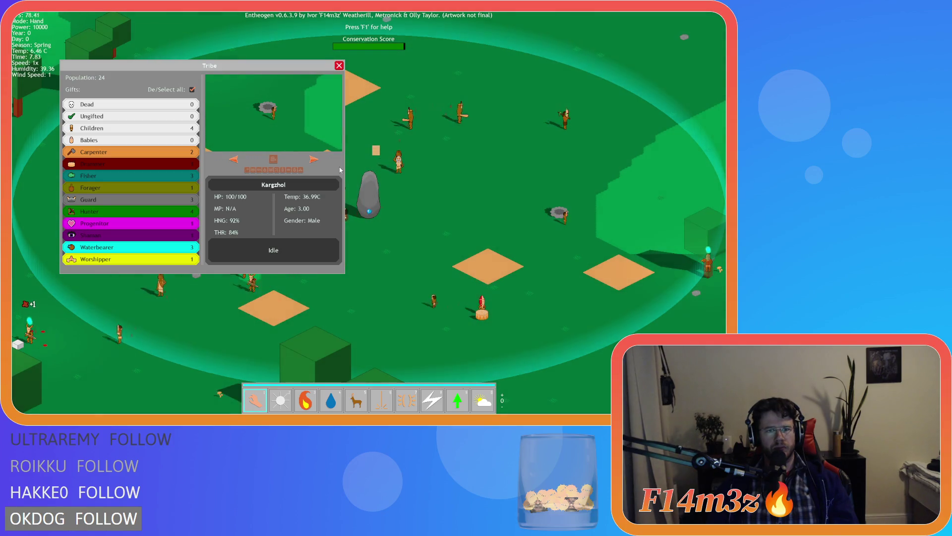
Close the Tribe panel, quicksave with F5, quickload with F9, and switch back to the hand toolset.
key(Escape)
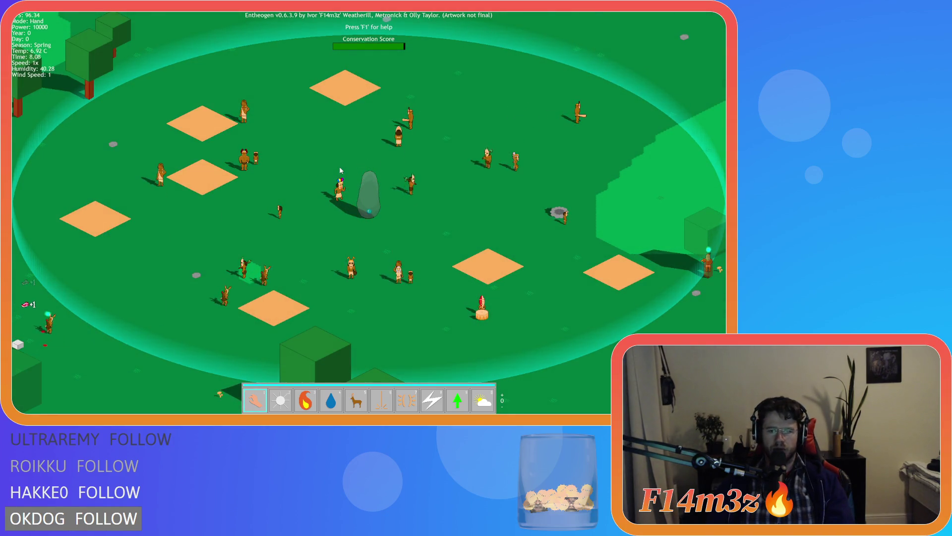
scroll(340, 170, up, 1)
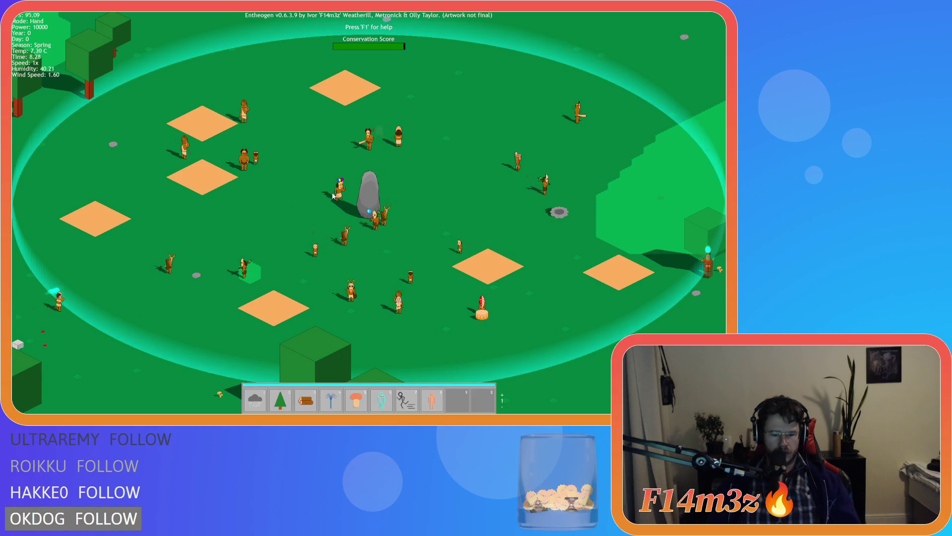
key(F5)
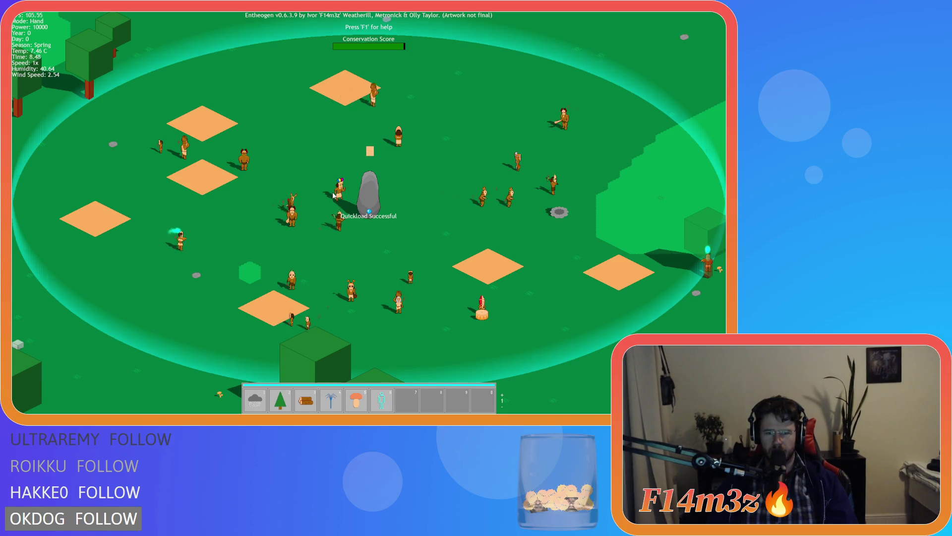
key(F9)
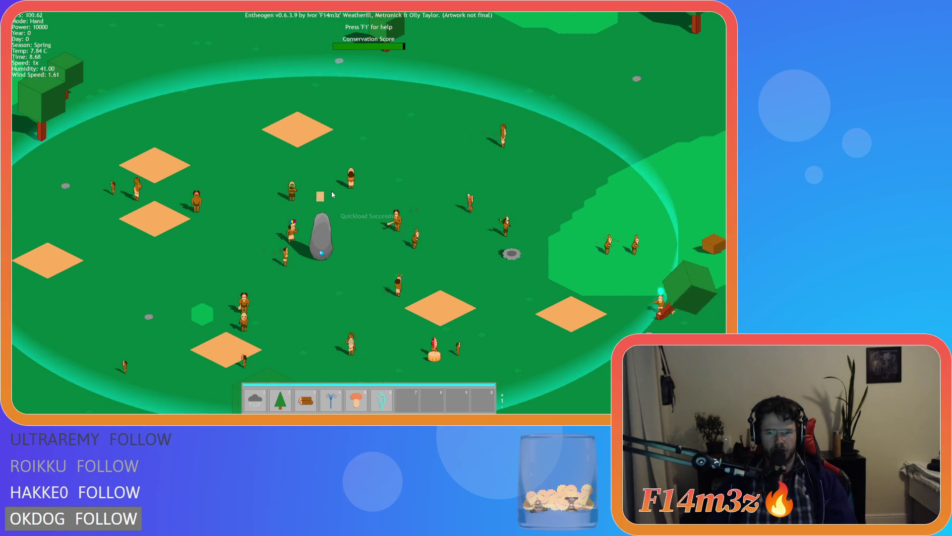
scroll(331, 194, up, 3)
key(Tab)
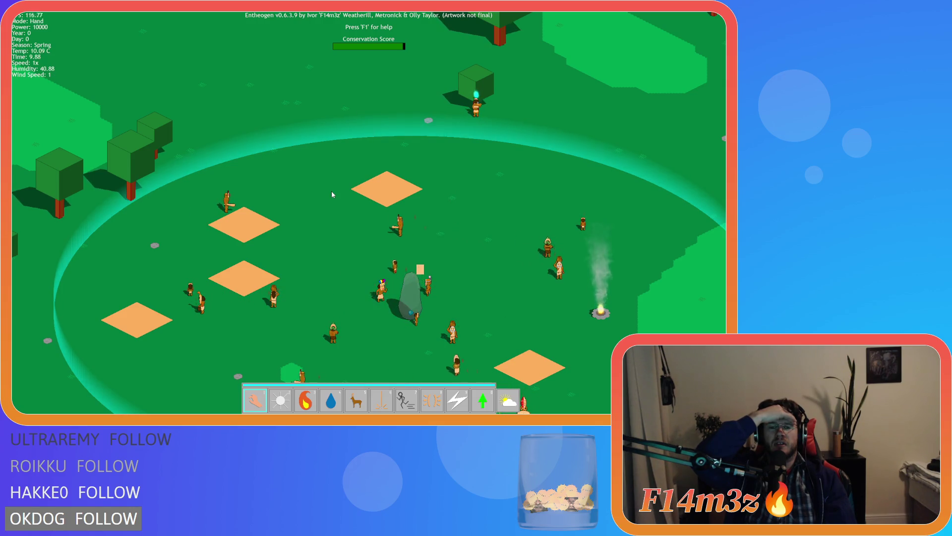
Quit the game and confirm with Y.
scroll(331, 192, down, 1)
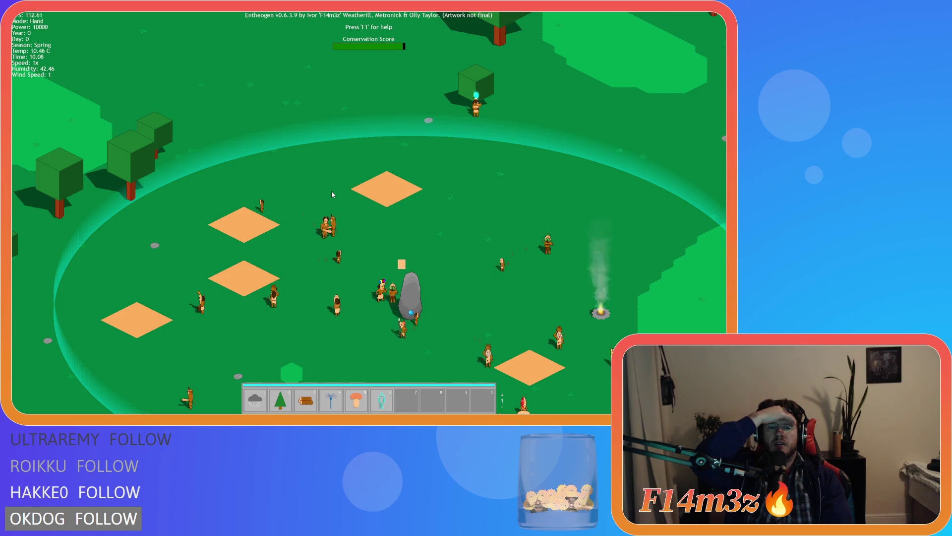
scroll(331, 191, down, 1)
scroll(331, 192, up, 1)
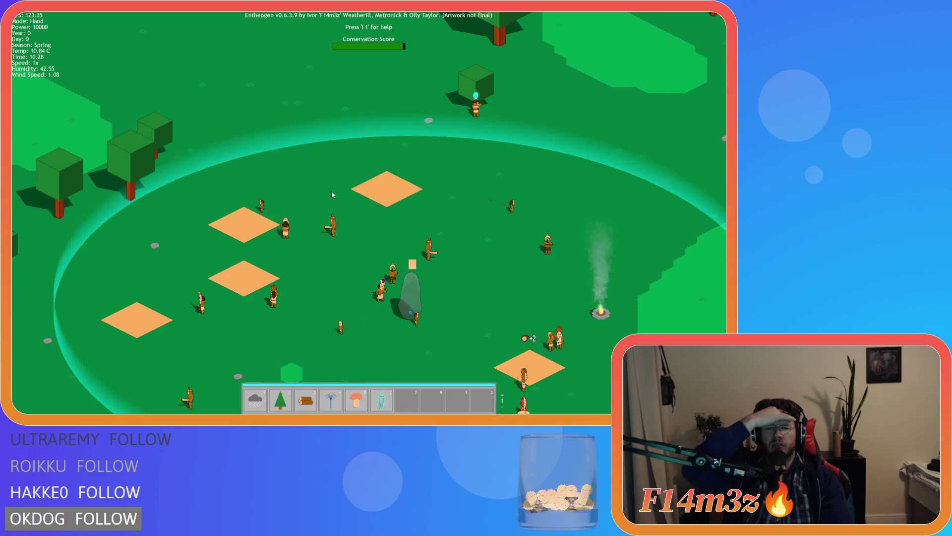
scroll(331, 192, up, 1)
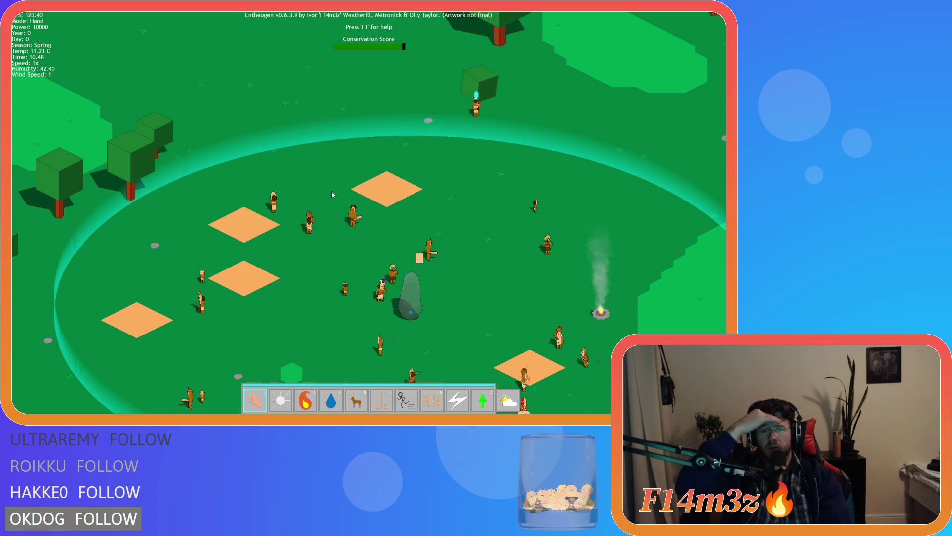
key(Escape)
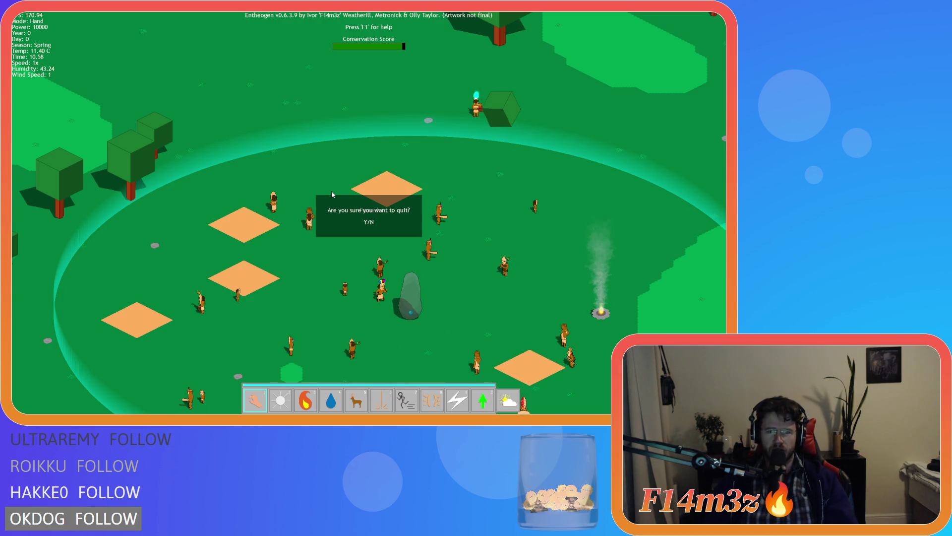
key(y)
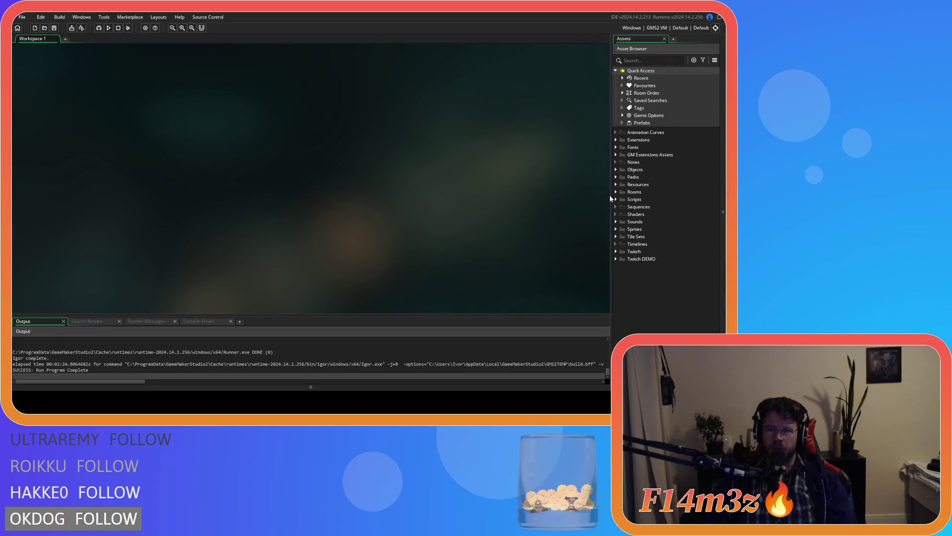
Open the sc_loadSpellbookIcons script from the Scripts > Loading folder.
click(616, 199)
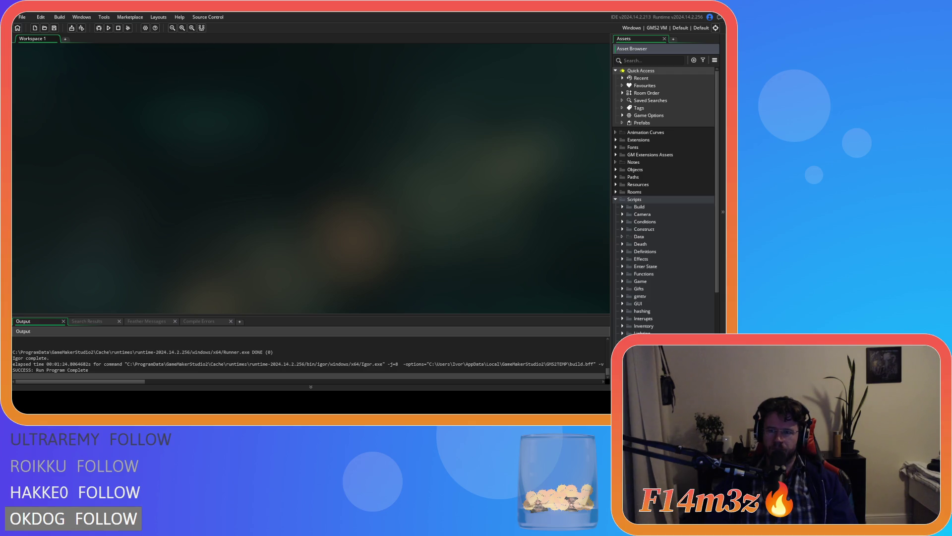
scroll(665, 198, down, 5)
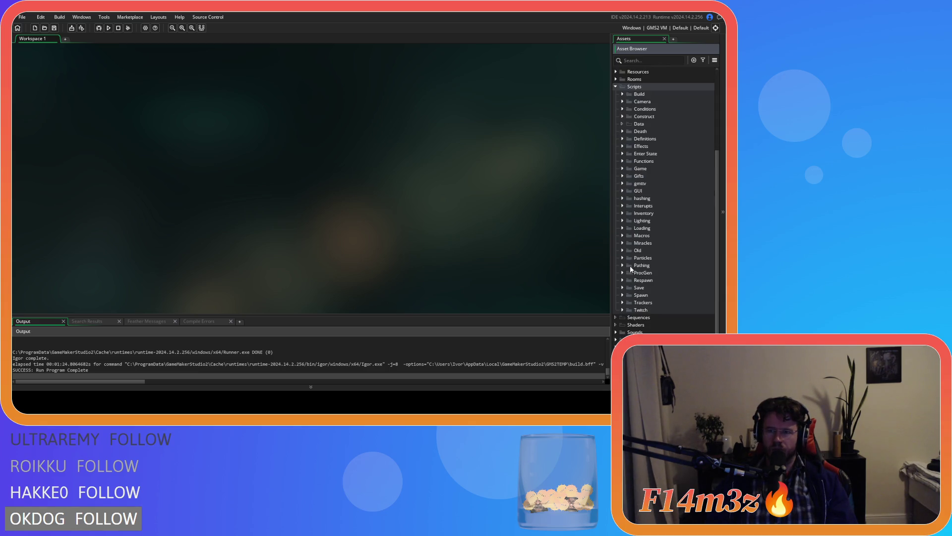
click(622, 229)
scroll(655, 267, down, 4)
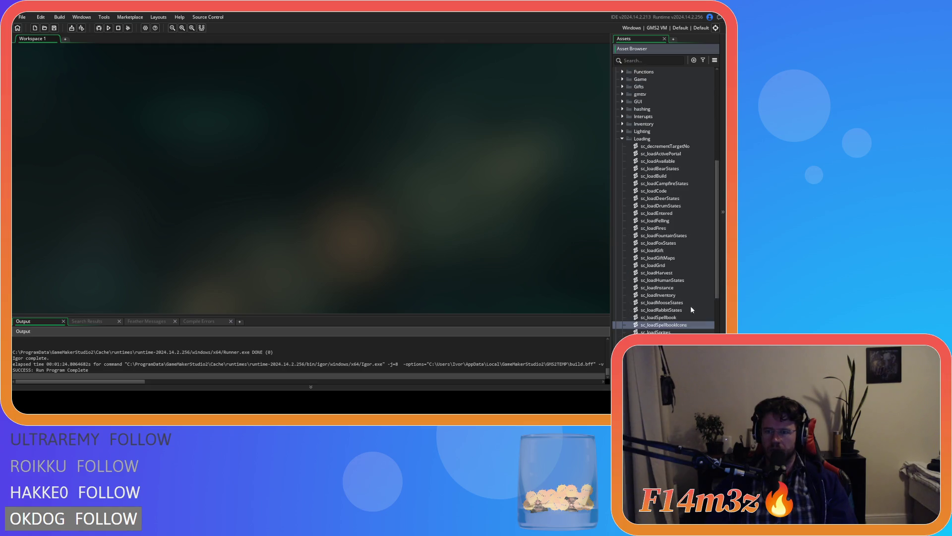
double_click(675, 325)
Check the Speed icon entries on lines 37, 75 and 113, editing line 75, and save.
click(214, 164)
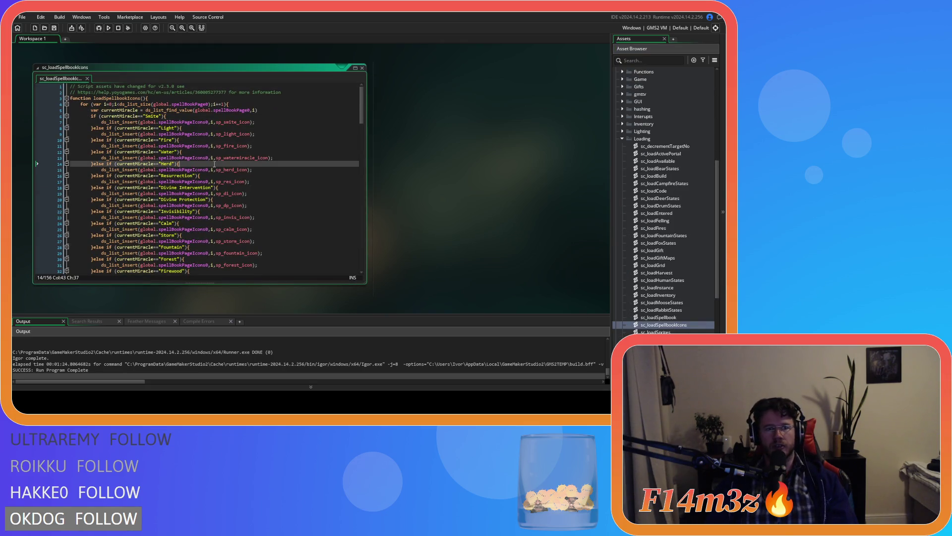
scroll(250, 189, down, 5)
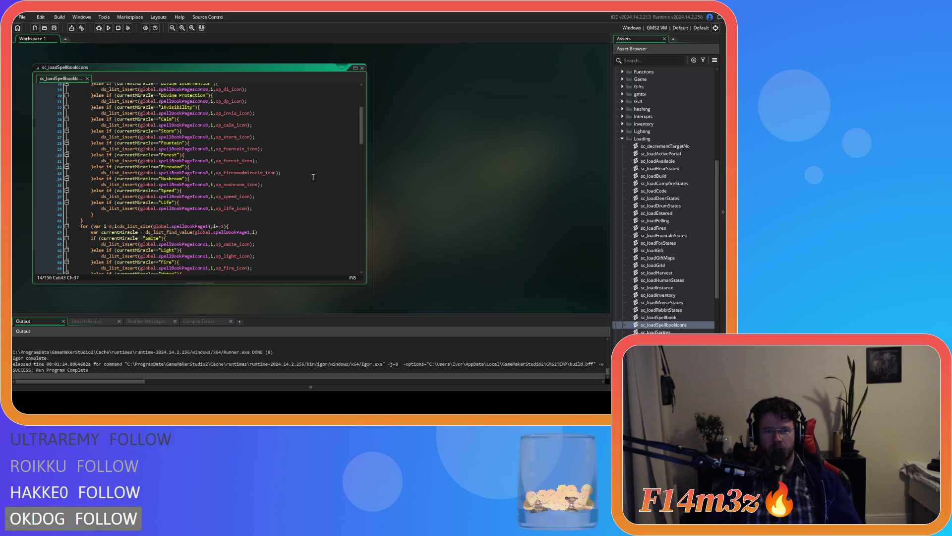
click(248, 203)
click(264, 197)
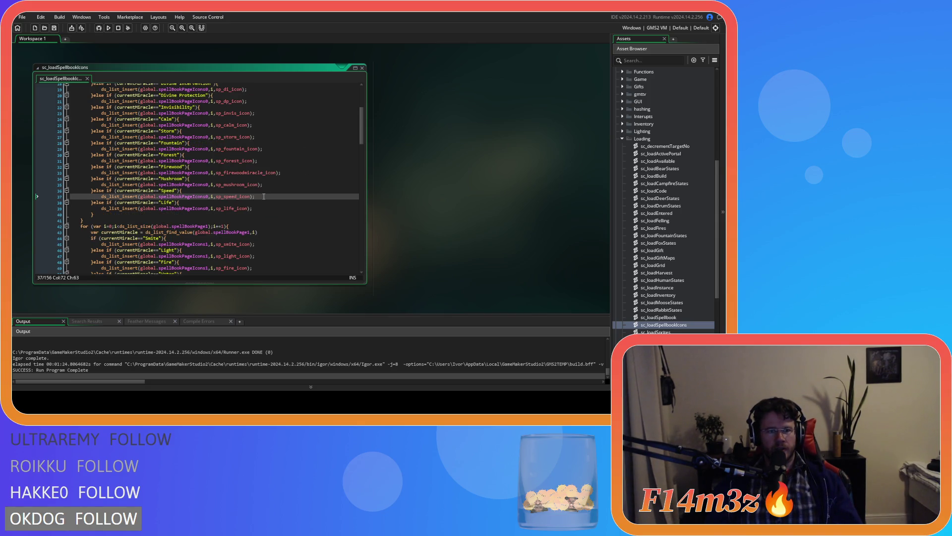
scroll(192, 201, down, 10)
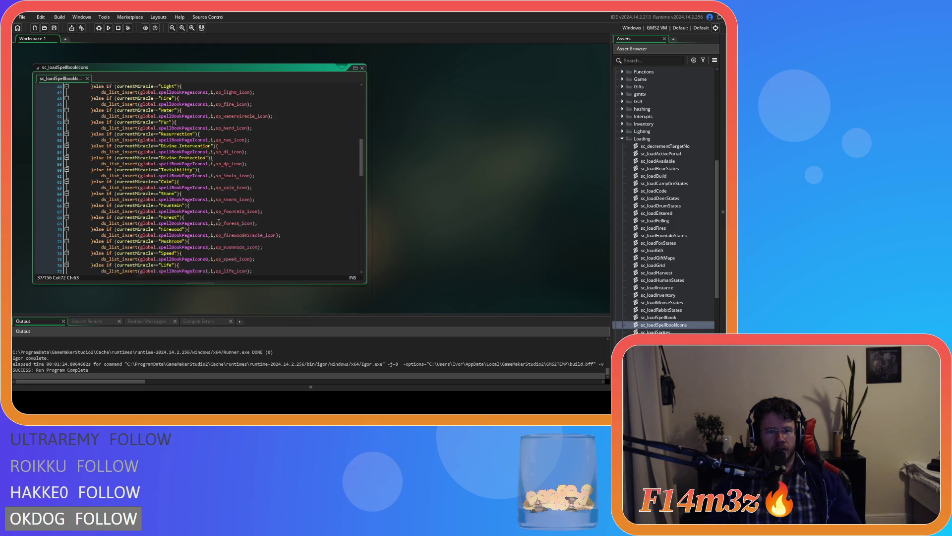
click(209, 214)
text(0)
scroll(213, 223, down, 10)
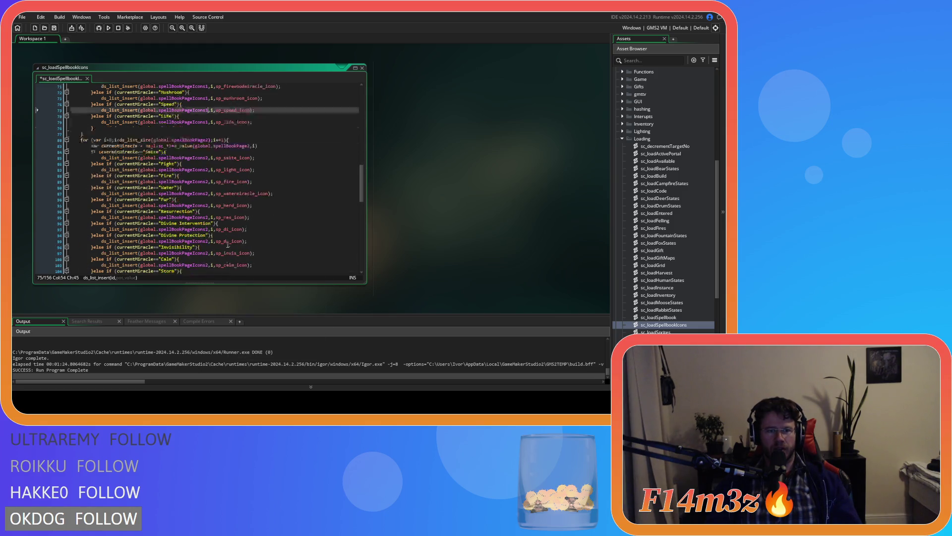
click(217, 233)
scroll(221, 228, down, 10)
scroll(224, 222, up, 6)
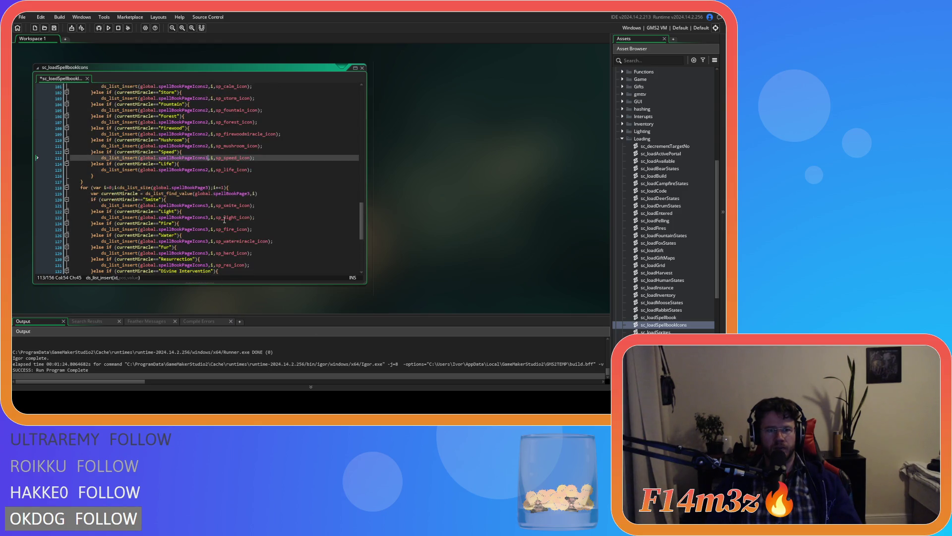
scroll(225, 221, down, 7)
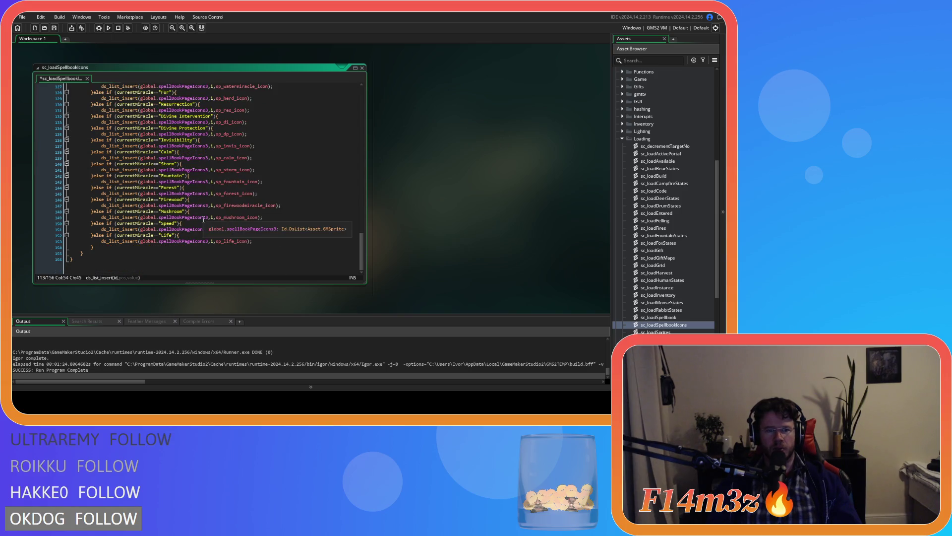
click(281, 224)
key(ctrl+s)
Scroll through the spellBookPage1–3 loops reviewing the Speed and Life icon entries.
scroll(285, 233, up, 5)
scroll(285, 233, up, 20)
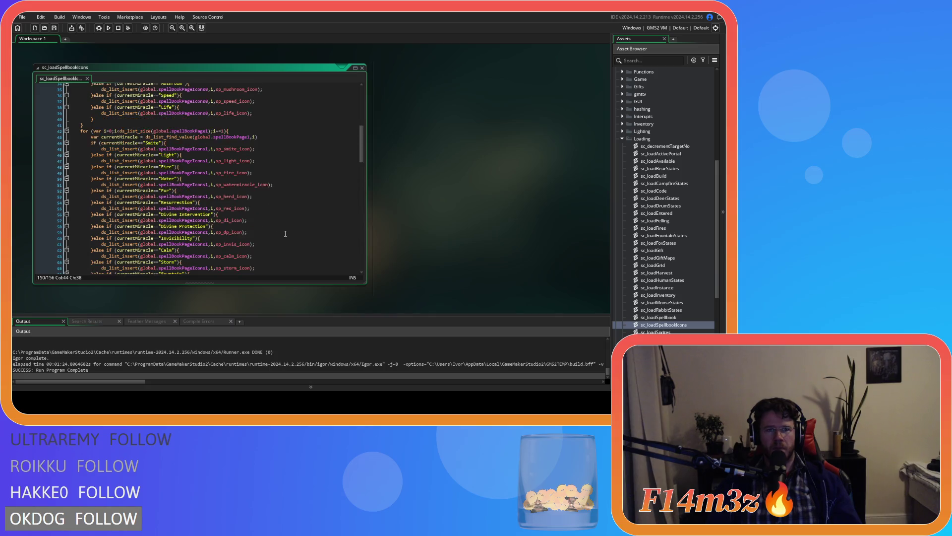
scroll(285, 234, down, 3)
click(263, 215)
scroll(286, 217, down, 3)
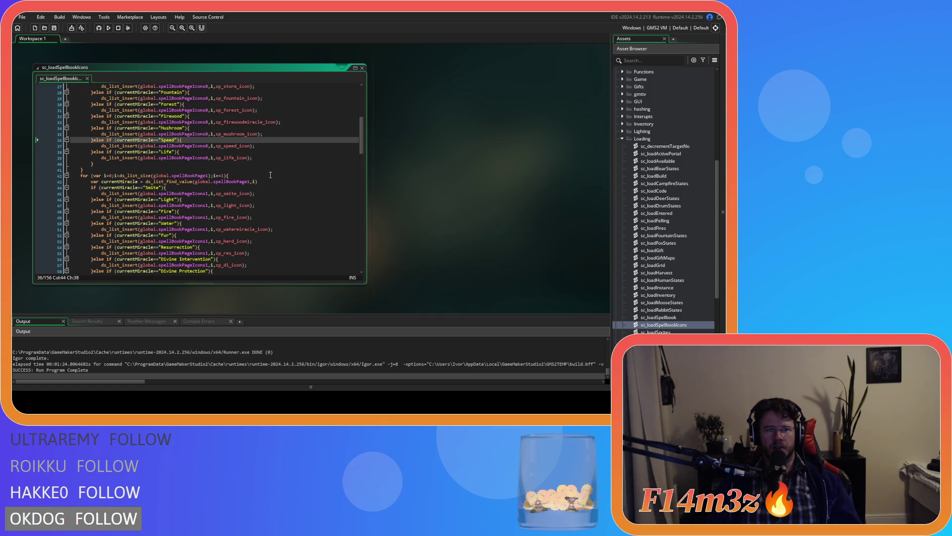
click(255, 159)
scroll(281, 175, down, 5)
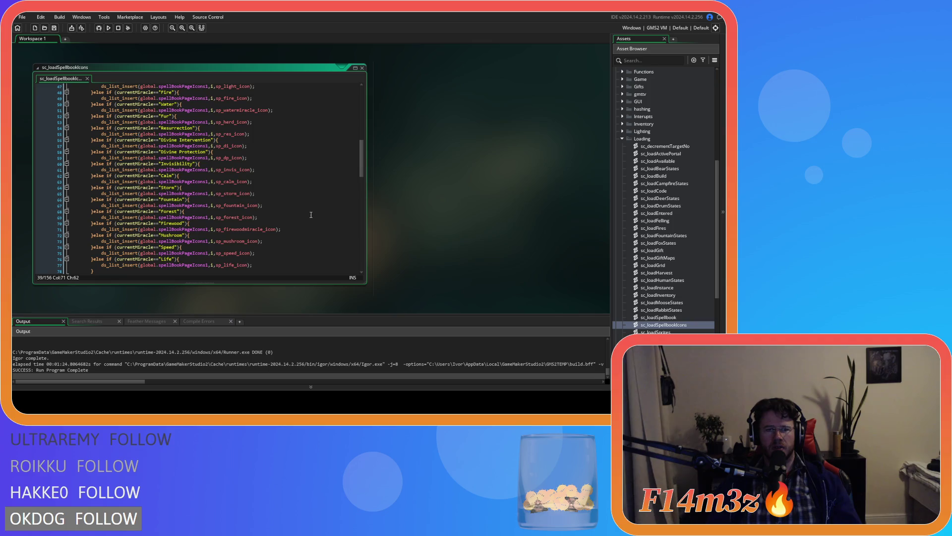
scroll(311, 214, down, 1)
scroll(311, 214, down, 10)
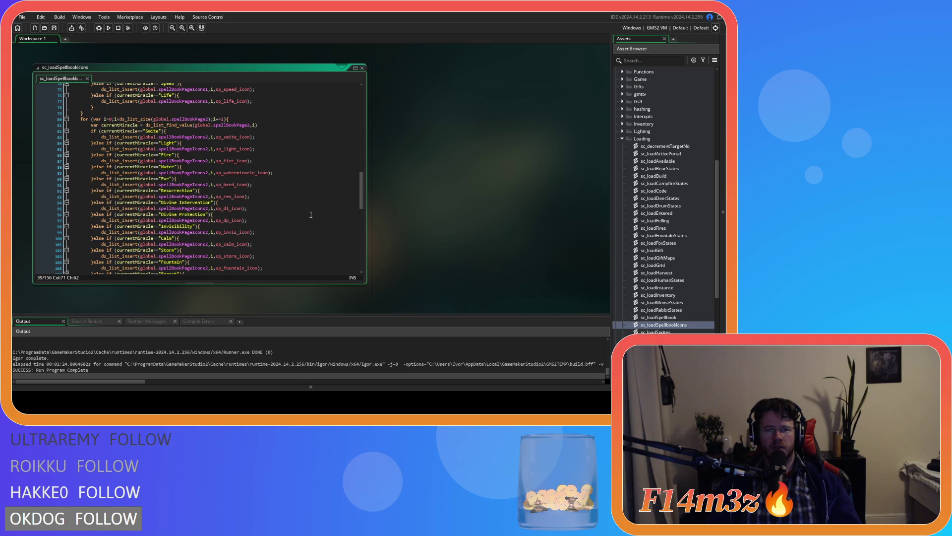
scroll(311, 214, up, 8)
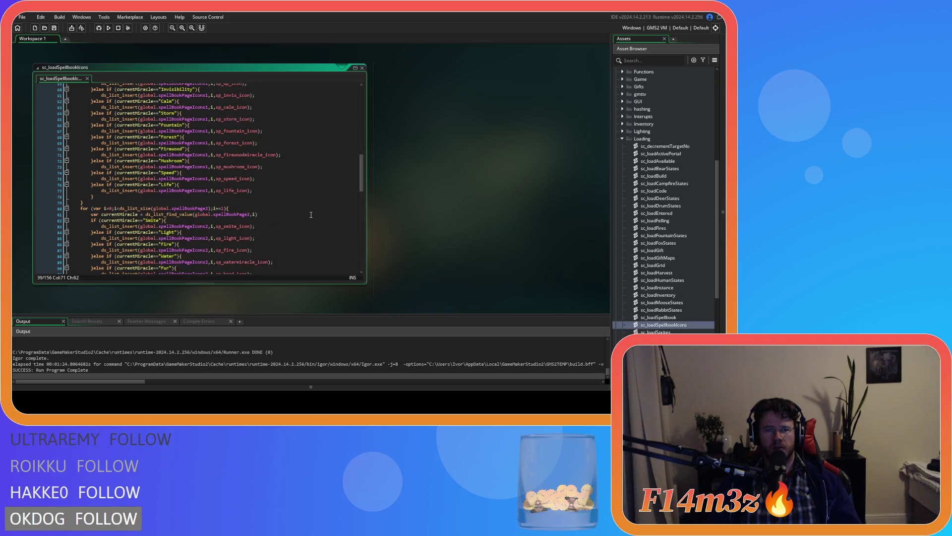
scroll(311, 214, down, 8)
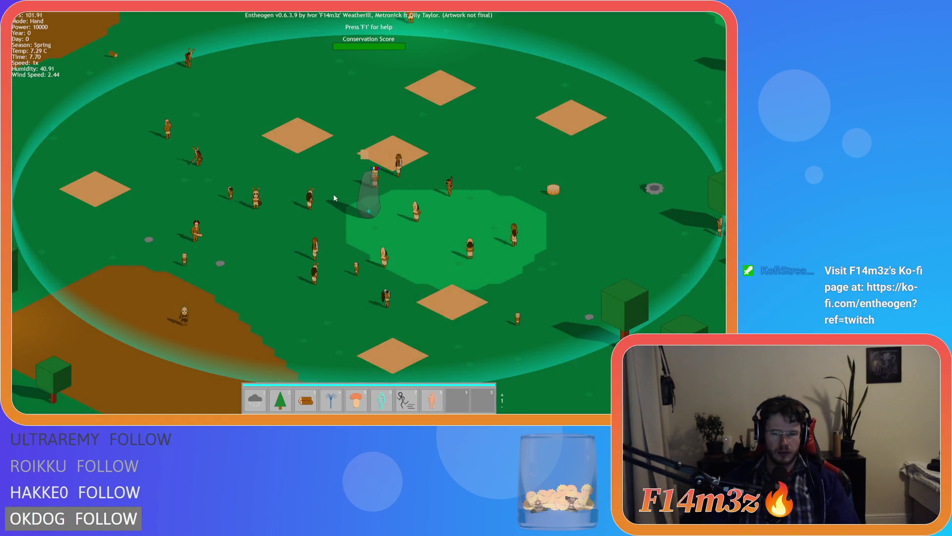
Quicksave and reload, then spawn two villagers with the Life miracle on hotbar slot 8.
key(F5)
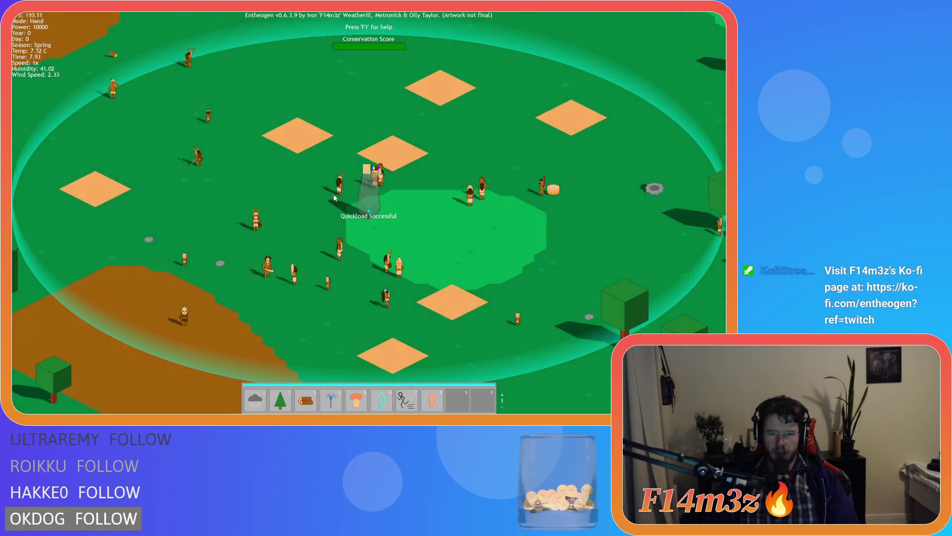
key(F9)
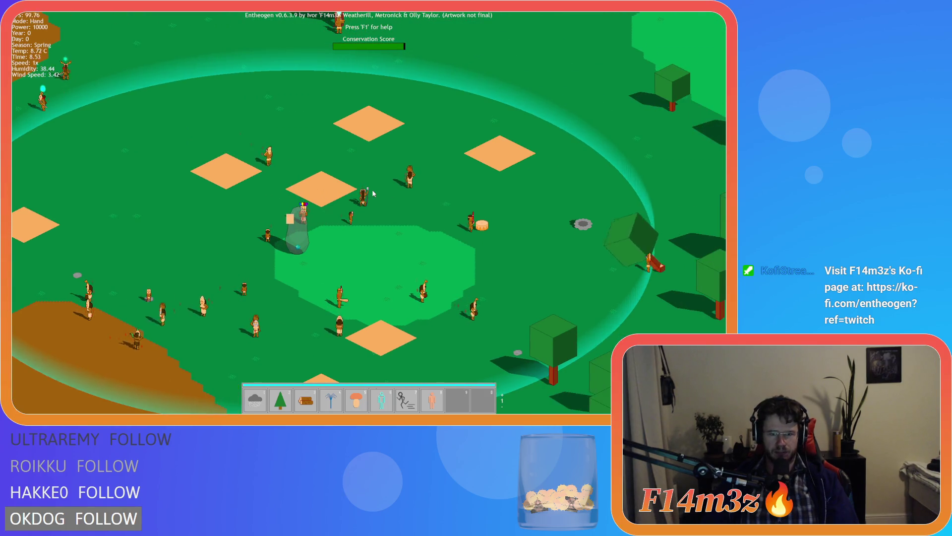
key(8)
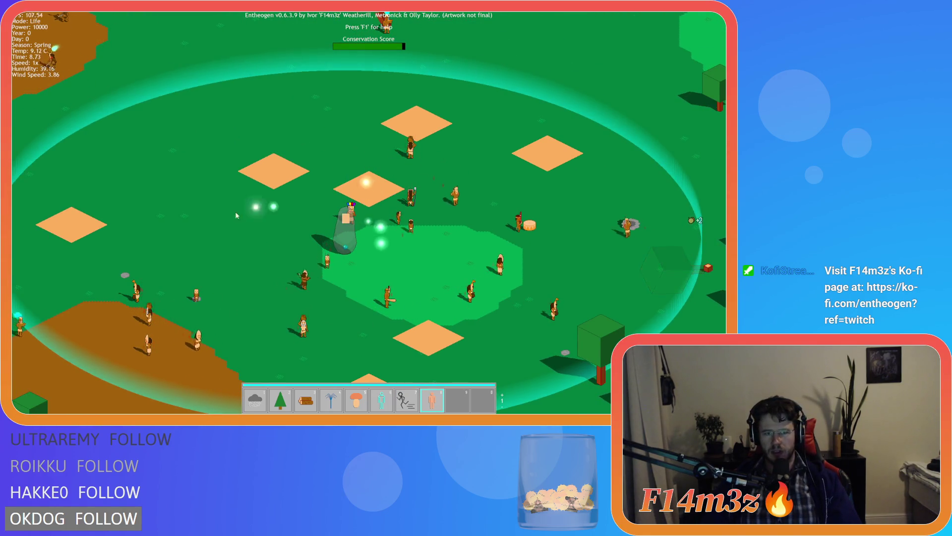
click(208, 213)
click(339, 115)
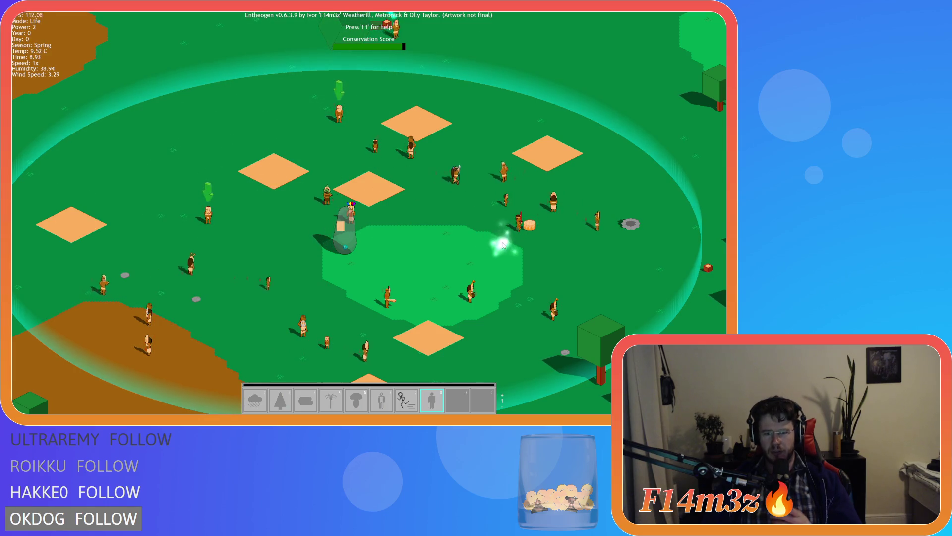
right_click(460, 242)
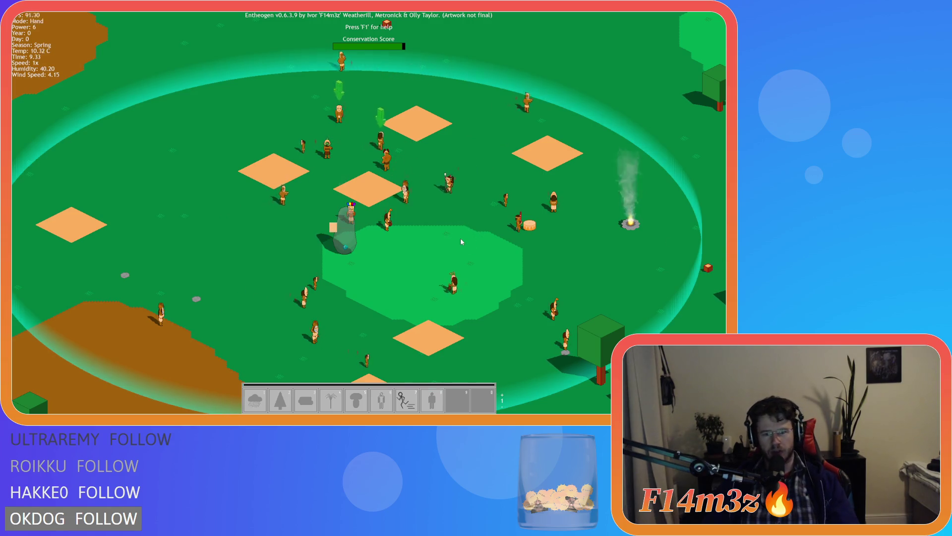
Quit Entheogen and close its window to return to the editor.
key(Escape)
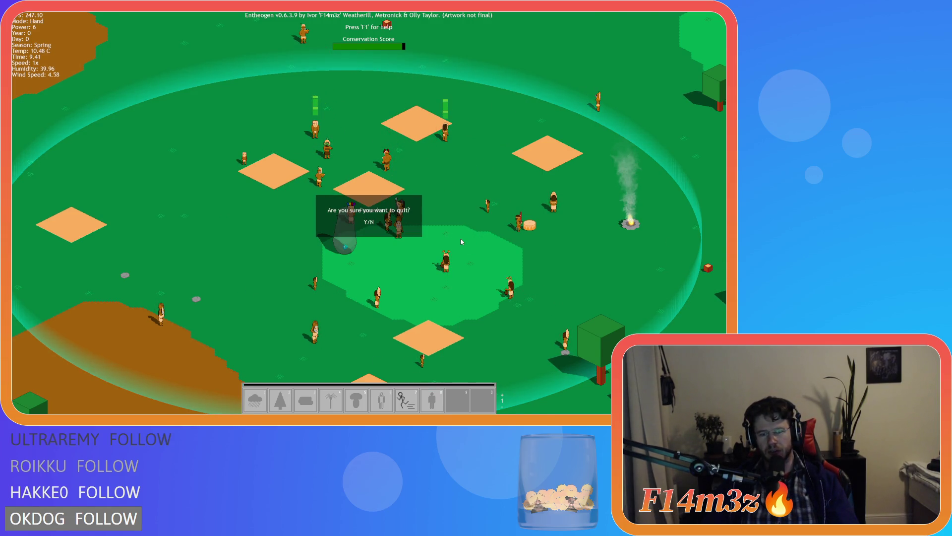
key(Return)
key(alt+F4)
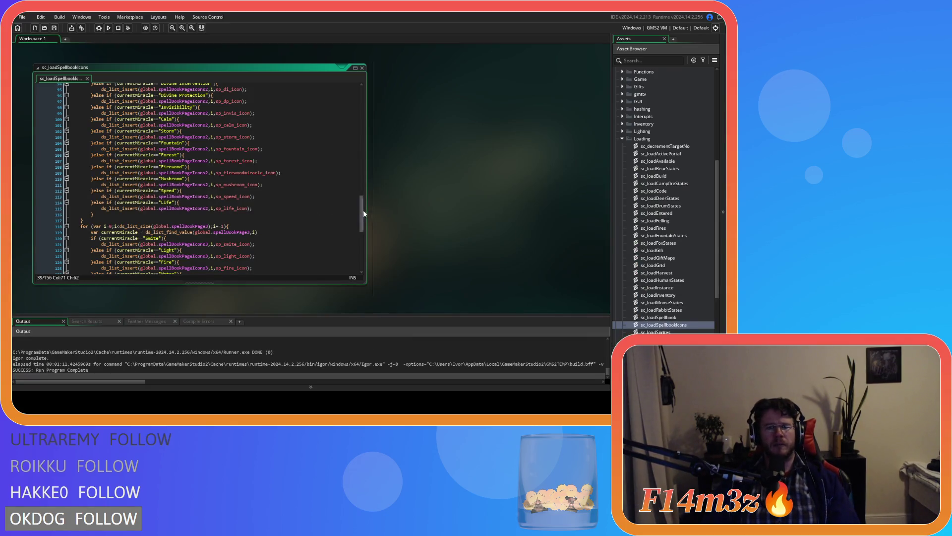
Open the sp_speed_icon sprite from the Sprites > UI > Hotbar > Miracles folder.
scroll(632, 181, up, 1)
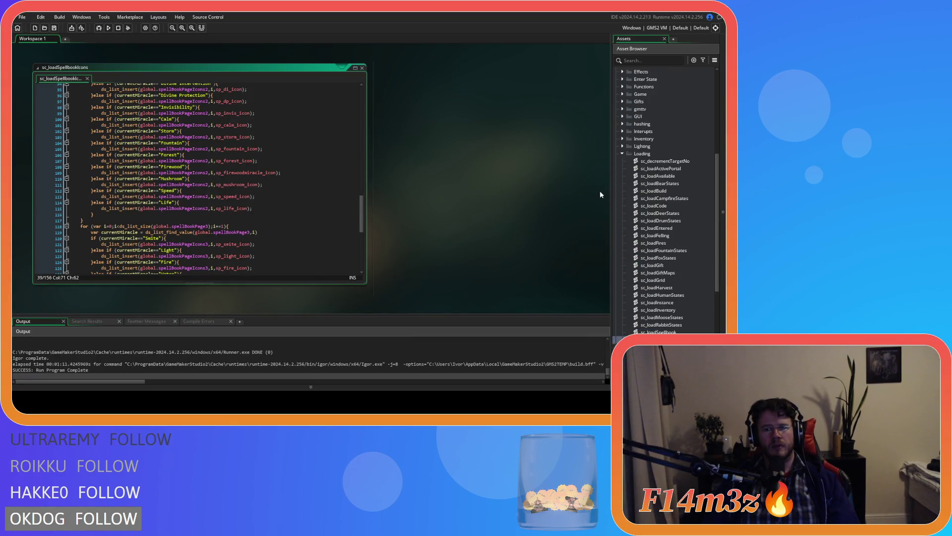
scroll(653, 240, down, 8)
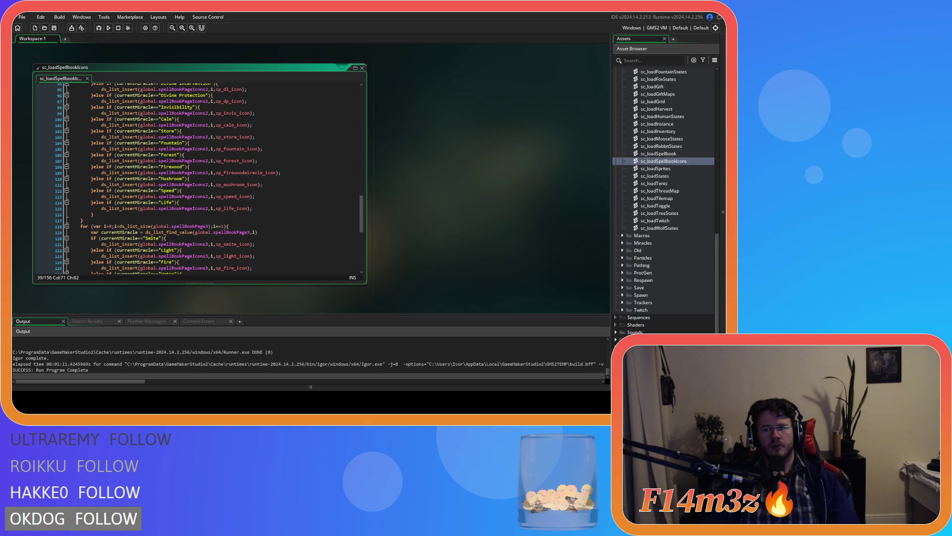
click(616, 340)
scroll(639, 332, down, 5)
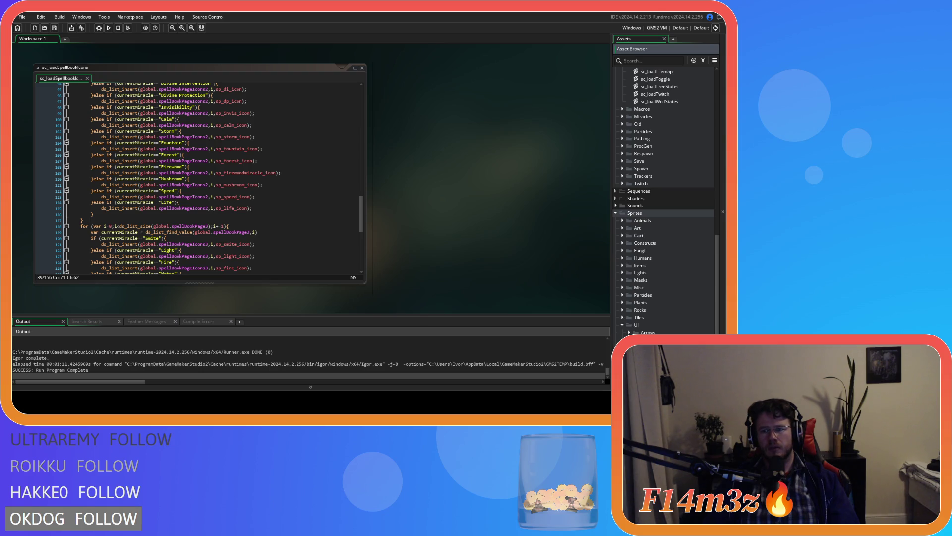
scroll(645, 329, down, 6)
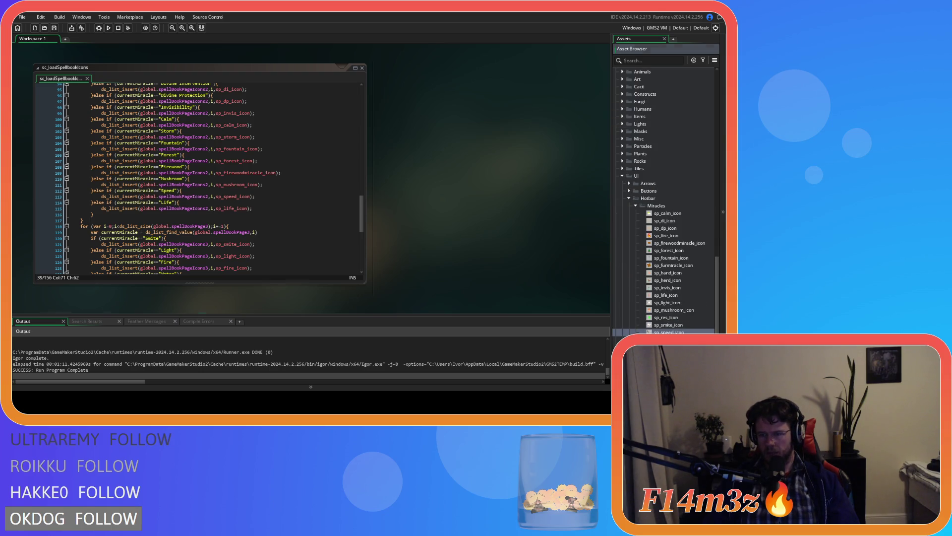
double_click(664, 331)
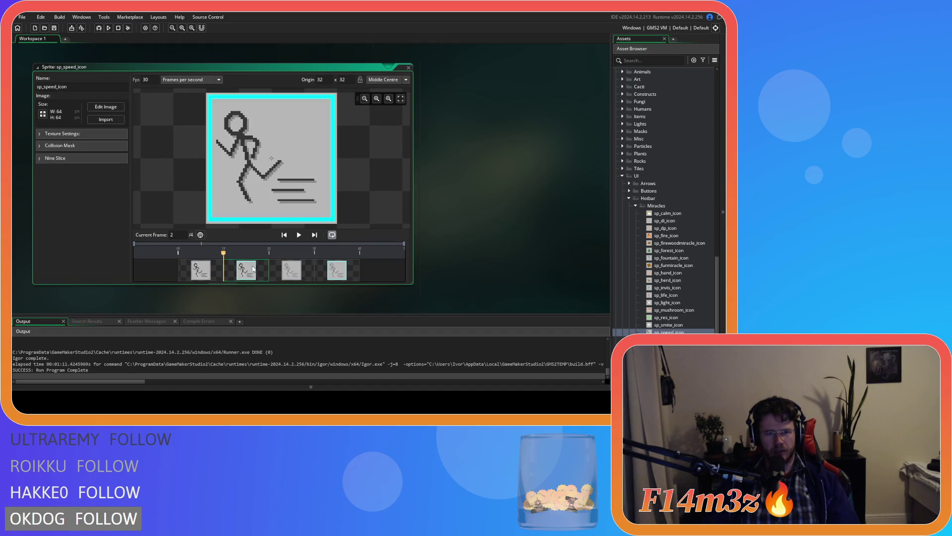
View the sprite's first frame, then close it and collapse the Hotbar folder.
click(195, 274)
click(408, 67)
scroll(684, 223, up, 5)
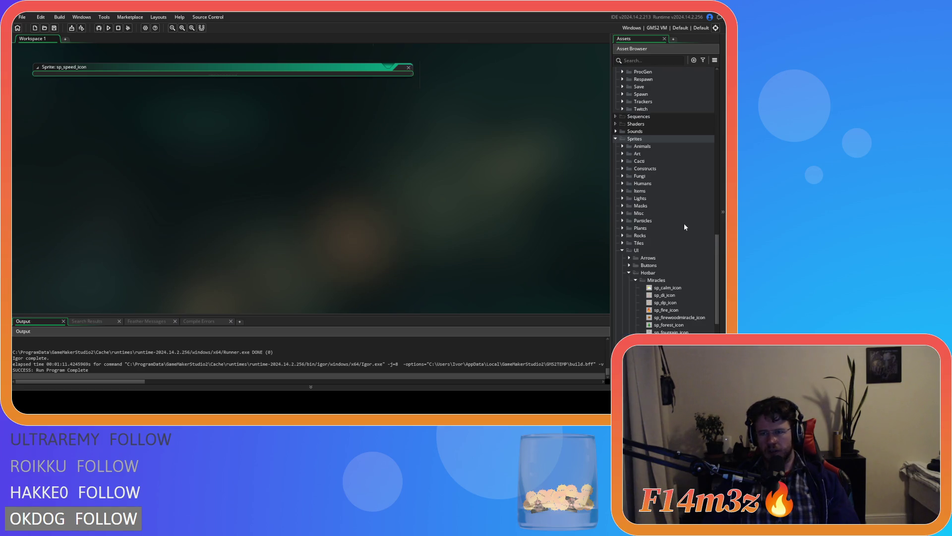
click(629, 273)
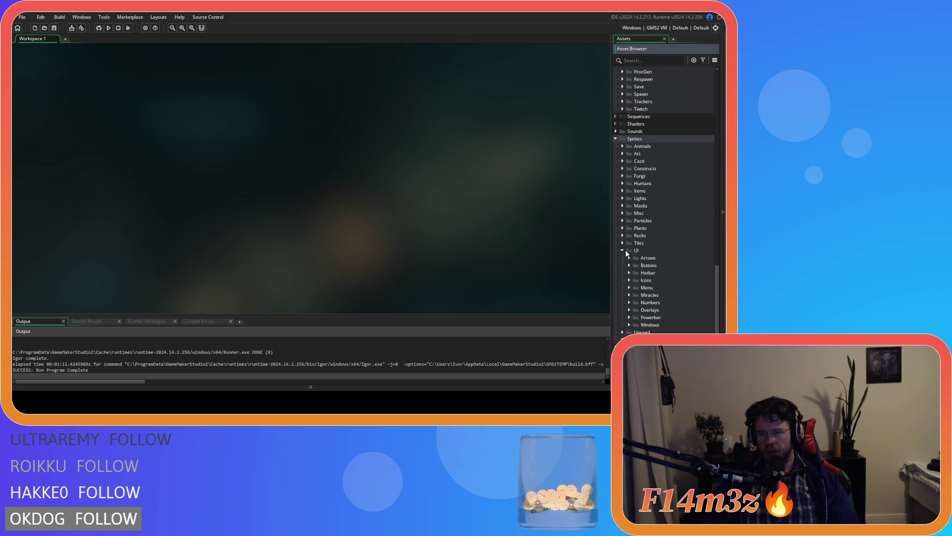
Collapse Loading and open sc_drawHotbar from the Scripts > GUI > Hotbar folder.
scroll(624, 249, up, 8)
scroll(625, 264, up, 10)
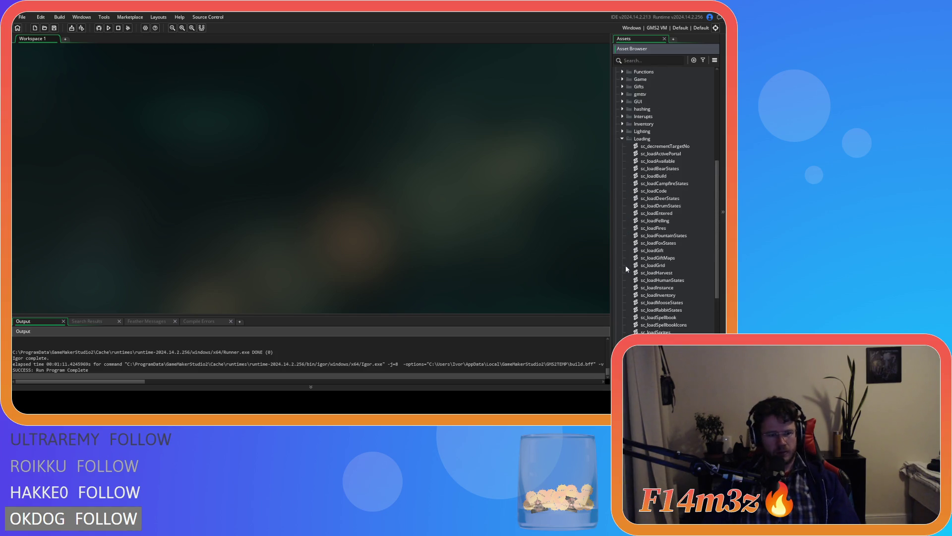
scroll(627, 258, up, 3)
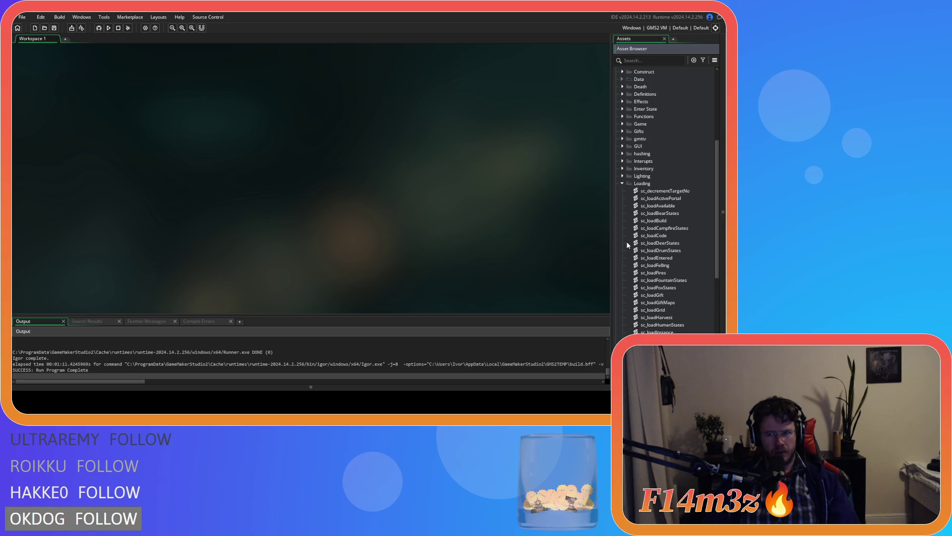
click(622, 184)
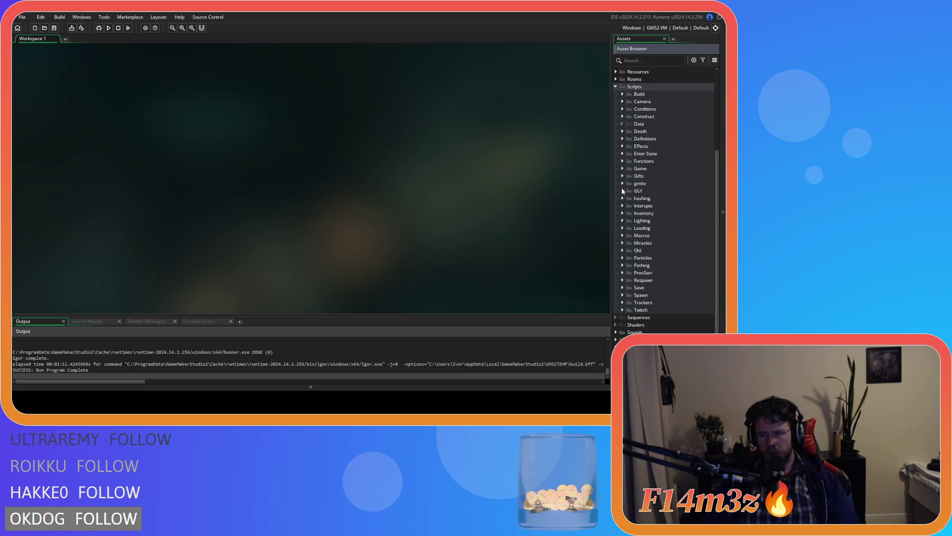
click(623, 190)
click(629, 198)
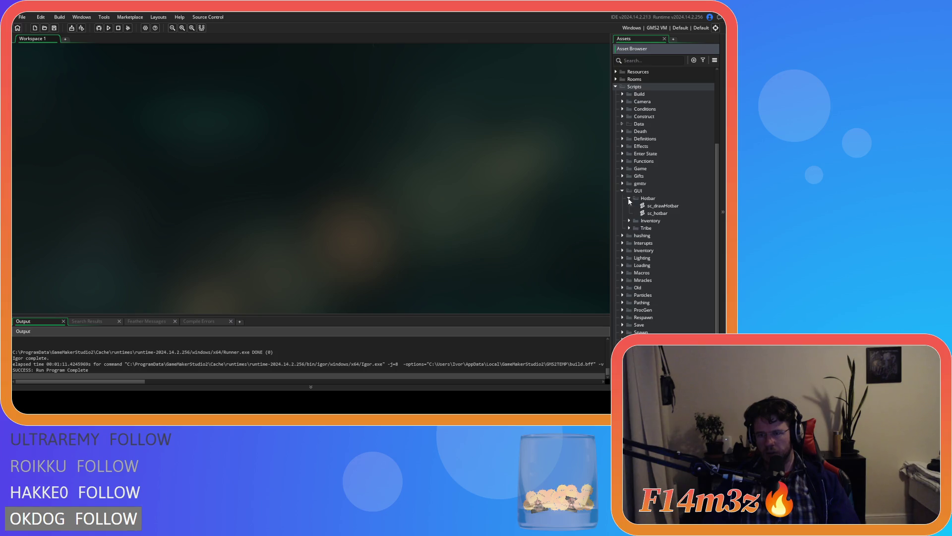
double_click(670, 207)
Open the getPowerCost function's script from its call in sc_drawHotbar.
scroll(293, 196, down, 10)
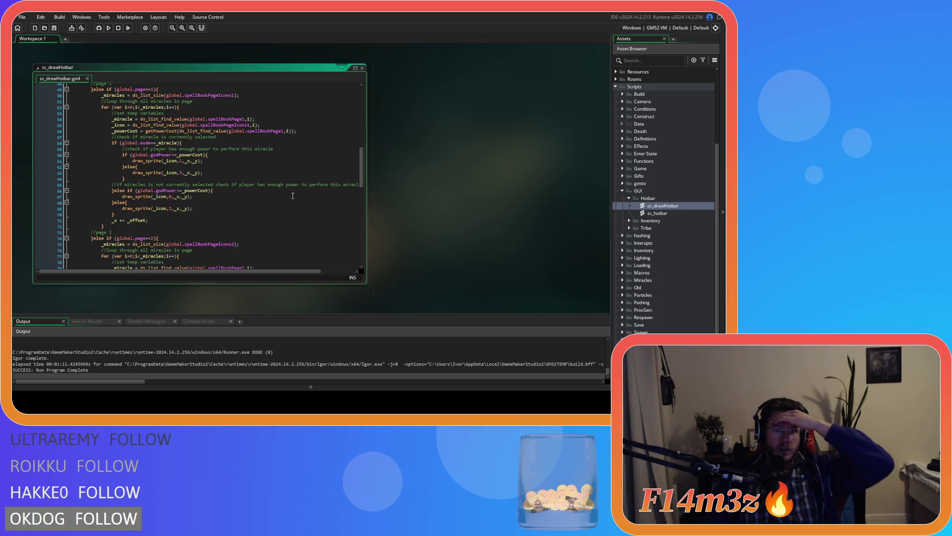
scroll(292, 196, up, 2)
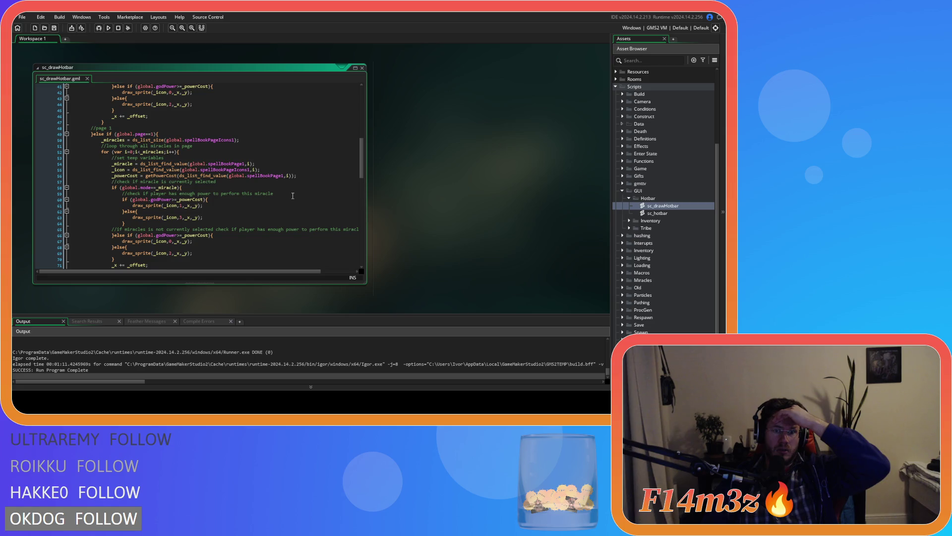
scroll(292, 196, down, 1)
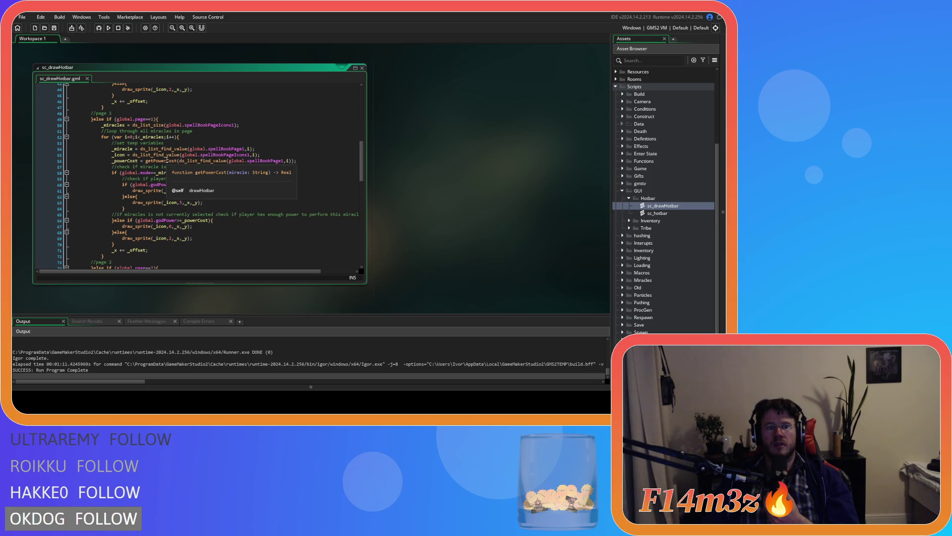
middle_click(167, 161)
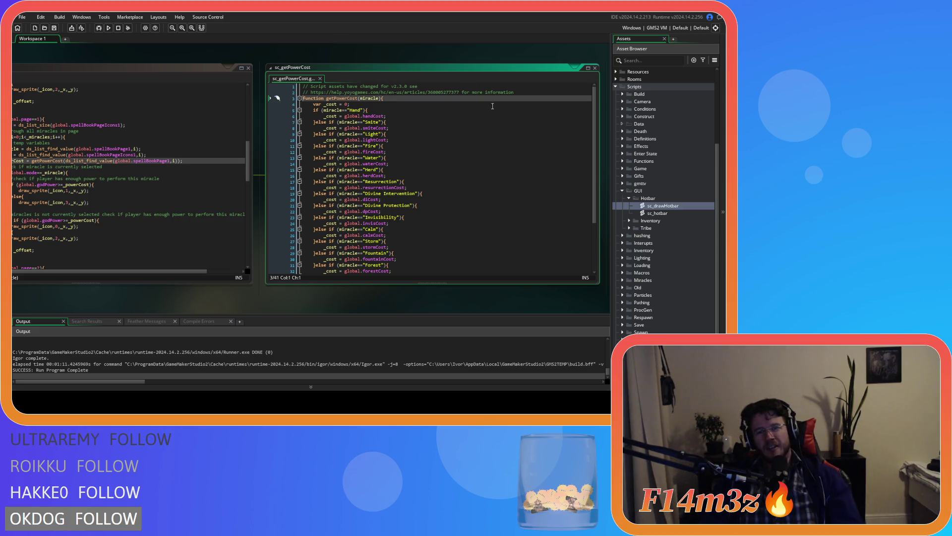
Duplicate the Mushroom cost branch below itself in sc_getPowerCost.
scroll(450, 219, down, 4)
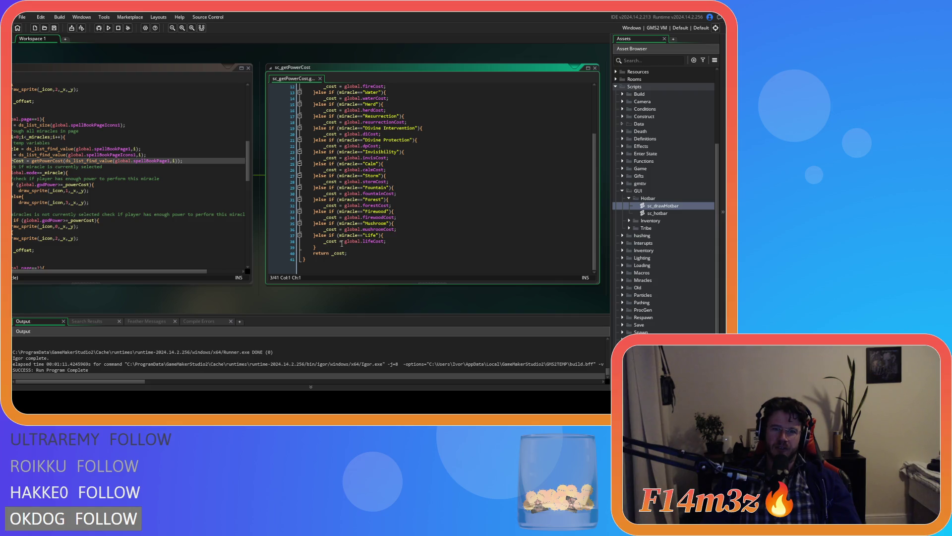
click(339, 242)
key(End)
mouse_move(397, 237)
mouse_down()
mouse_move(408, 232)
mouse_move(316, 226)
mouse_up()
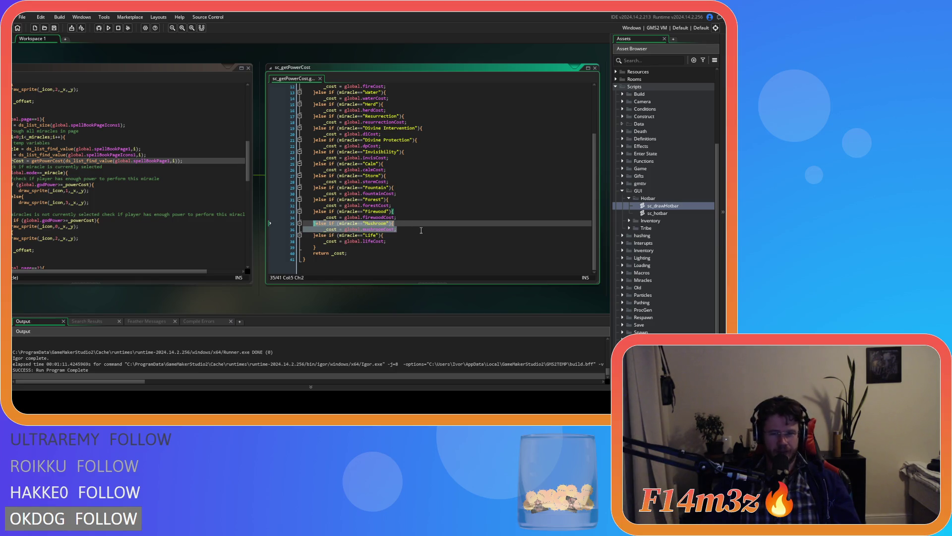
click(413, 230)
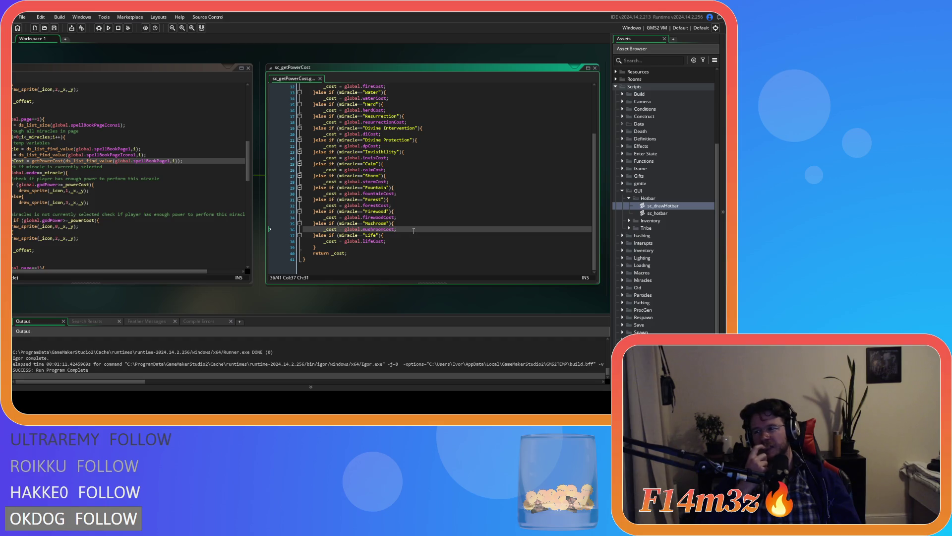
key(Return)
text(}else if (miracle=="Mushroom"){ 		_cost = global.mushroomCost;)
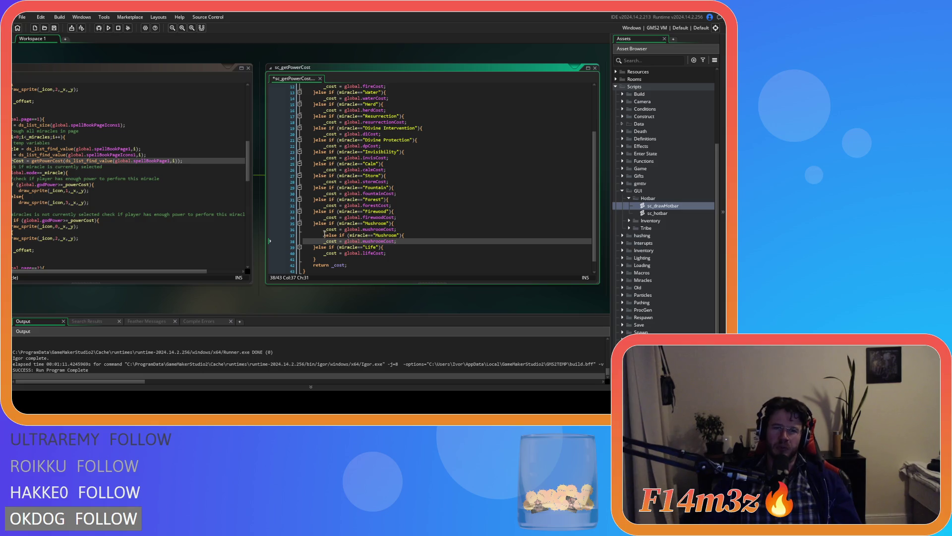
click(324, 235)
key(BackSpace)
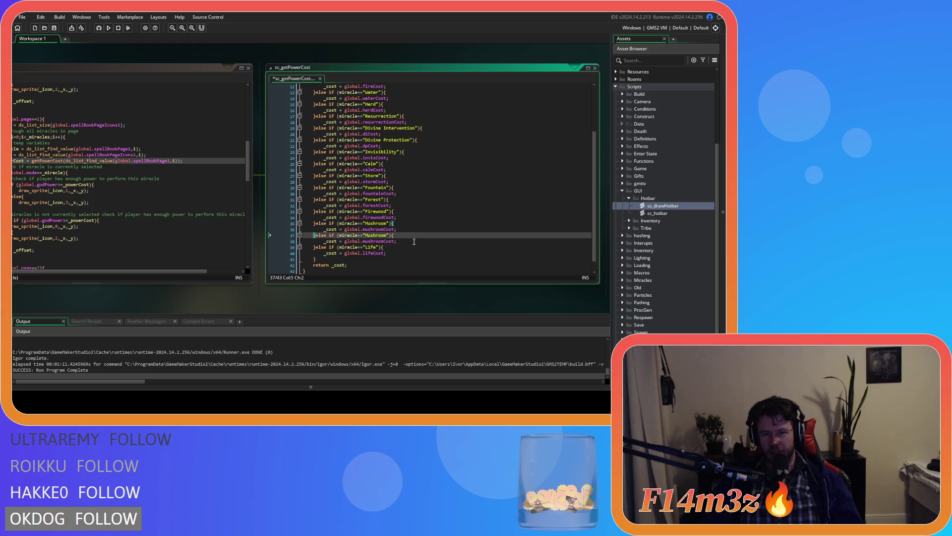
Rename the copy's Mushroom to Life and mushroomCost to lifeCost, and save.
double_click(369, 236)
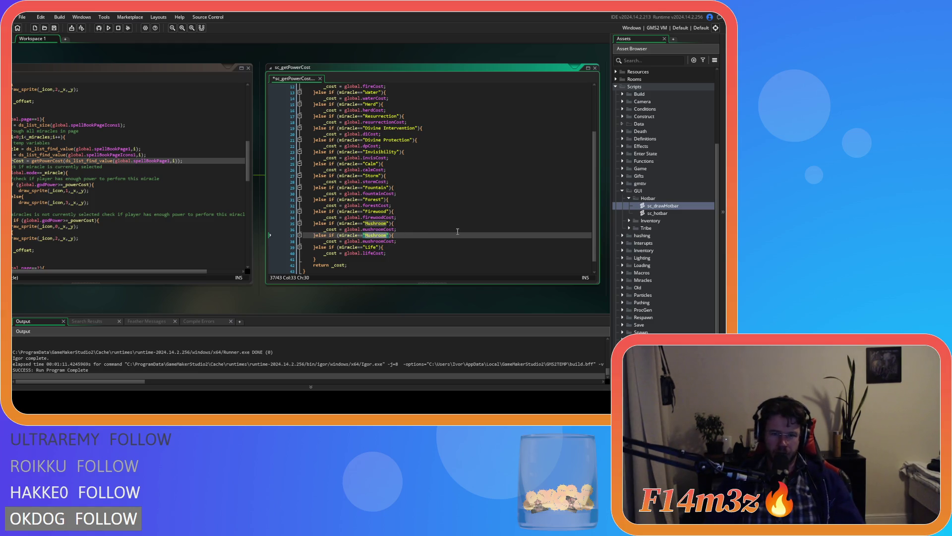
text(Life)
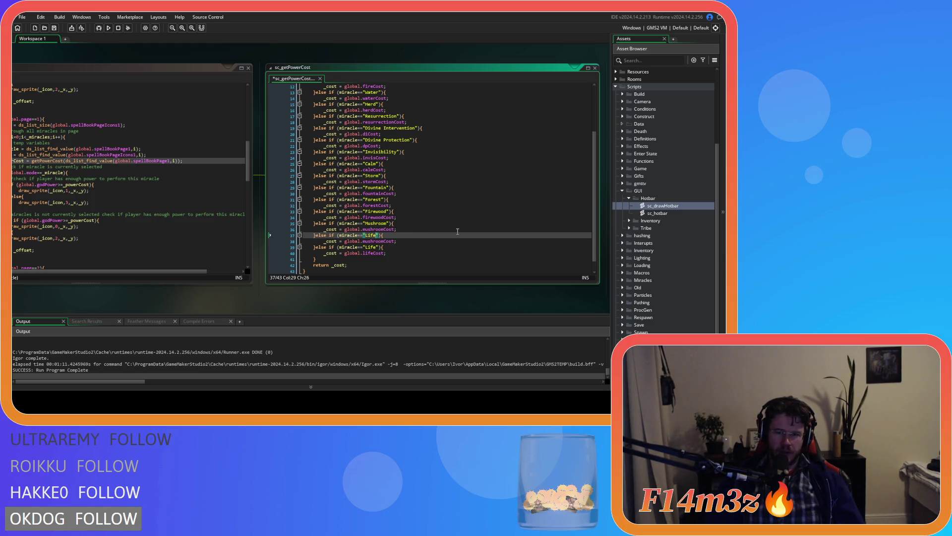
click(372, 241)
double_click(372, 241)
text(lifeCost)
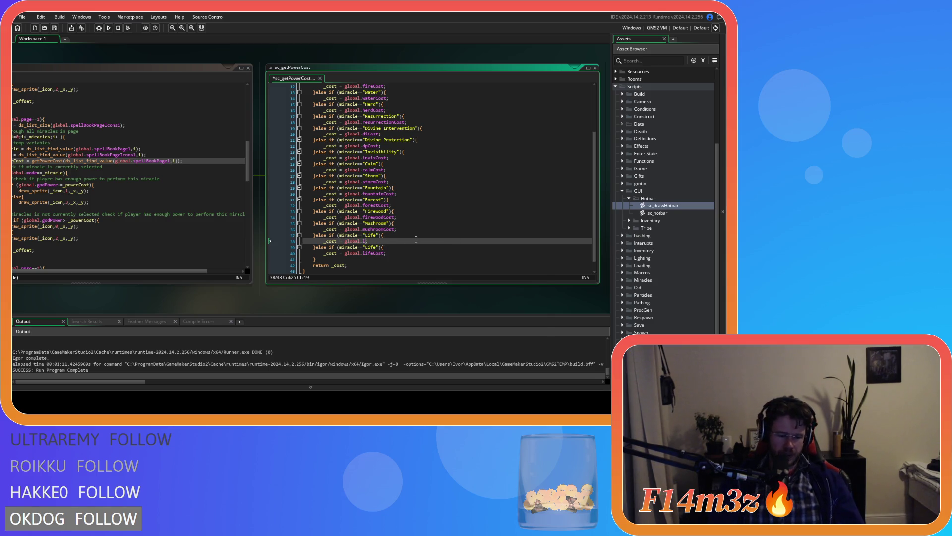
click(431, 253)
key(ctrl+s)
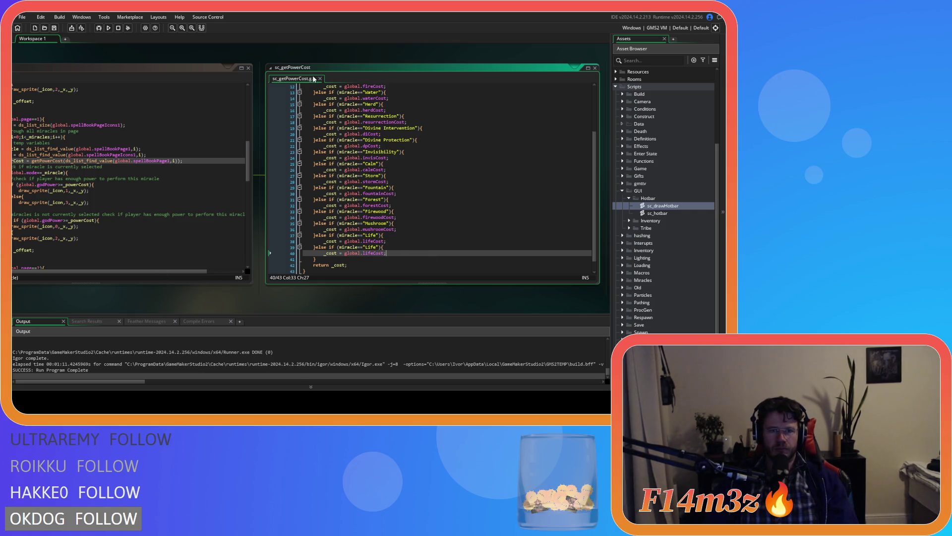
drag(106, 304, 194, 307)
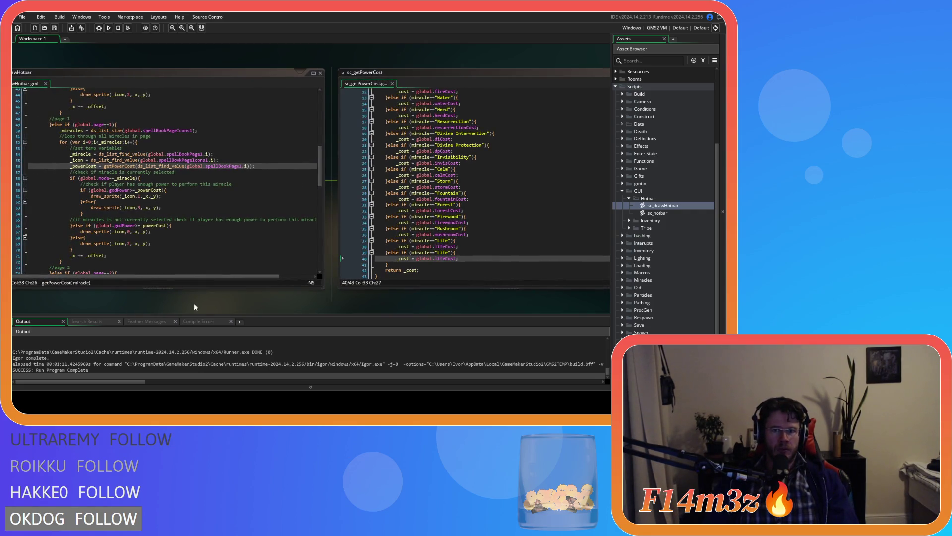
Close the sc_getPowerCost editor, then close sc_drawHotbar via the workspace Windows menu.
click(393, 84)
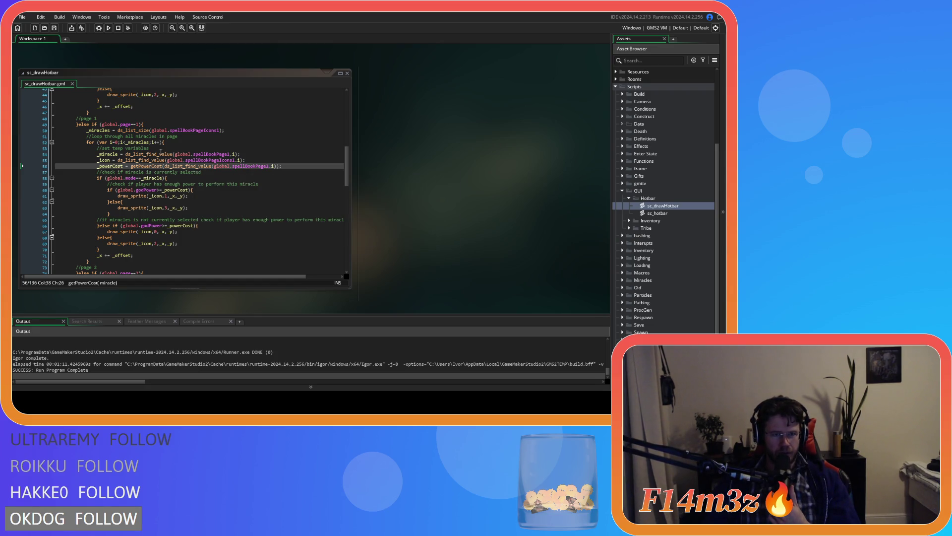
click(159, 153)
mouse_move(159, 166)
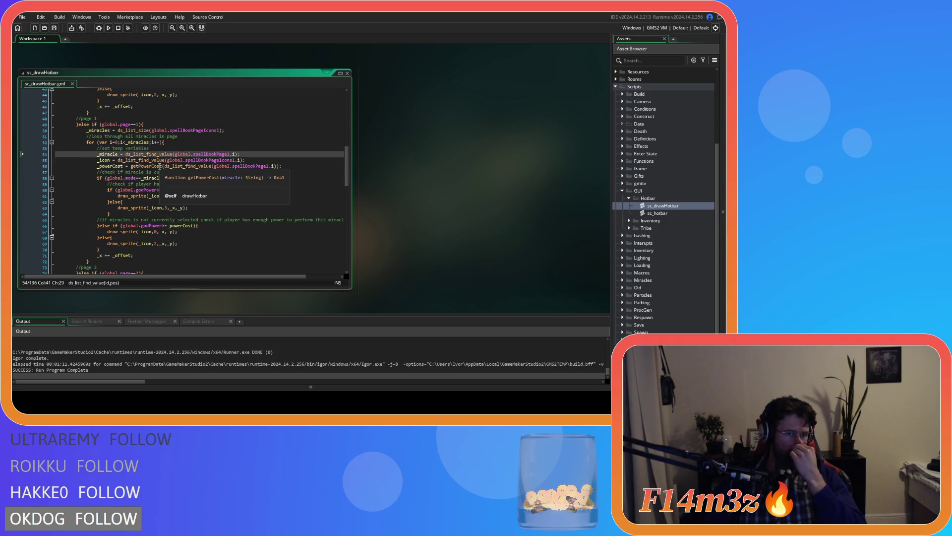
drag(214, 166, 273, 167)
right_click(444, 172)
click(464, 224)
mouse_move(478, 174)
click(518, 198)
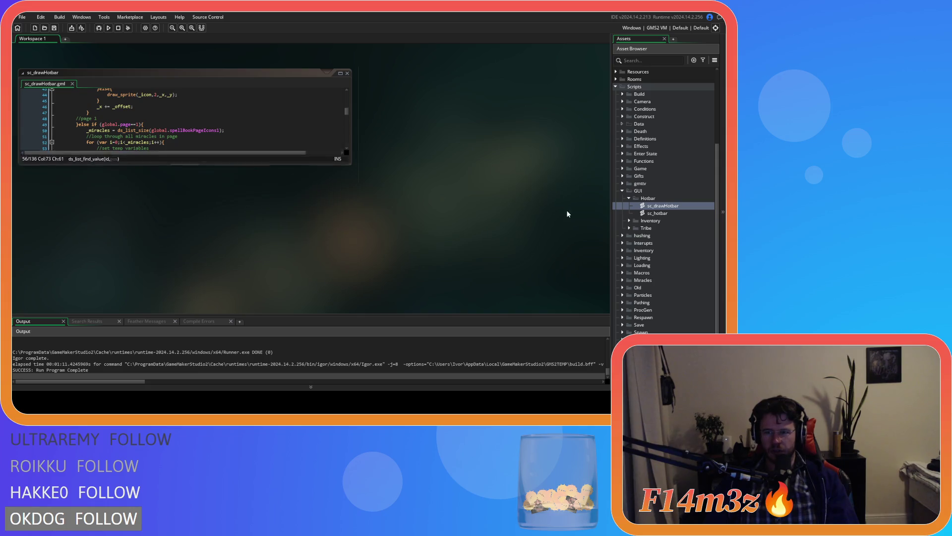
Collapse the Hotbar, GUI and Scripts folders in the Asset Browser.
click(629, 198)
click(622, 191)
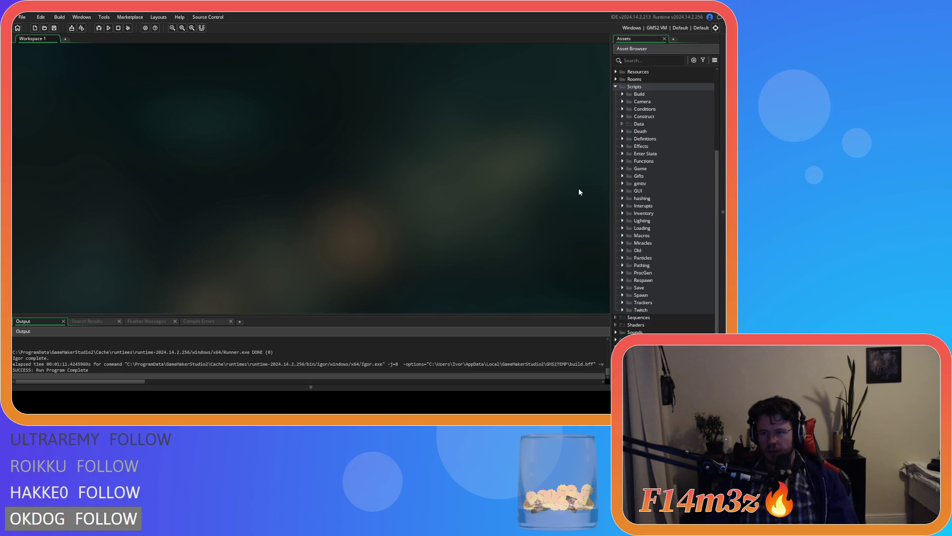
click(615, 87)
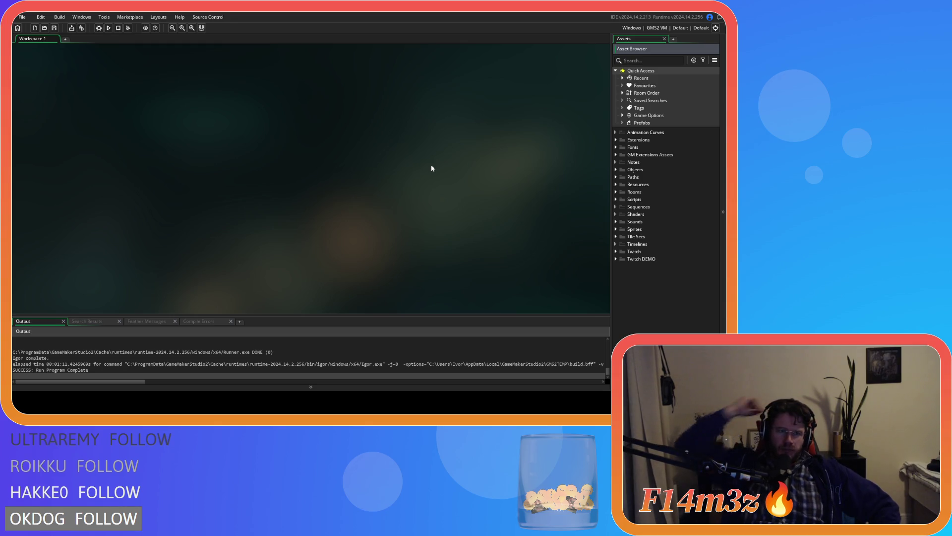
click(152, 113)
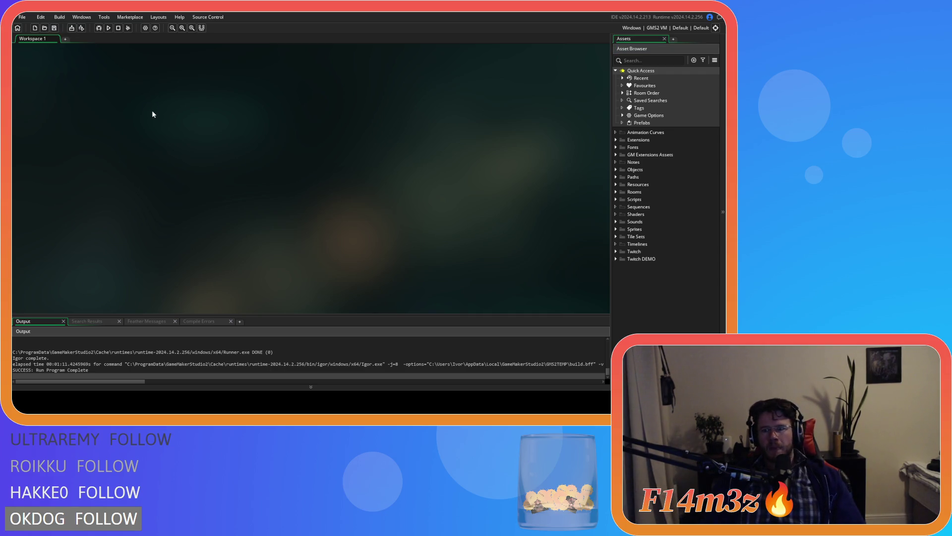
Run the game with F5, then reopen sc_drawHotbar from Scripts > GUI > Hotbar.
key(F5)
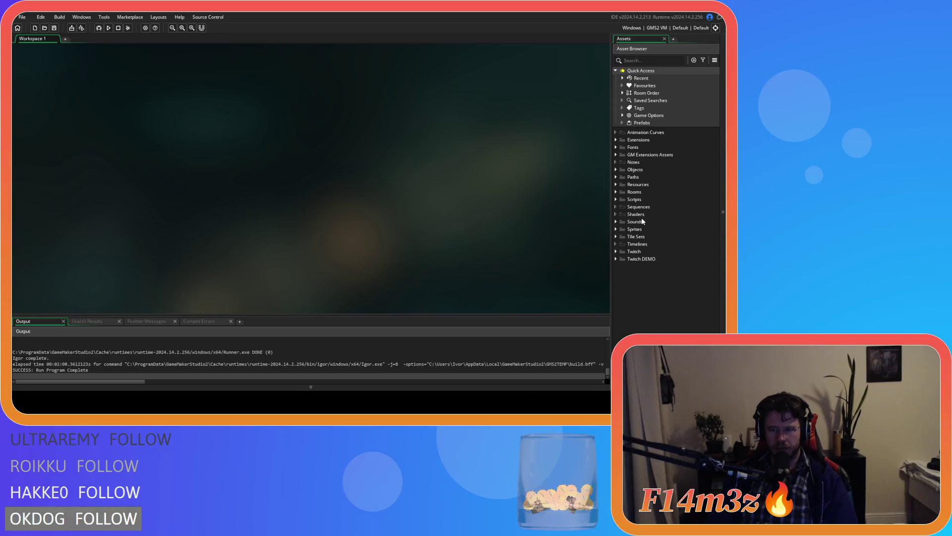
click(615, 200)
scroll(645, 234, down, 3)
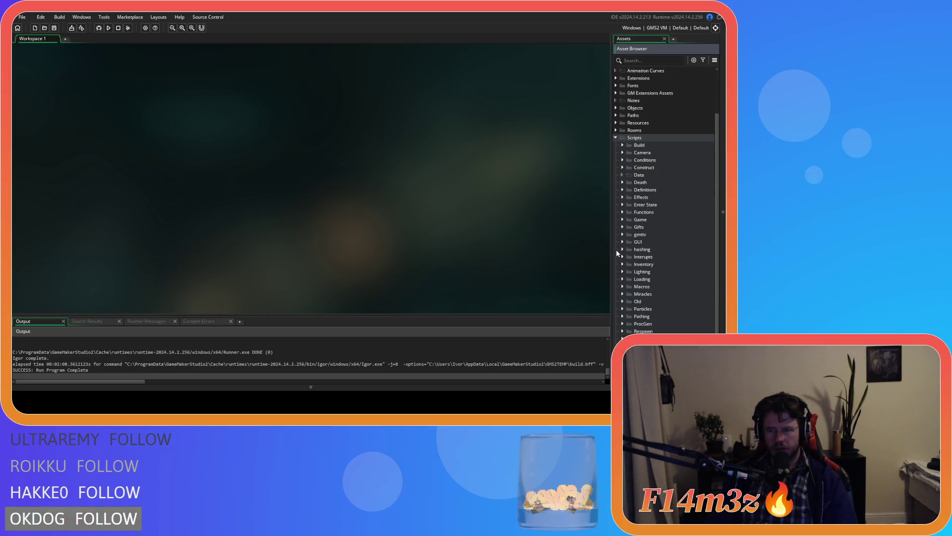
click(623, 242)
click(629, 249)
double_click(662, 256)
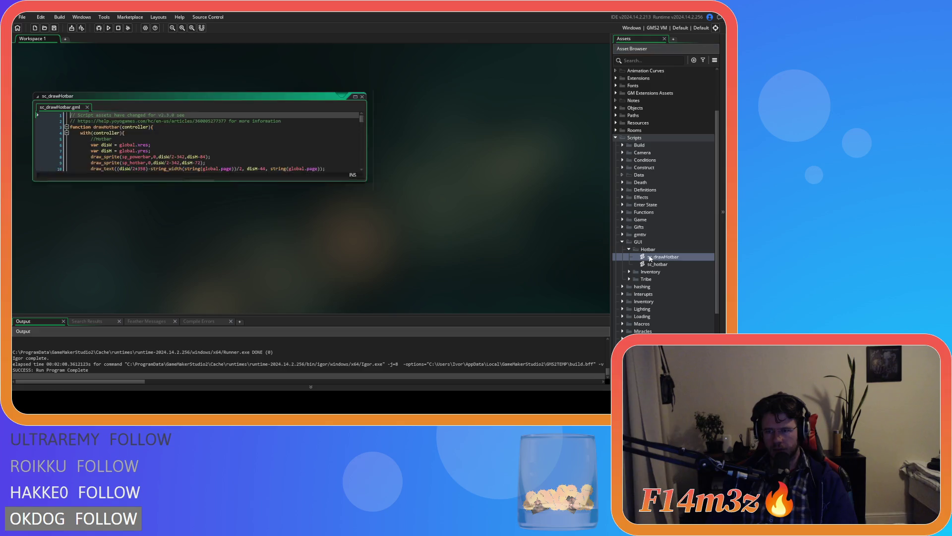
In sc_getPowerCost, change the Life branch to Speed returning global.speedCost, and save.
scroll(250, 198, down, 2)
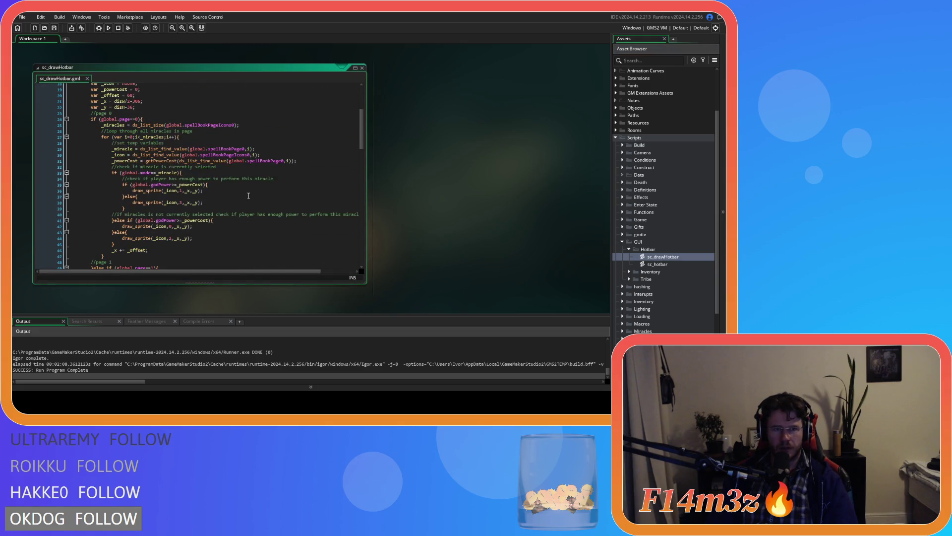
middle_click(171, 157)
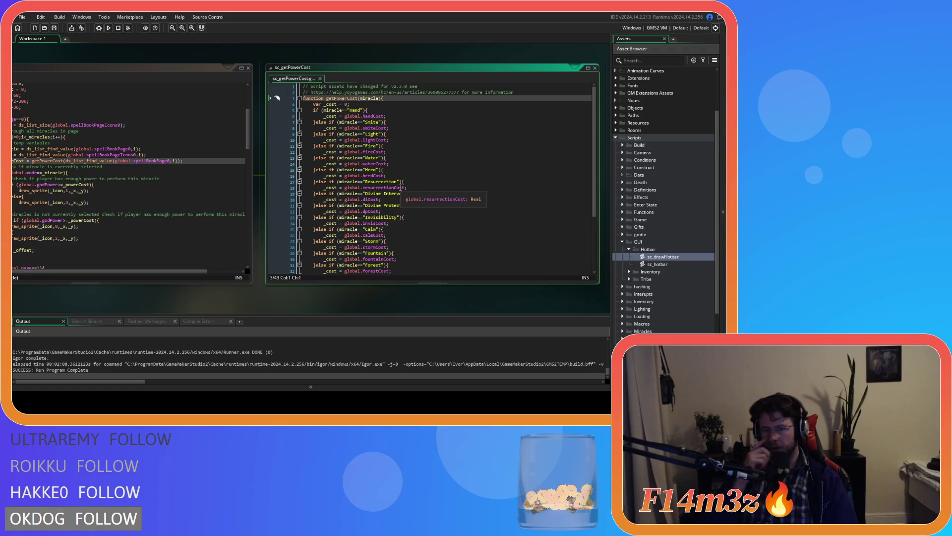
scroll(400, 188, down, 5)
click(373, 241)
double_click(373, 241)
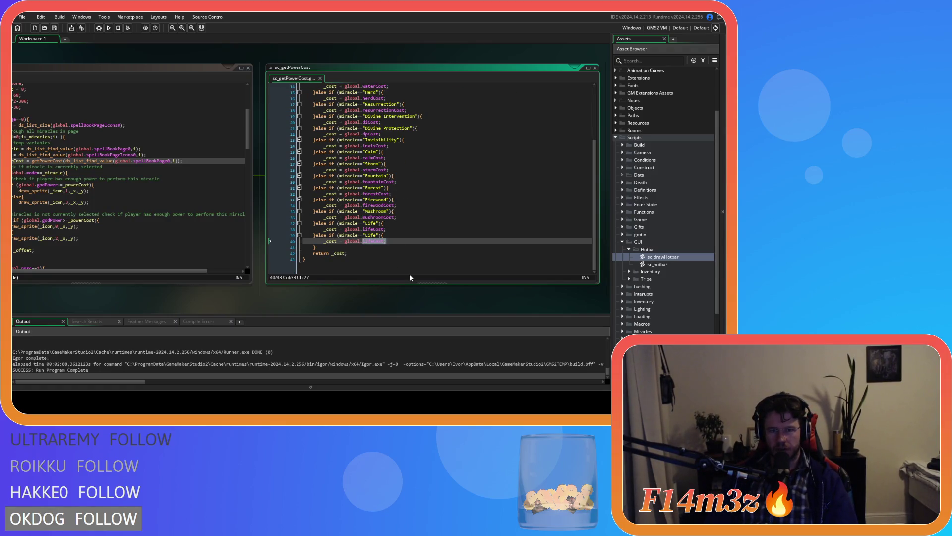
double_click(370, 223)
text(S)
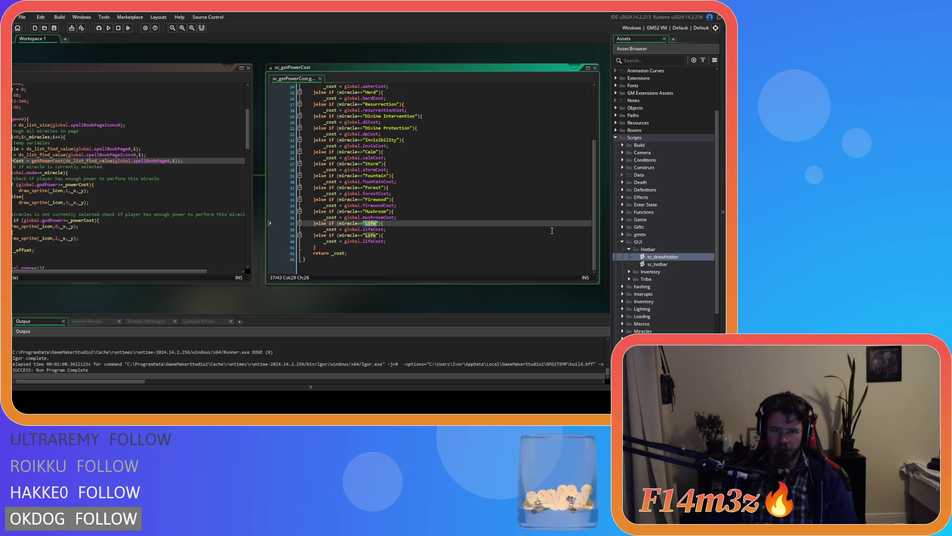
text(peed)
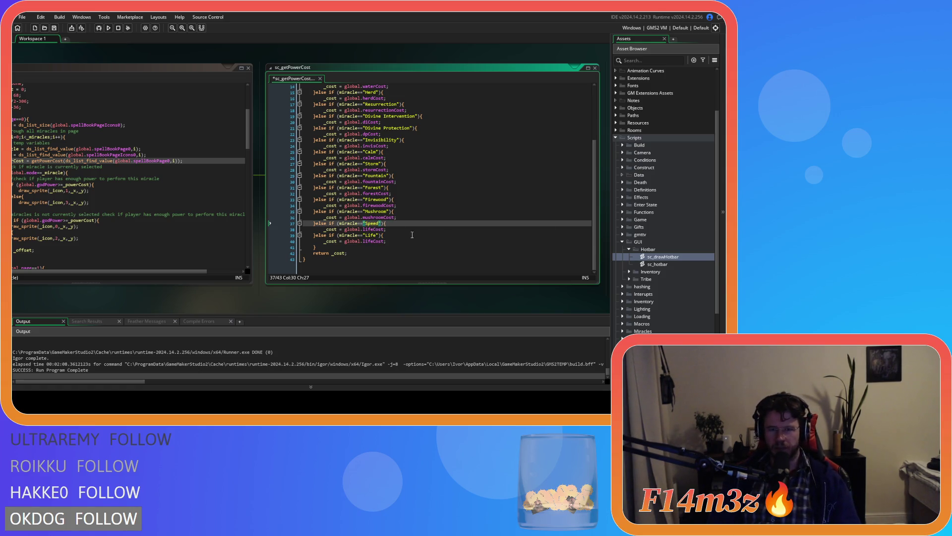
drag(372, 229, 368, 229)
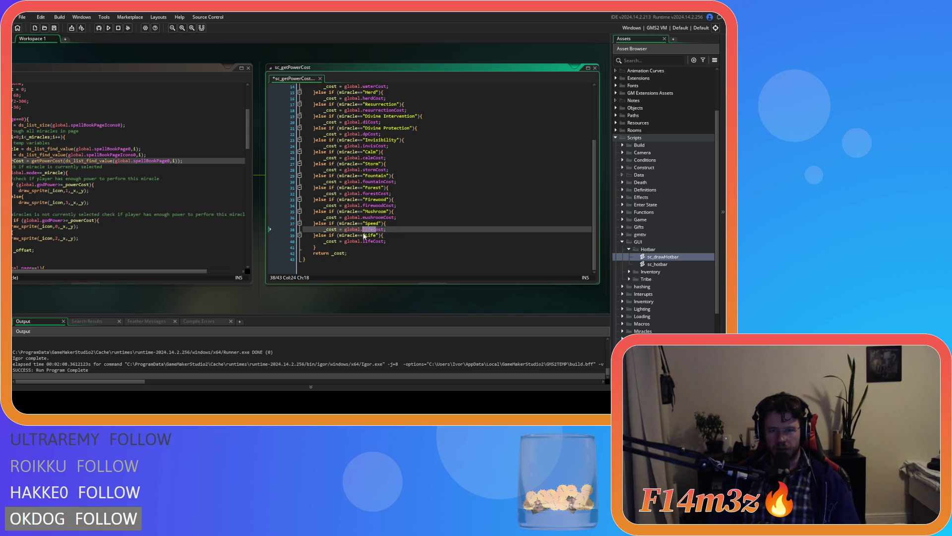
text(sp)
key(BackSpace)
key(BackSpace)
key(BackSpace)
text(speed)
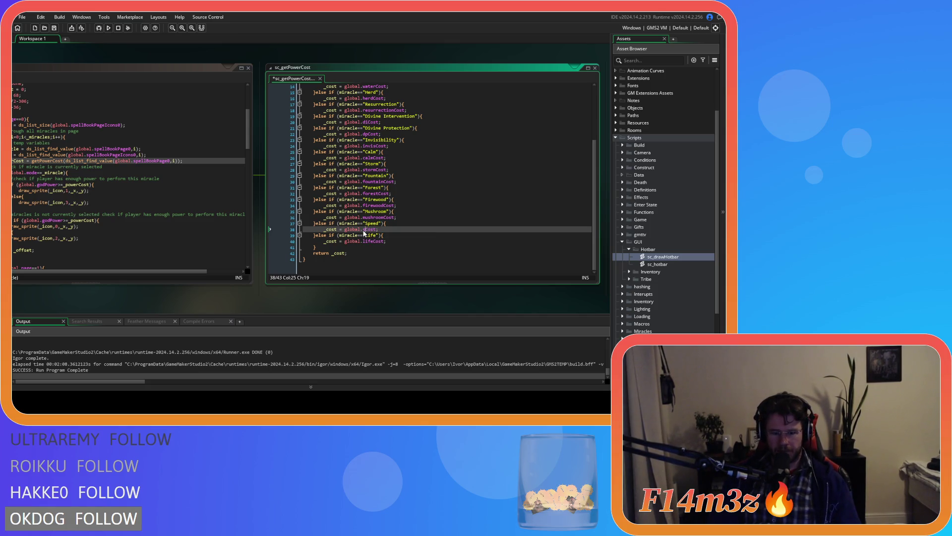
key(End)
key(ctrl+s)
Close the sc_getPowerCost and sc_drawHotbar editor windows.
scroll(434, 241, up, 5)
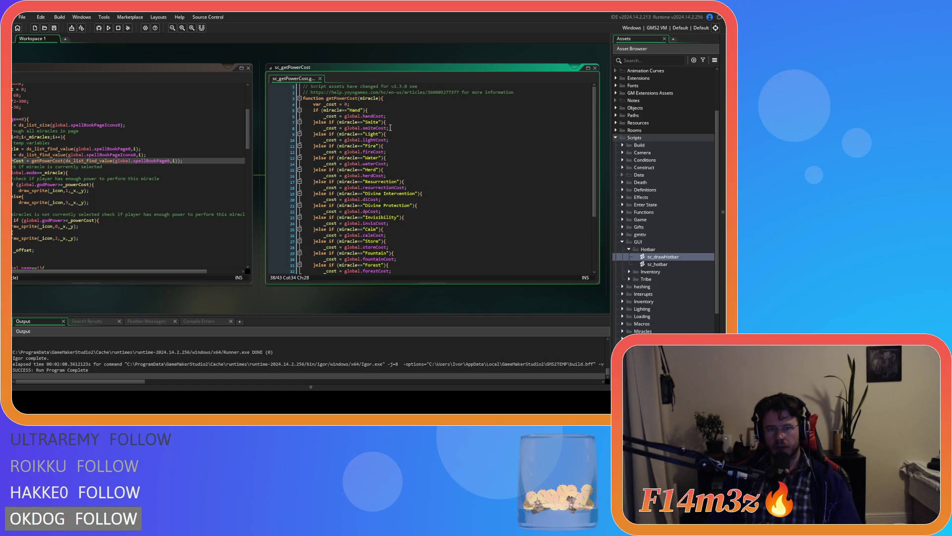
scroll(390, 128, down, 3)
scroll(391, 143, down, 1)
click(419, 235)
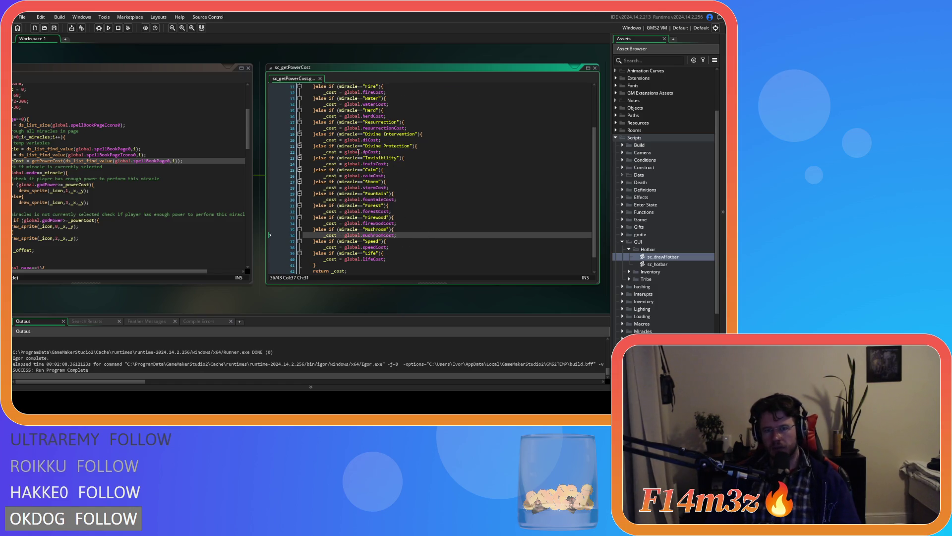
click(320, 79)
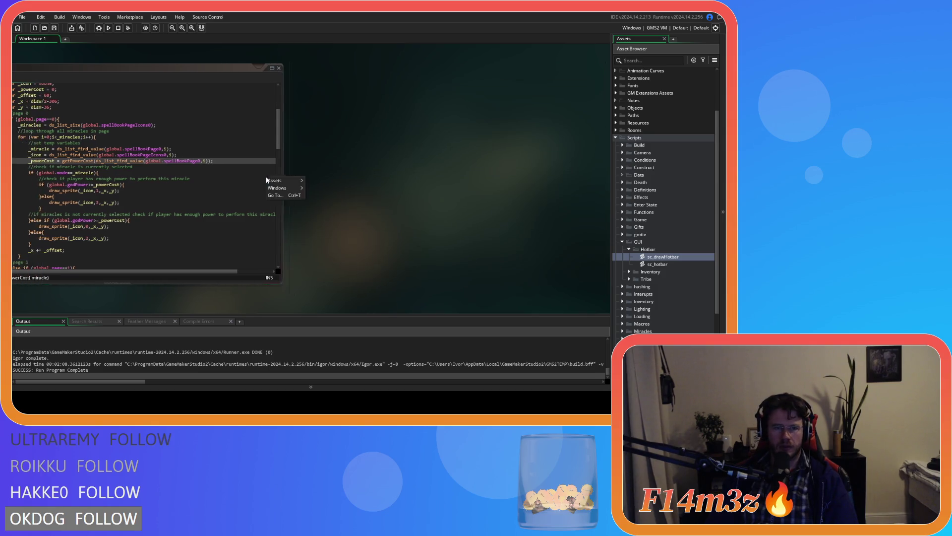
right_click(430, 177)
mouse_move(440, 193)
click(502, 205)
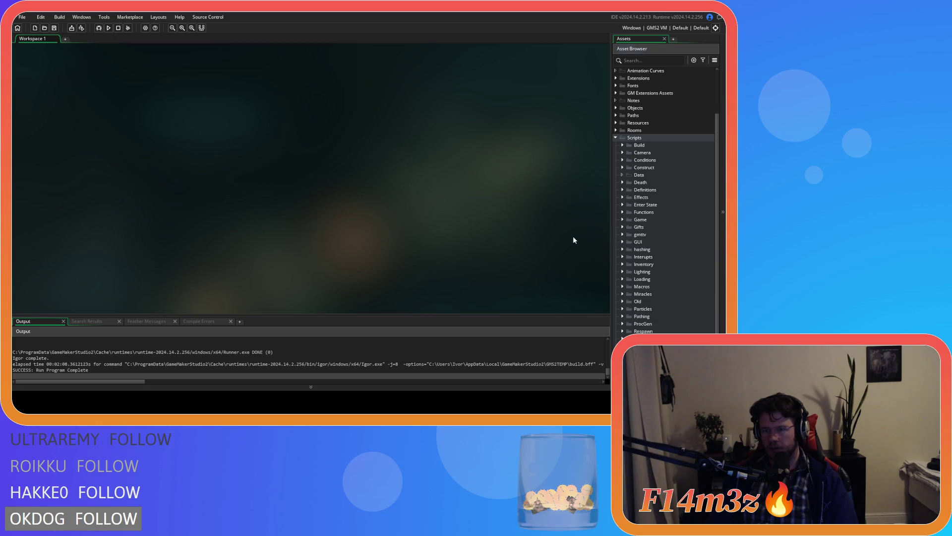
Collapse the Scripts folder and bring the running Entheogen game window to the front.
click(616, 138)
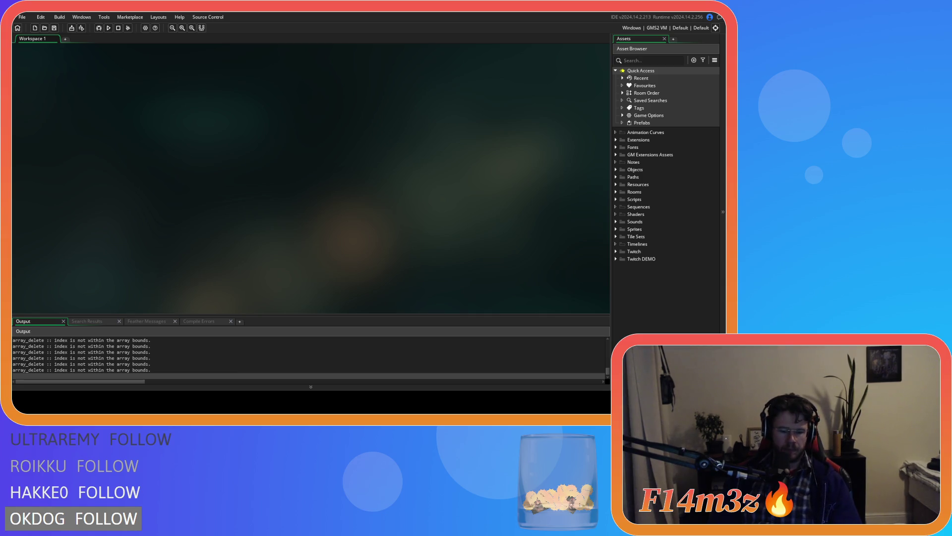
key(alt+Tab)
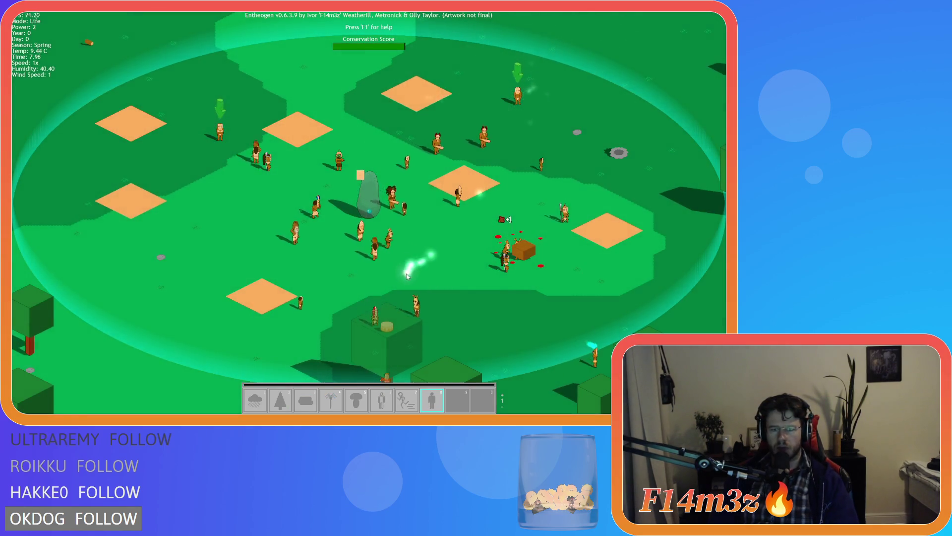
Pan the game camera around the map with WASD and switch the hotbar's power set.
key(s)
key(d)
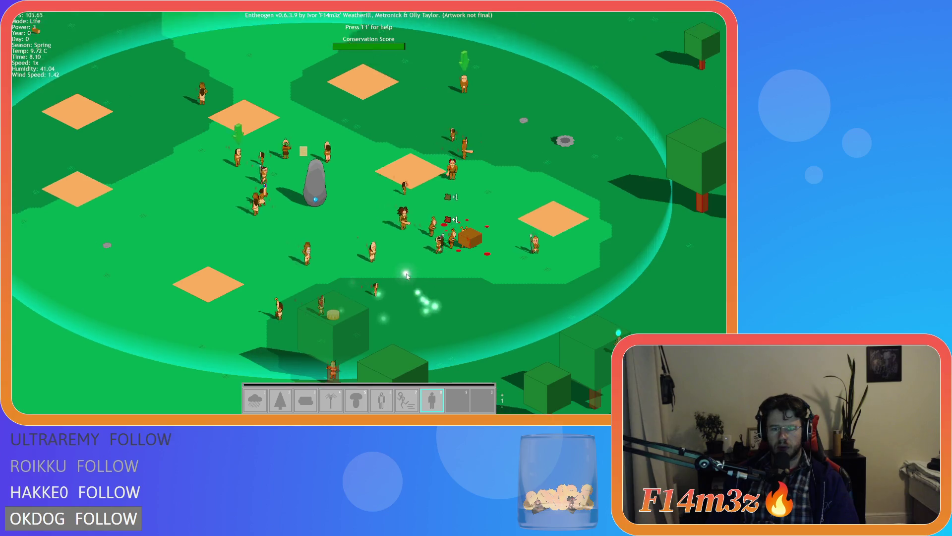
key(w)
key(a)
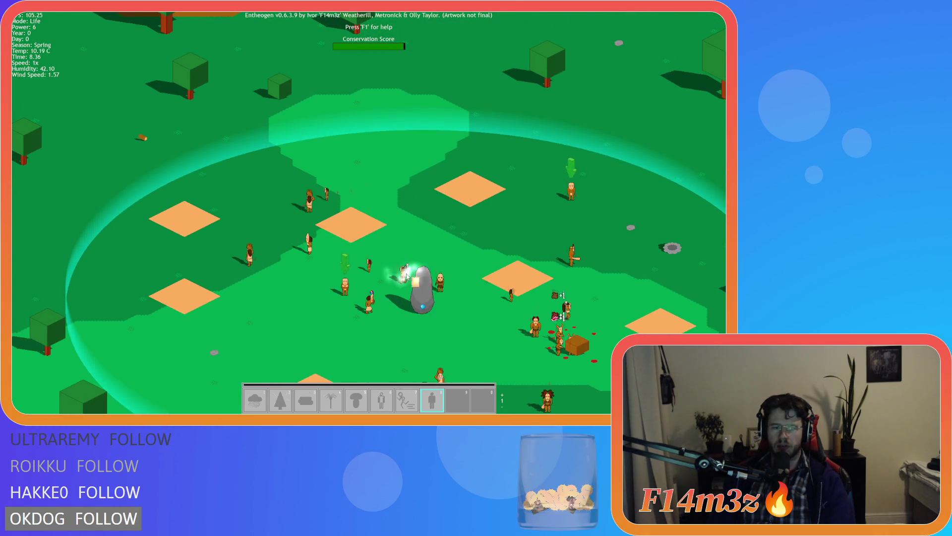
key(Tab)
key(s)
key(d)
key(w)
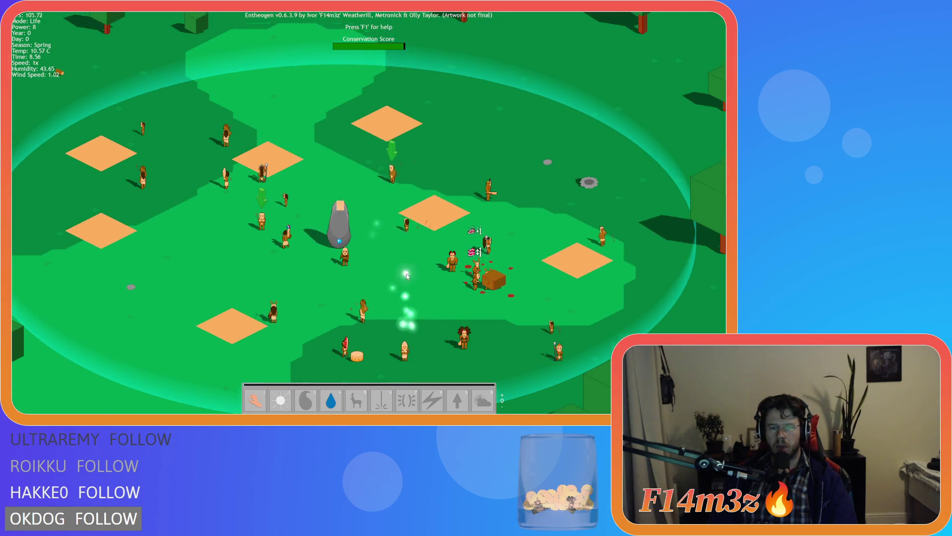
key(s)
key(a)
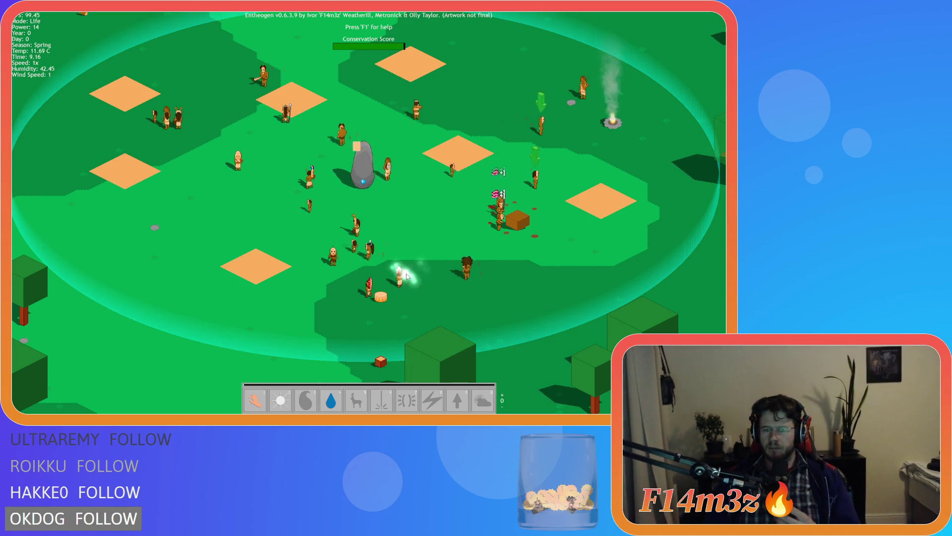
key(d)
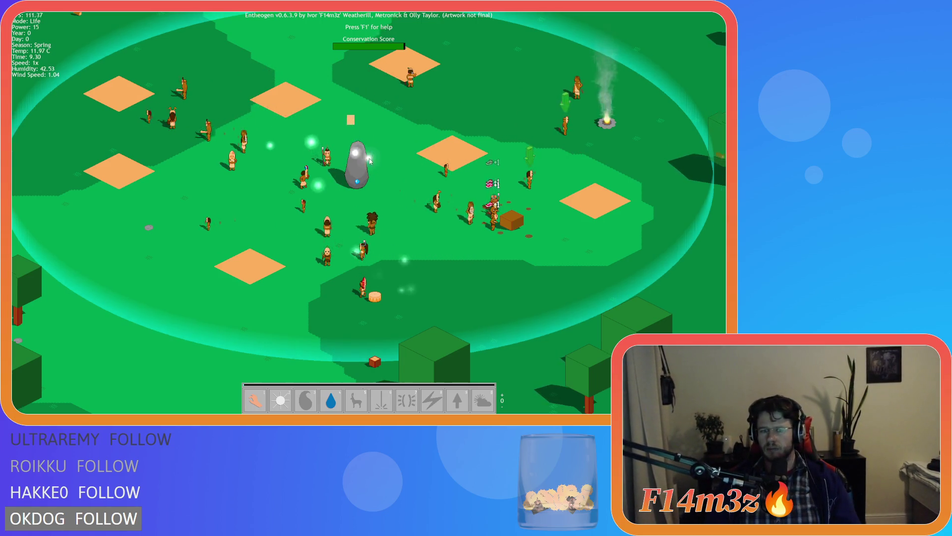
key(a)
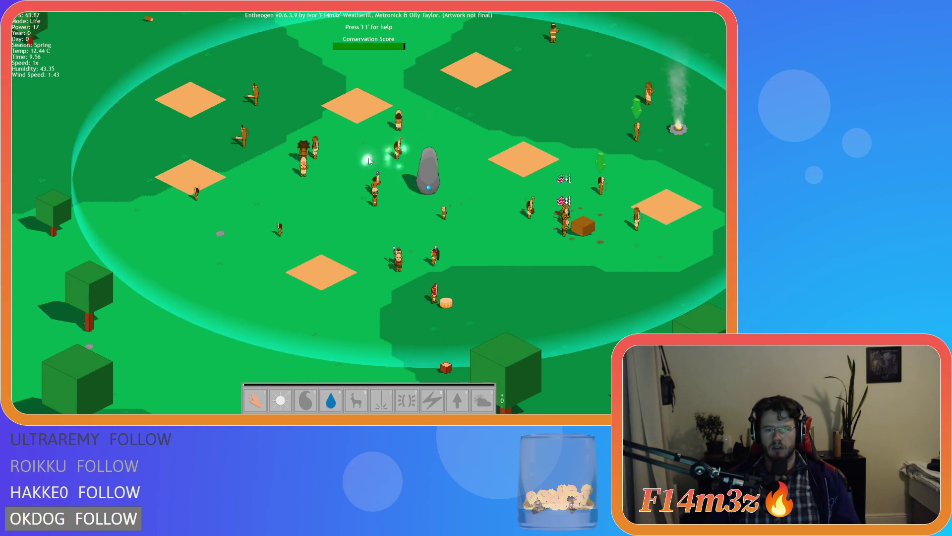
key(d)
key(d)
key(s)
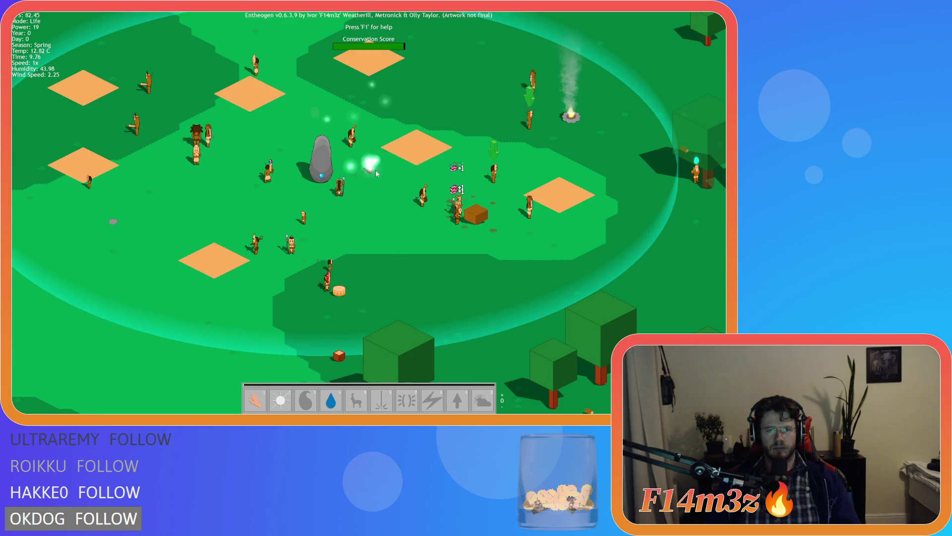
Quit Entheogen to the main menu and close the game to return to GameMaker.
key(Escape)
click(356, 214)
key(Escape)
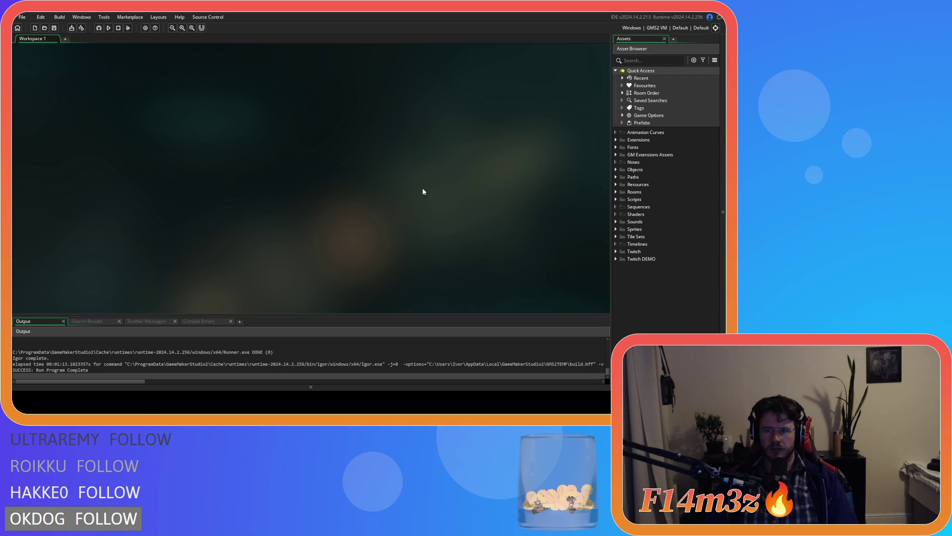
Open ob_human from the Objects > Animal > Human folder in the asset tree.
click(616, 170)
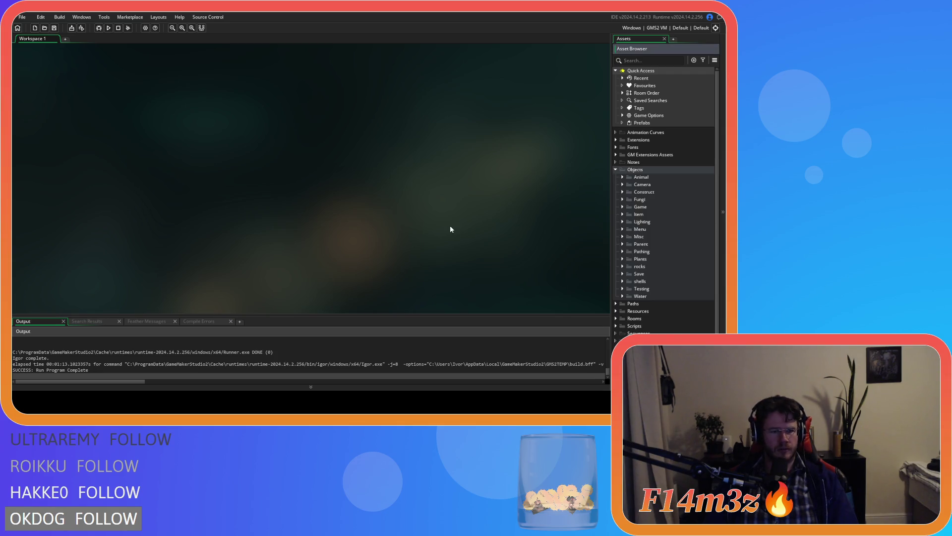
click(622, 177)
click(629, 184)
click(646, 192)
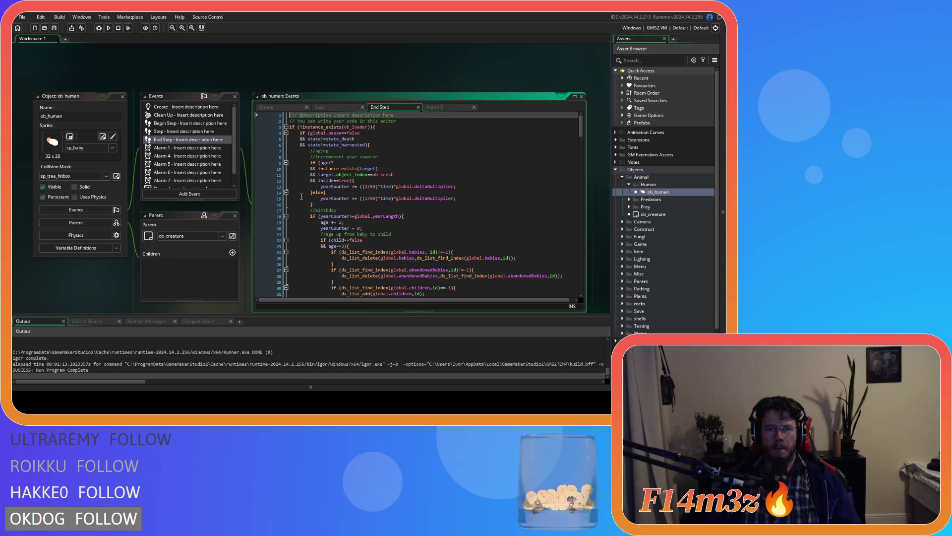
In ob_human's Create event, find state_attack and place the caret on the actionTimer increment at line 3480.
click(290, 109)
key(ctrl+f)
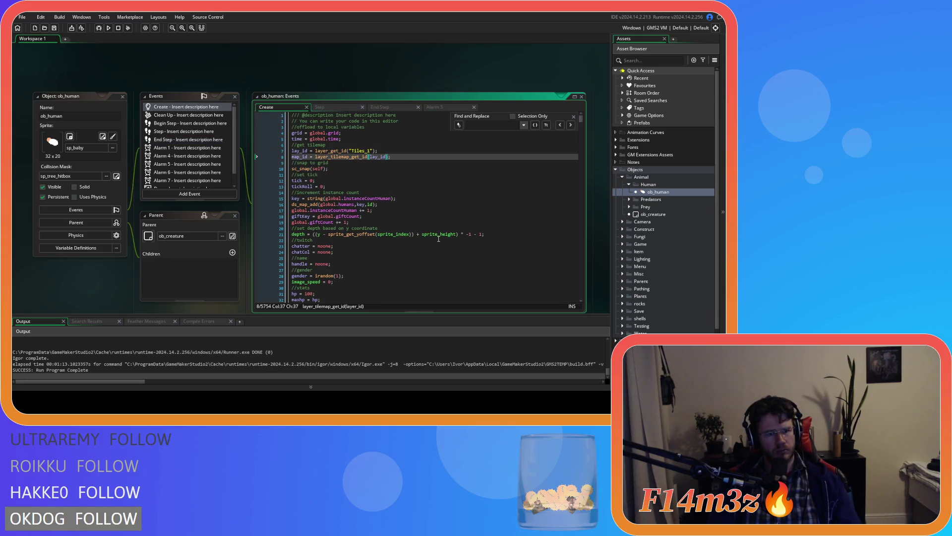
text(state_attack)
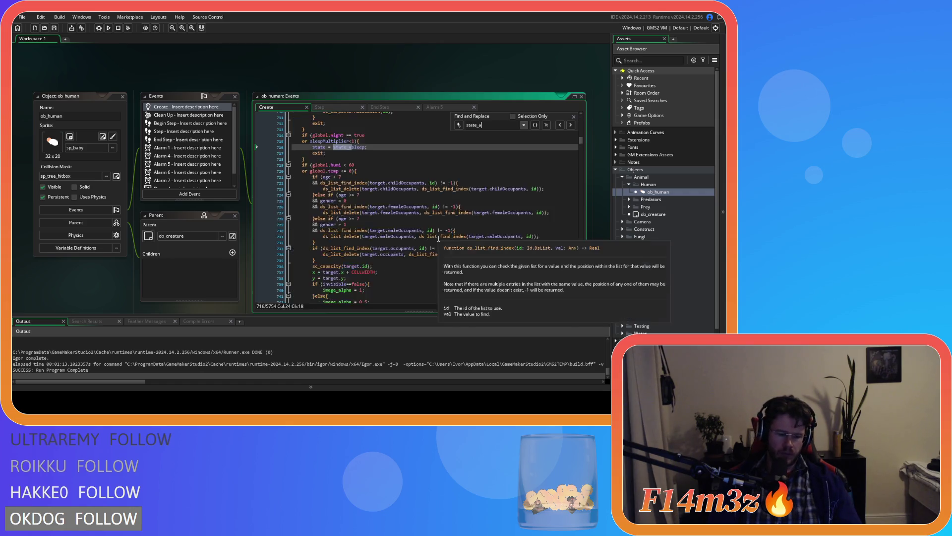
scroll(448, 217, down, 5)
scroll(448, 217, down, 10)
scroll(454, 188, down, 1)
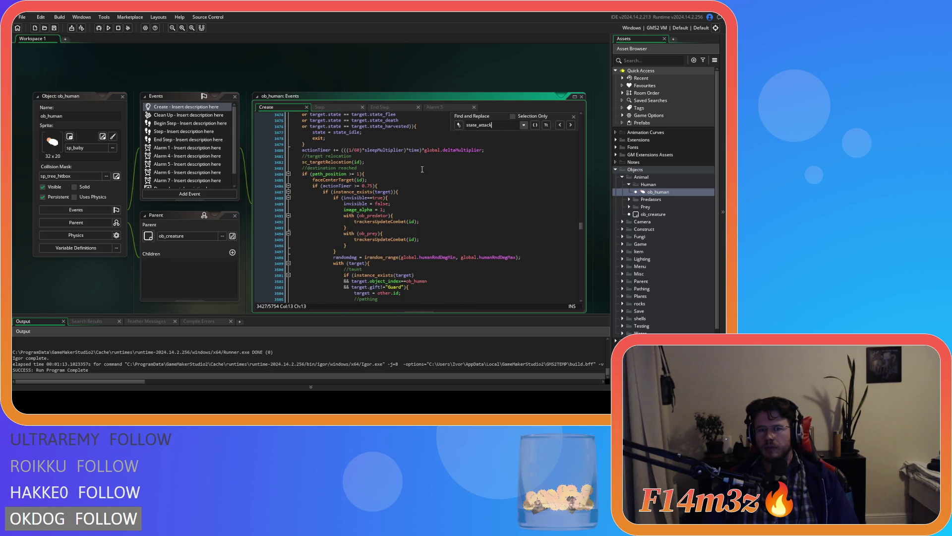
click(516, 149)
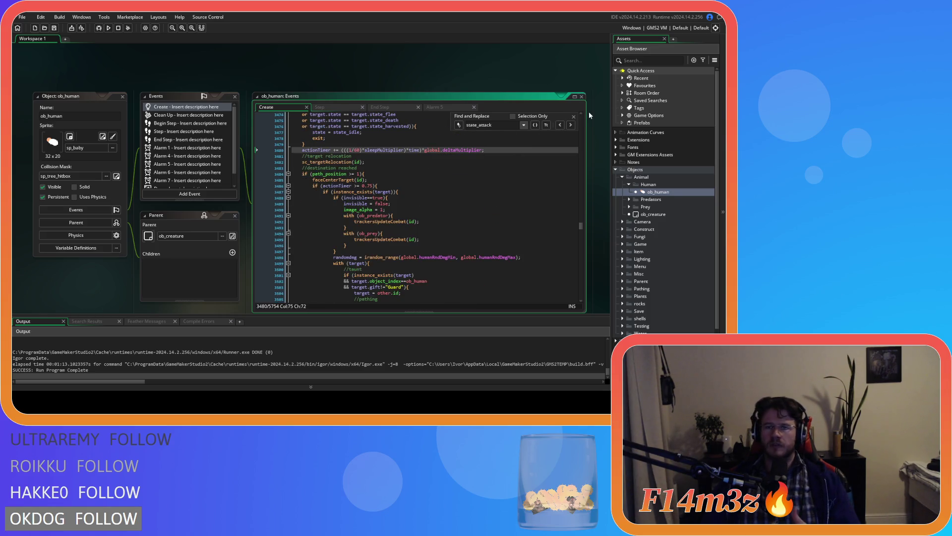
click(573, 116)
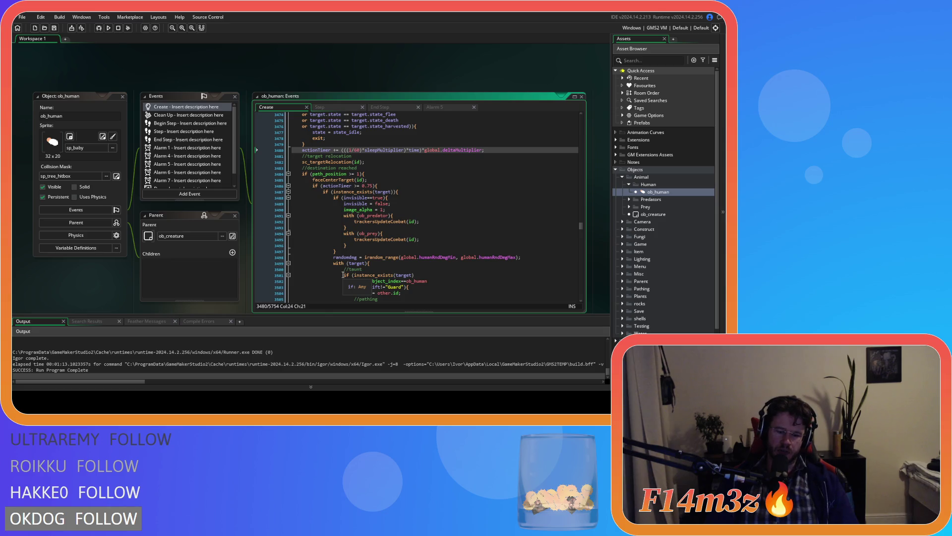
Insert +haste after the 1 on line 3480's actionTimer increment and save.
text(+)
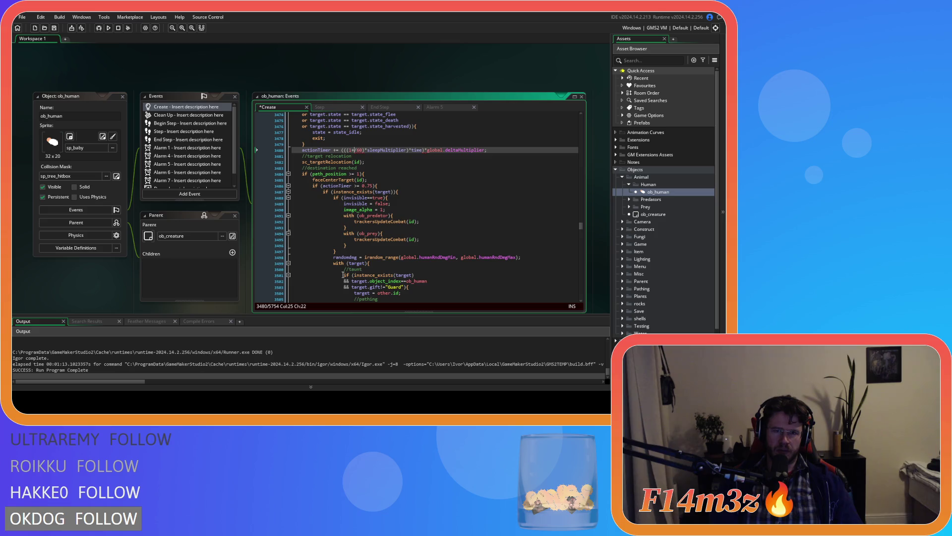
text(haste)
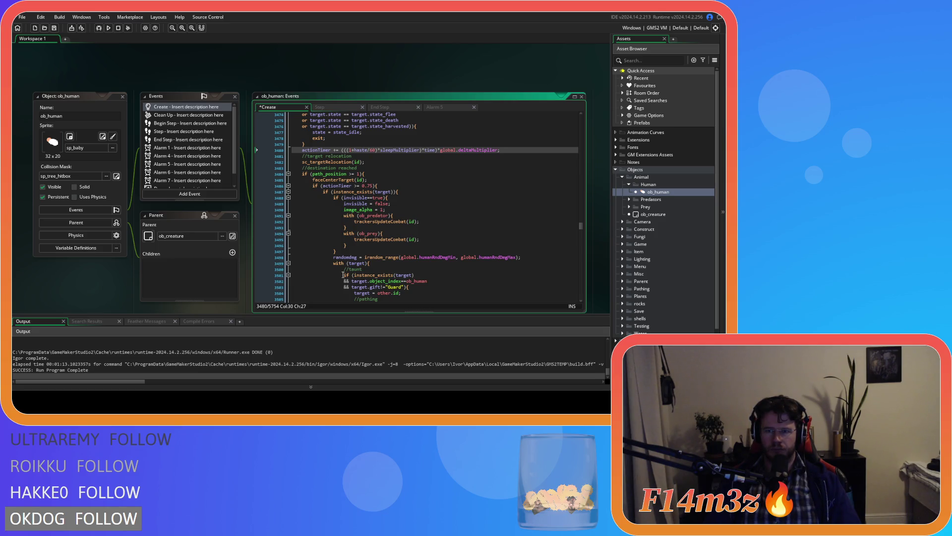
click(510, 151)
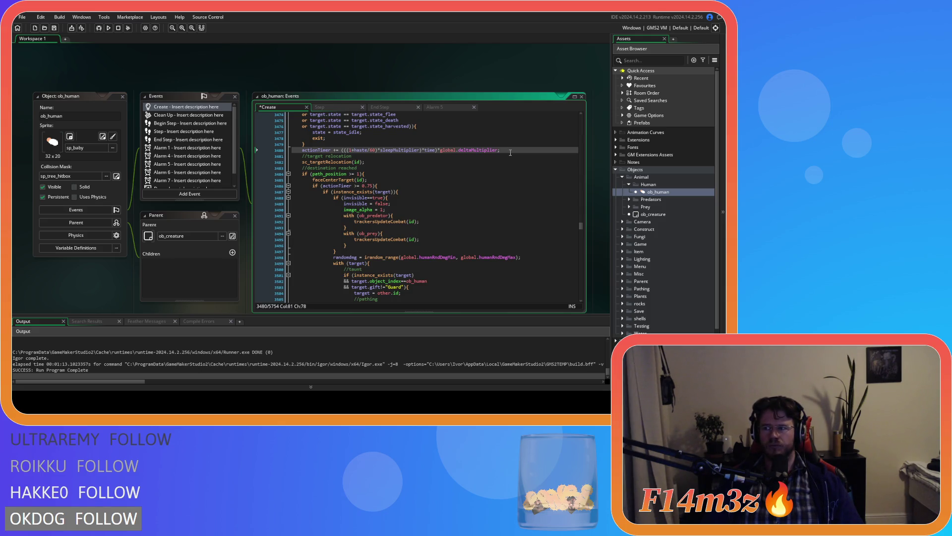
key(Down)
key(Down)
key(Down)
key(ctrl+s)
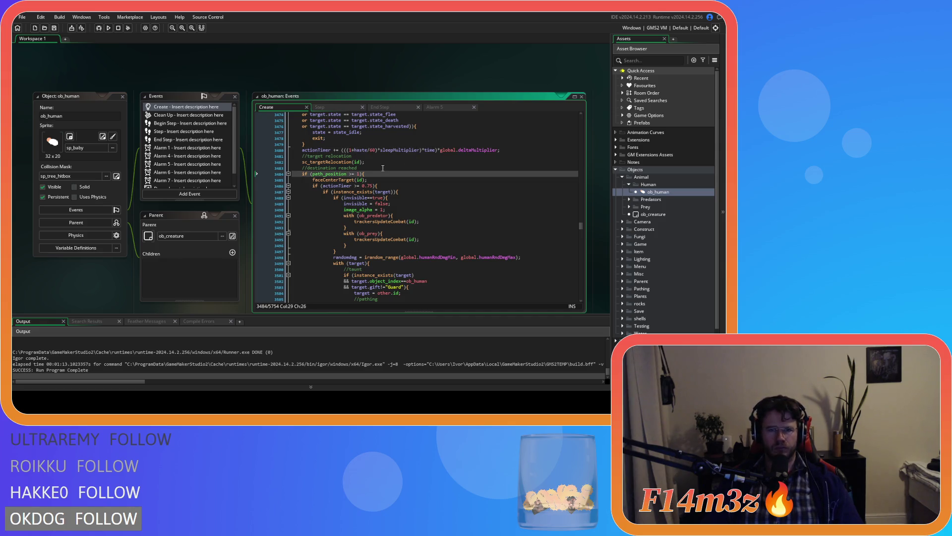
Select the text 'actionTimer +=' and search for it in the Create event.
double_click(366, 150)
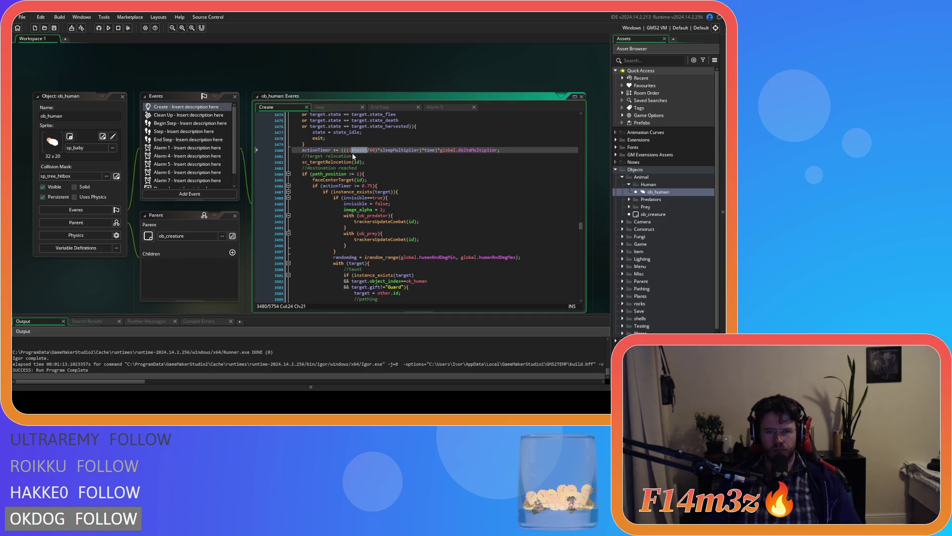
drag(342, 149, 303, 151)
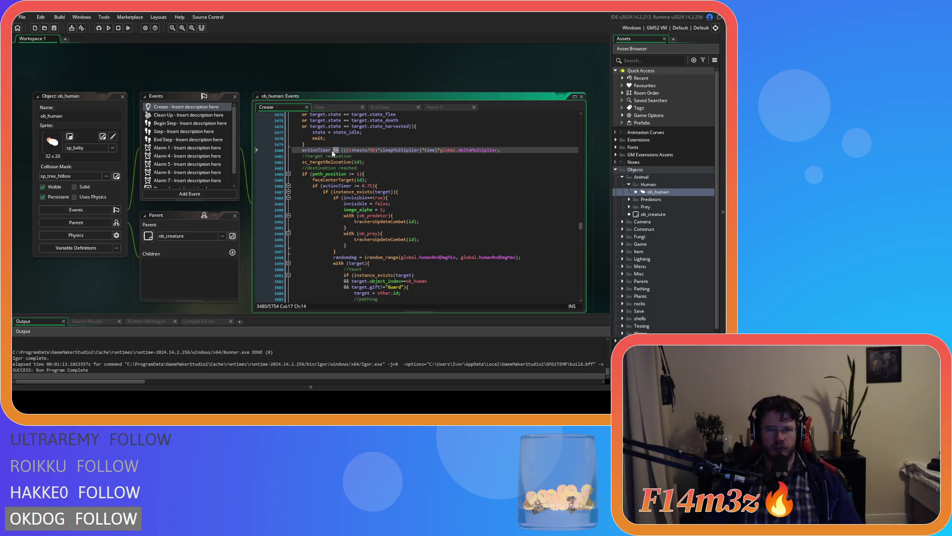
key(ctrl+f)
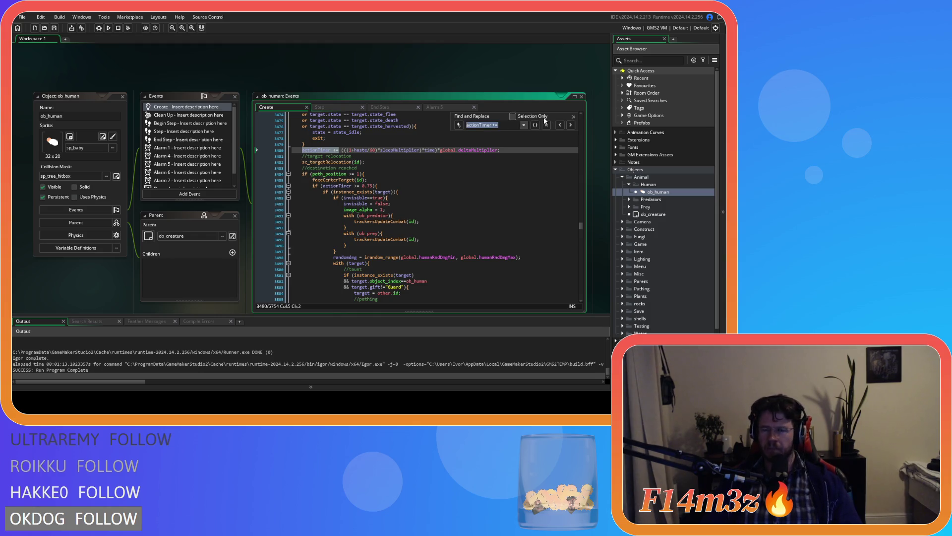
Add +haste after the 1 in the next two actionTimer += matches.
click(571, 127)
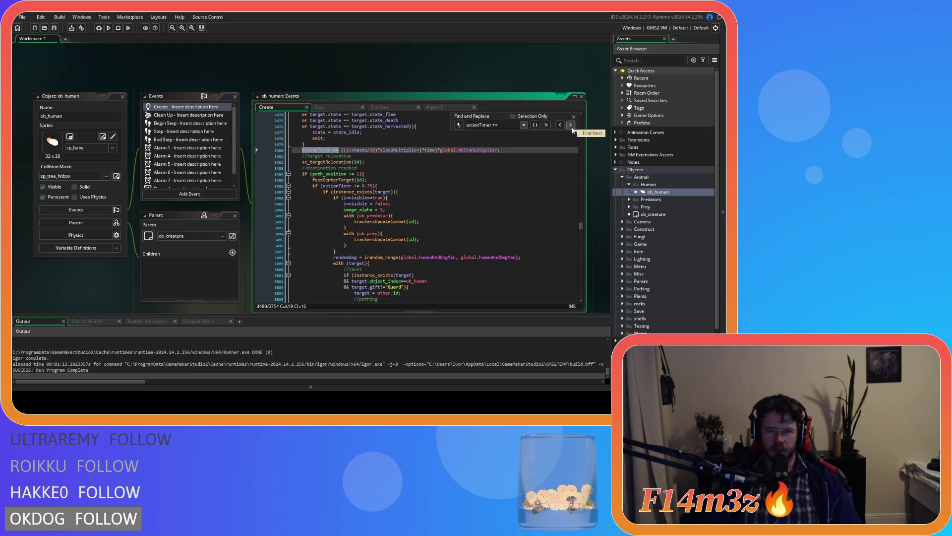
click(571, 125)
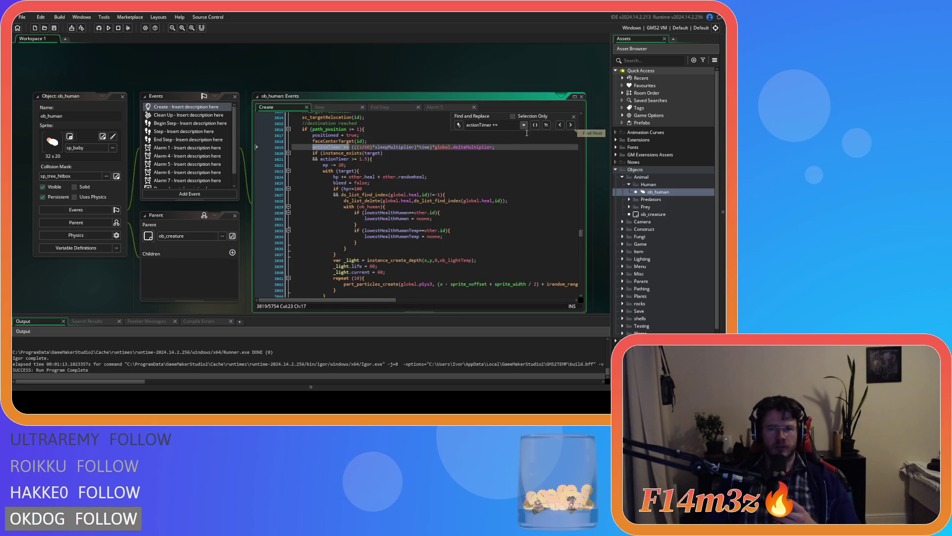
click(363, 147)
key(Up)
click(362, 147)
text(+haste)
key(F3)
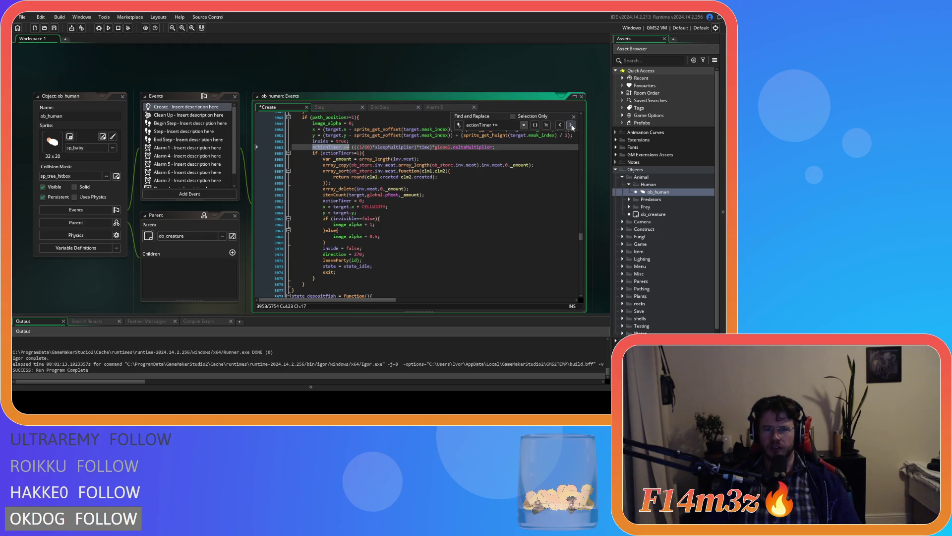
click(362, 148)
text(+haste)
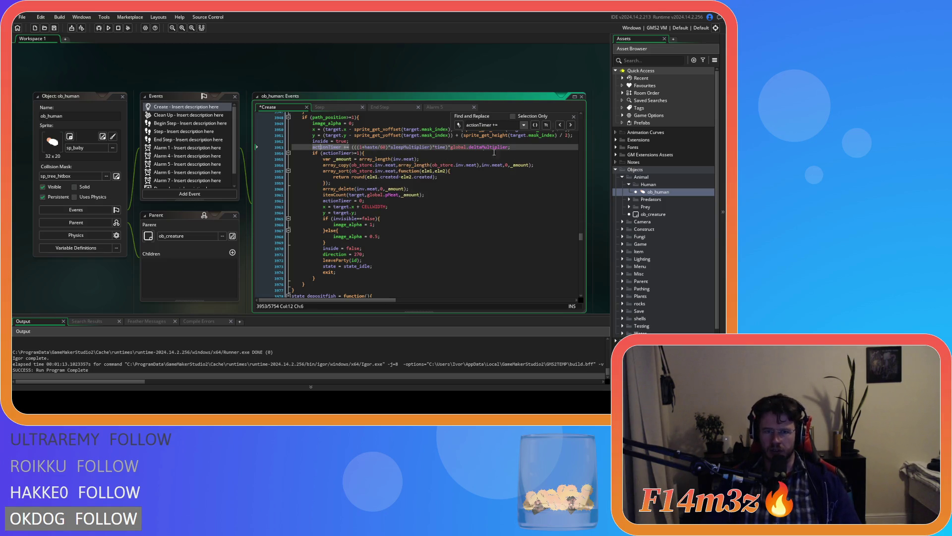
Add +haste to the actionTimer increments on lines 4043, 4128 and 4213.
click(571, 125)
click(362, 147)
text(+haste/60)*sleepMultiplier)*time)*global.deltaMultiplier;)
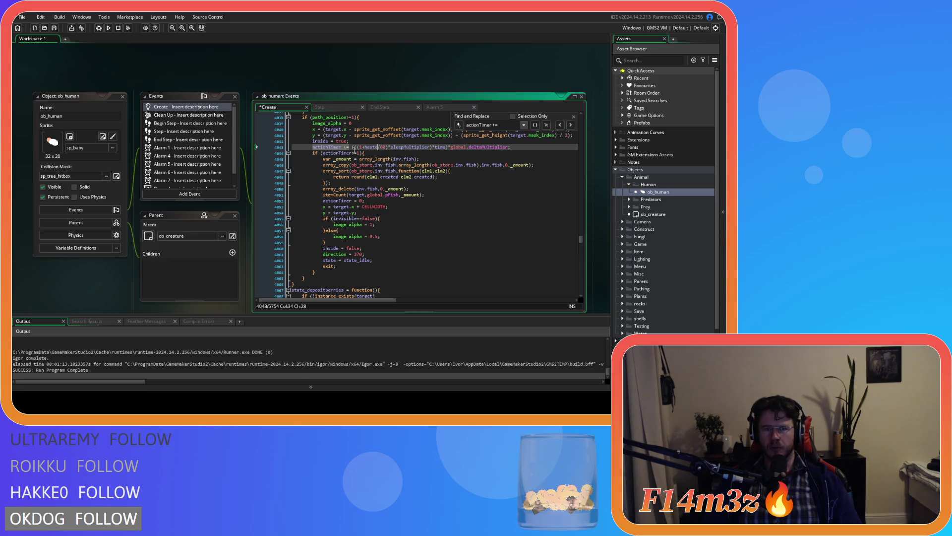
click(571, 124)
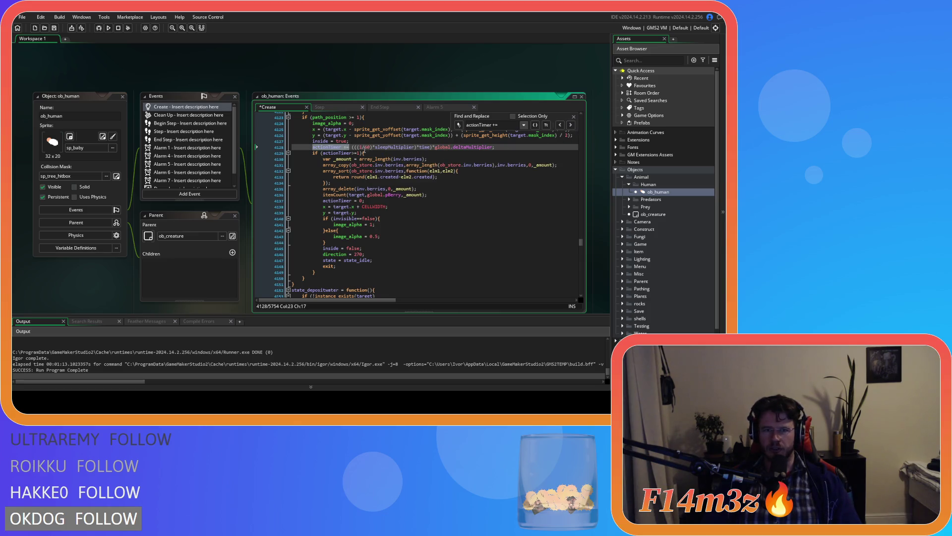
click(364, 147)
text(+haste)
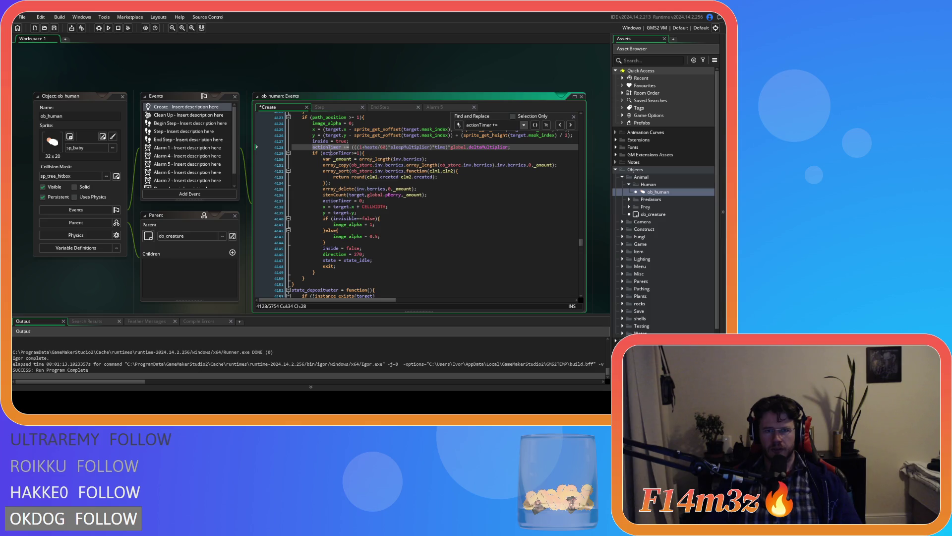
click(570, 124)
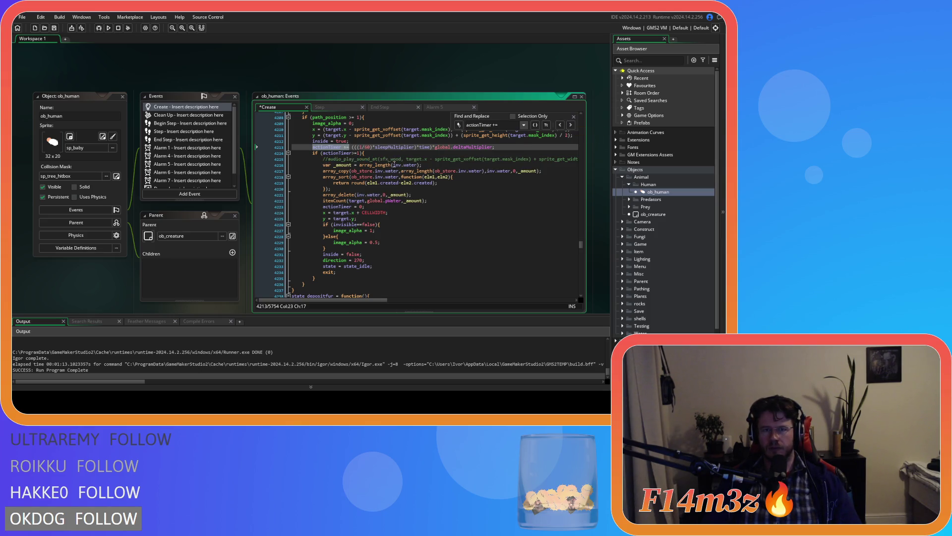
click(364, 147)
text(+haste)
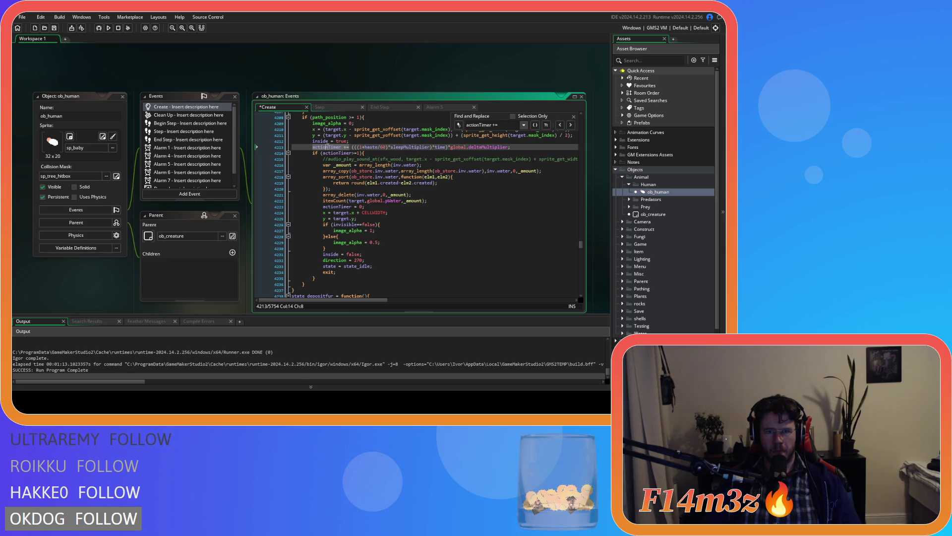
Add +haste to the actionTimer increments on lines 4303 and 4406.
click(571, 124)
click(364, 147)
text(+haste/60)*sleepMultiplier)*time)*global.deltaMultiplier;)
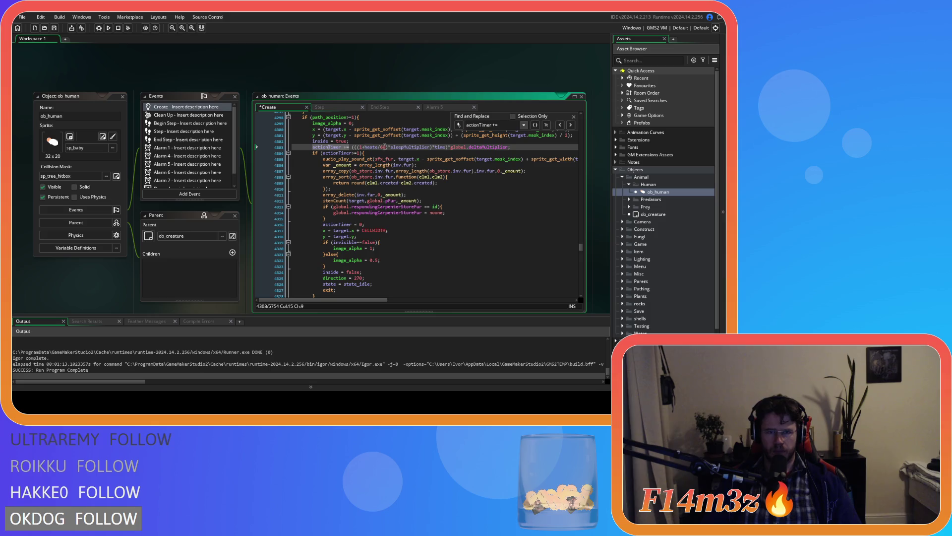
click(571, 124)
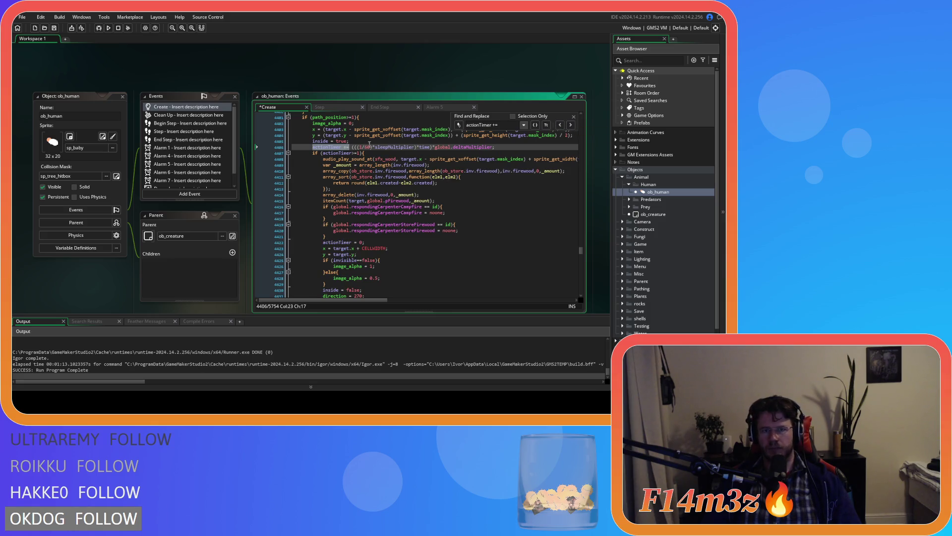
click(364, 147)
text(+haste)
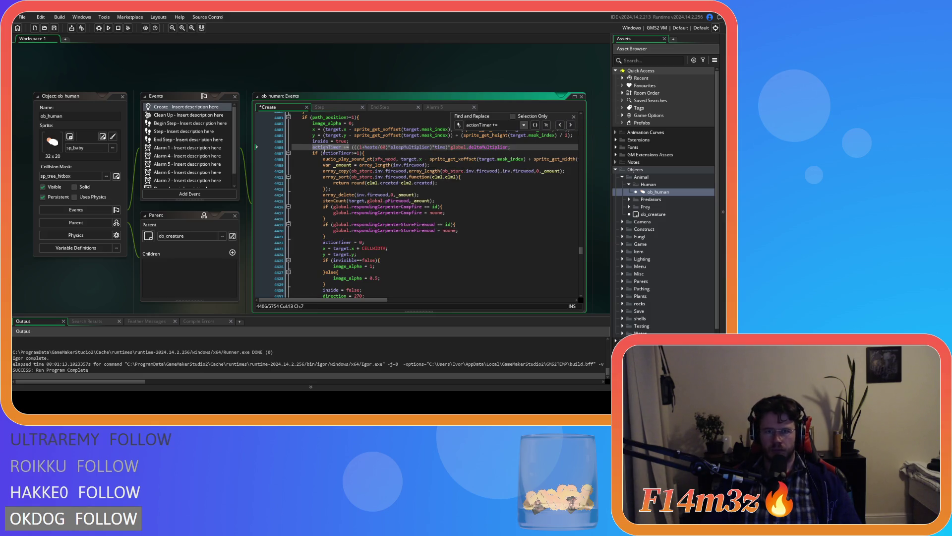
Refine the search to 'actionTimer +=' from line 4501 and add +haste to that increment.
click(571, 125)
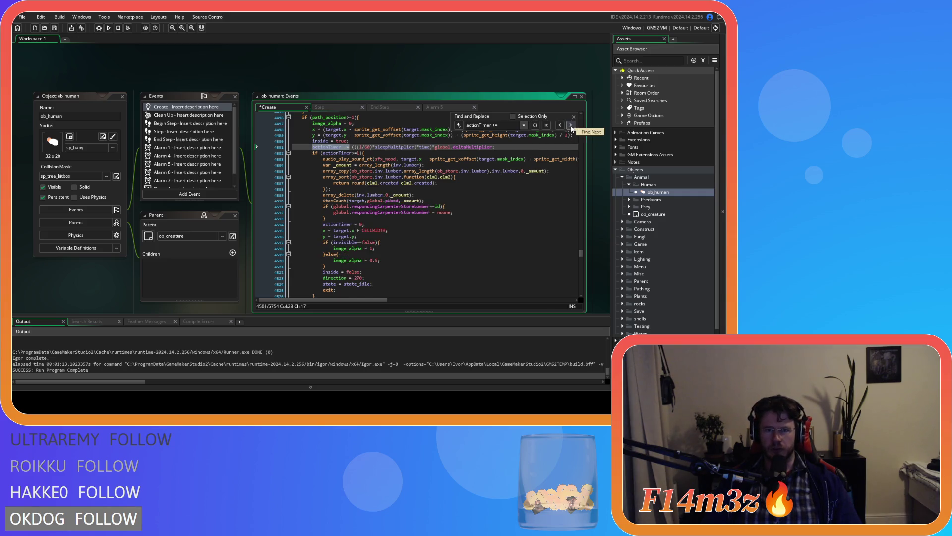
drag(496, 147, 308, 149)
click(312, 151)
key(shift+End)
key(ctrl+f)
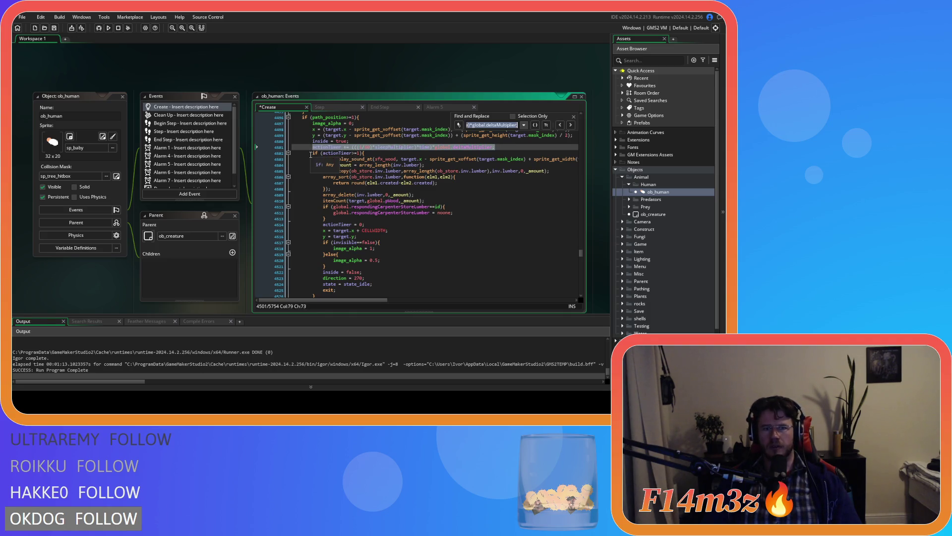
key(ctrl+Left)
key(ctrl+Left)
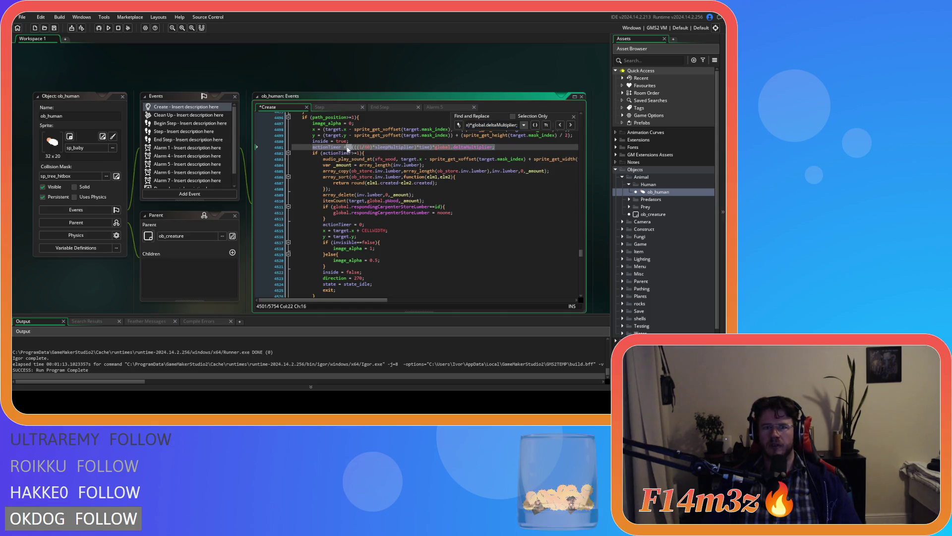
drag(313, 147, 350, 146)
click(361, 147)
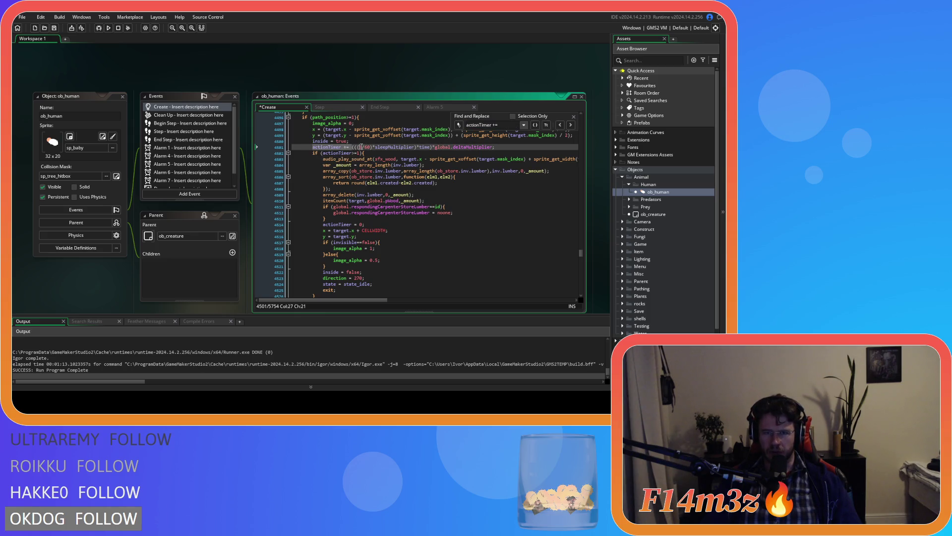
text(+haste)
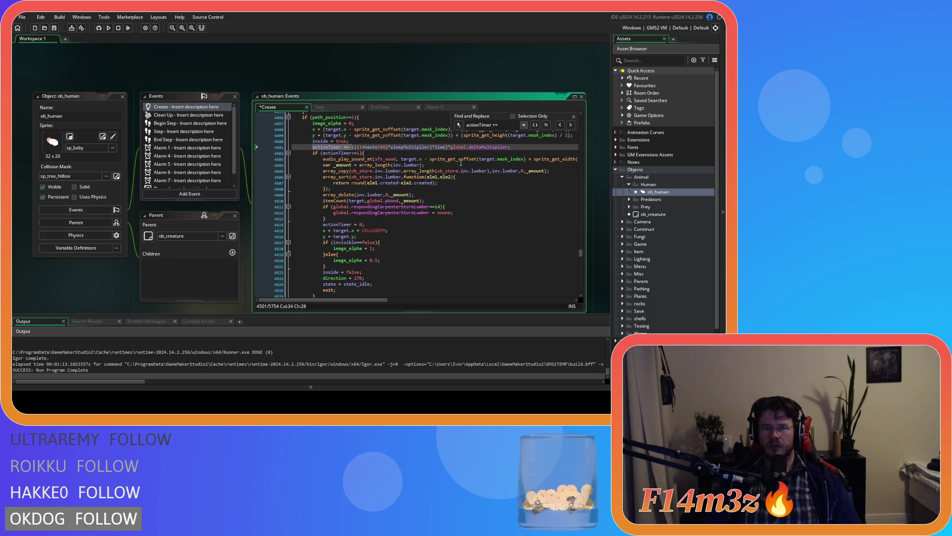
Add +haste to two more actionTimer increments after line 4501, skipping one match.
click(570, 125)
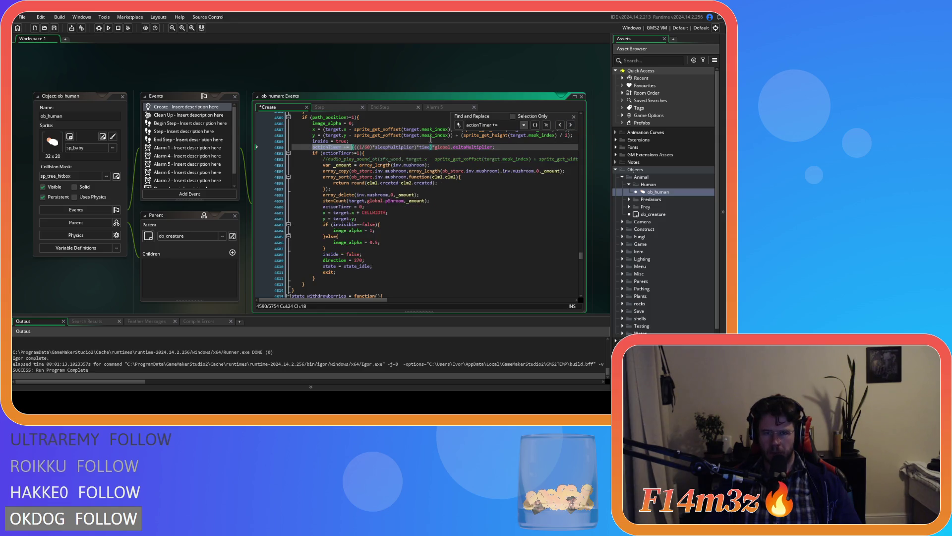
click(365, 147)
text(+haste)
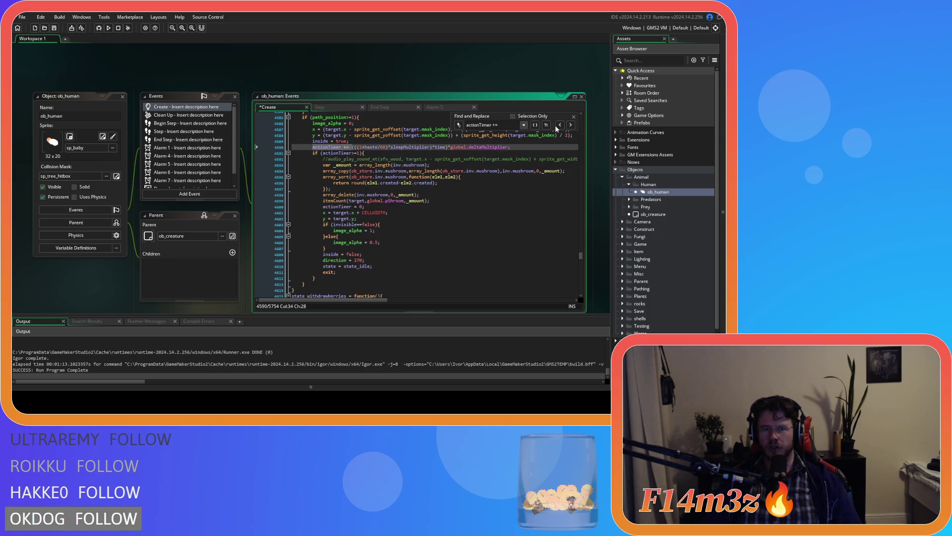
click(570, 125)
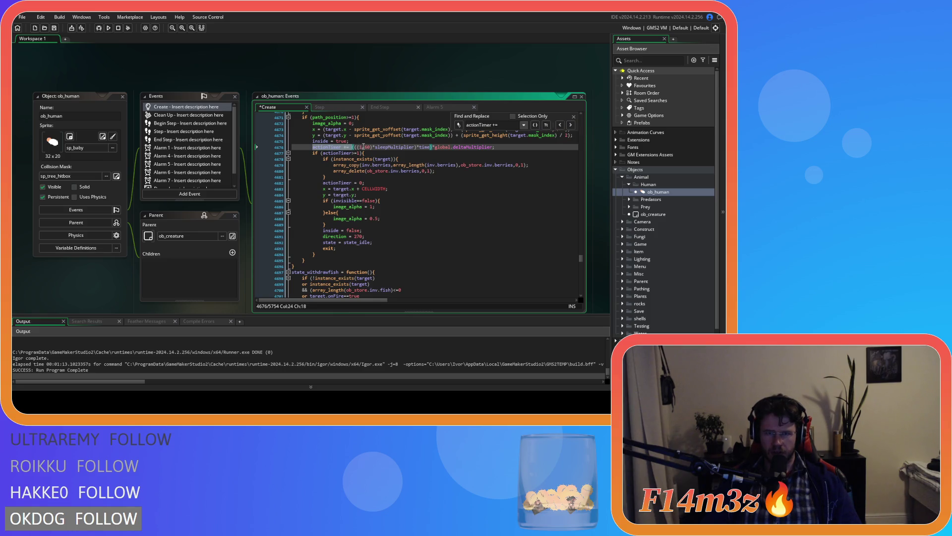
click(571, 125)
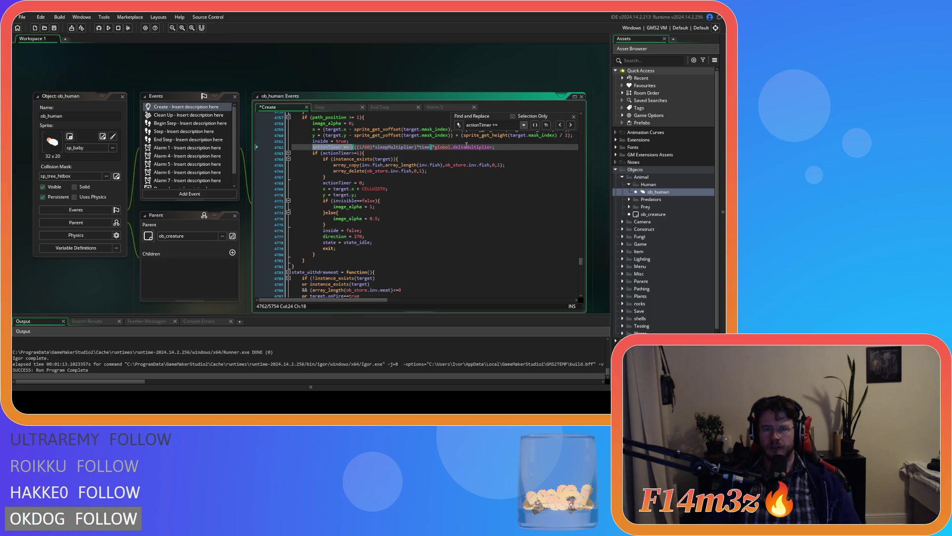
click(364, 147)
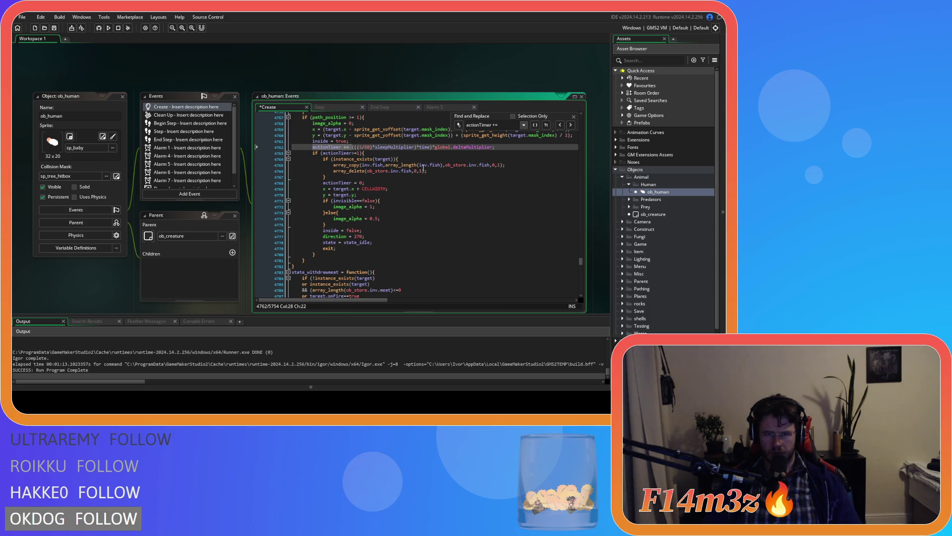
click(571, 125)
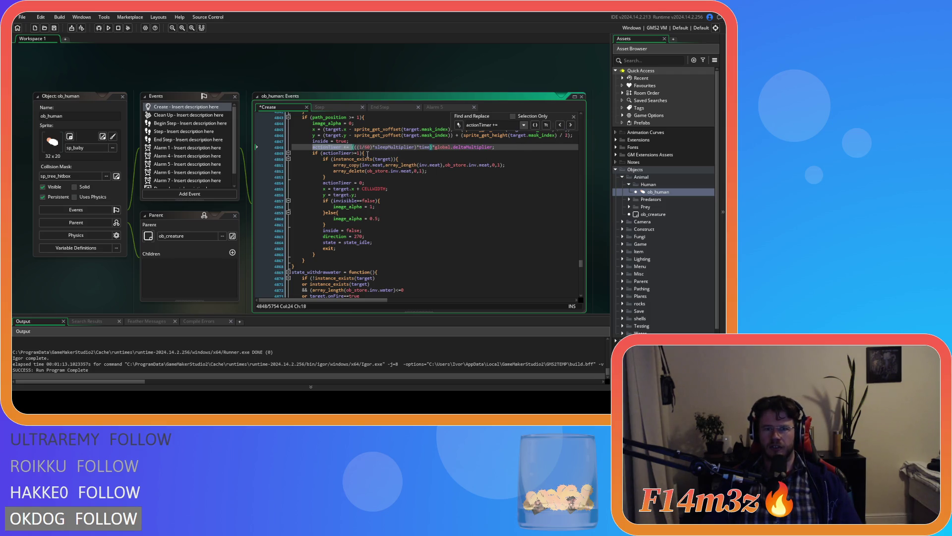
click(364, 147)
text(+haste)
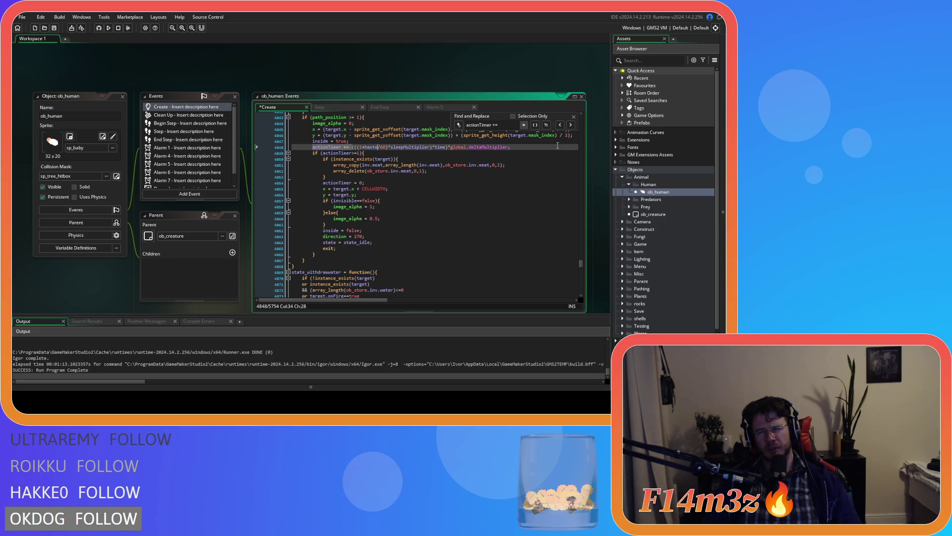
Paste +haste into the actionTimer increments on lines 4931, 5038 and 5126.
click(571, 126)
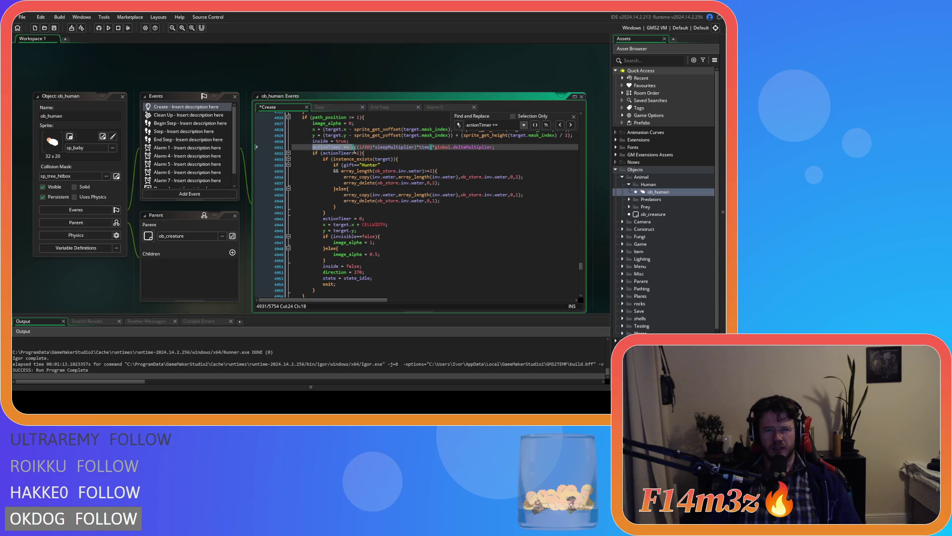
drag(363, 146, 352, 147)
key(ctrl+v)
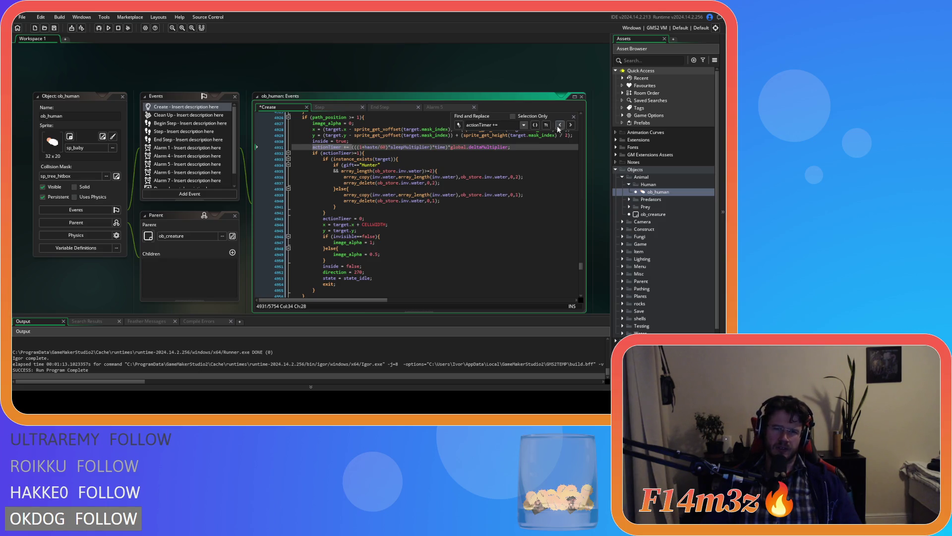
click(571, 125)
click(362, 147)
text(+haste)
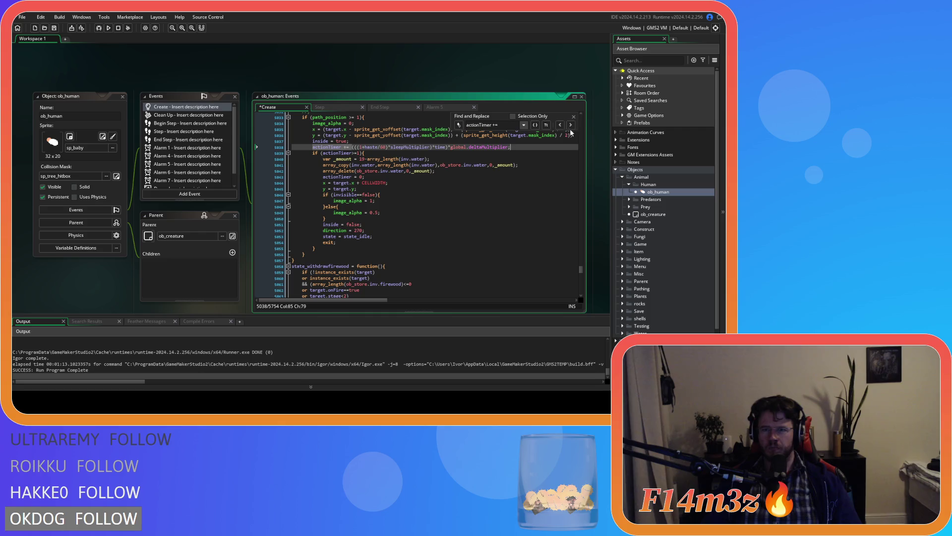
click(571, 125)
click(362, 148)
text(+haste)
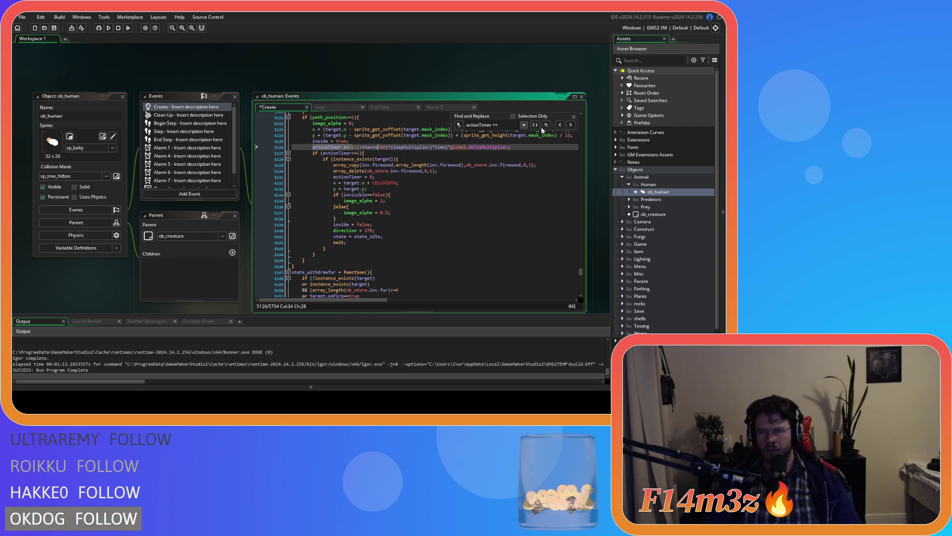
Paste +haste into the actionTimer increments on lines 5212, 5389 and 5466.
click(571, 126)
click(363, 148)
text(+haste)
click(570, 125)
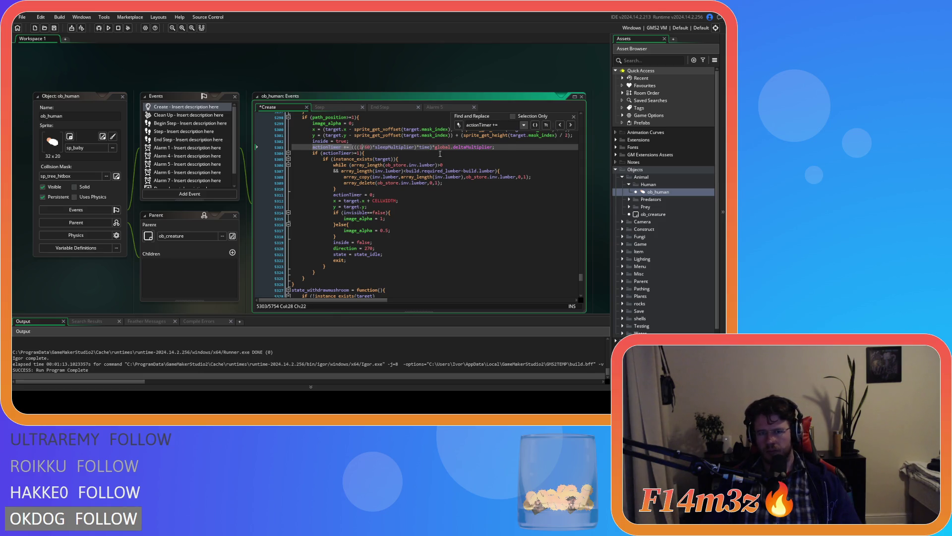
click(570, 125)
click(365, 147)
text(+haste)
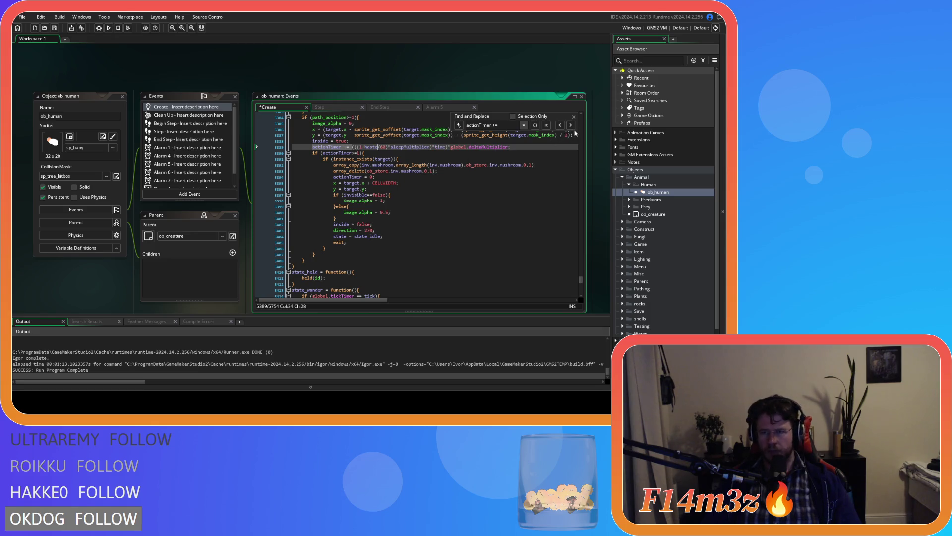
click(570, 125)
click(372, 147)
text(+haste)
click(571, 125)
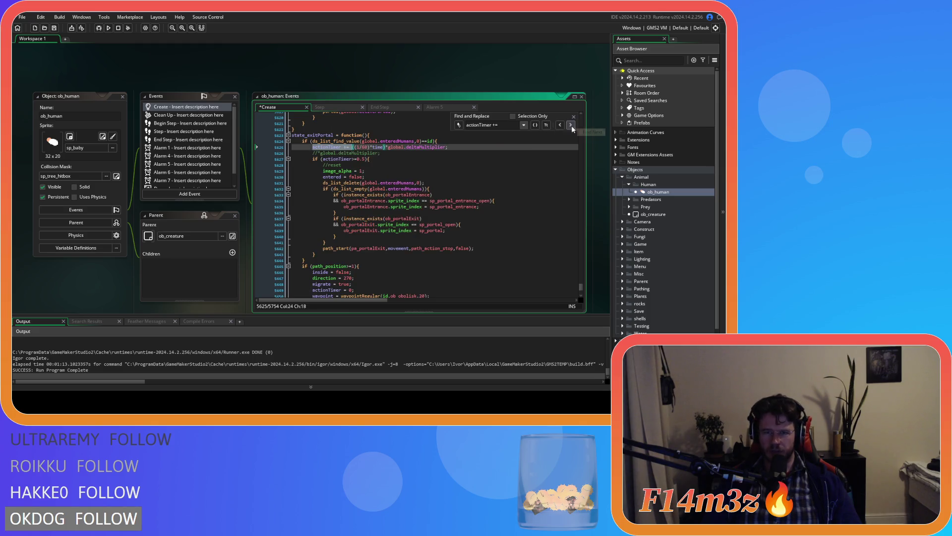
Add +haste to the increments on lines 5625 and 5695, saving after each.
click(358, 148)
text(+haste)
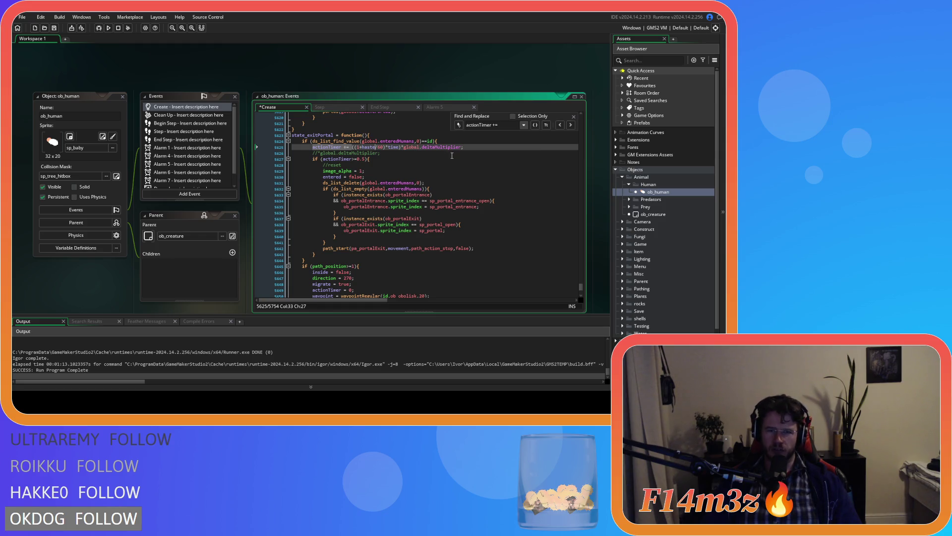
key(ctrl+s)
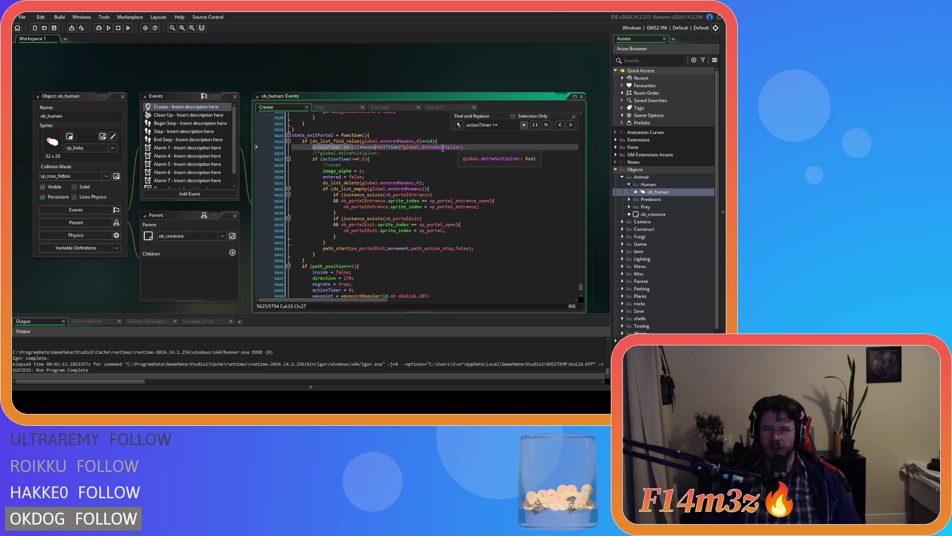
click(509, 145)
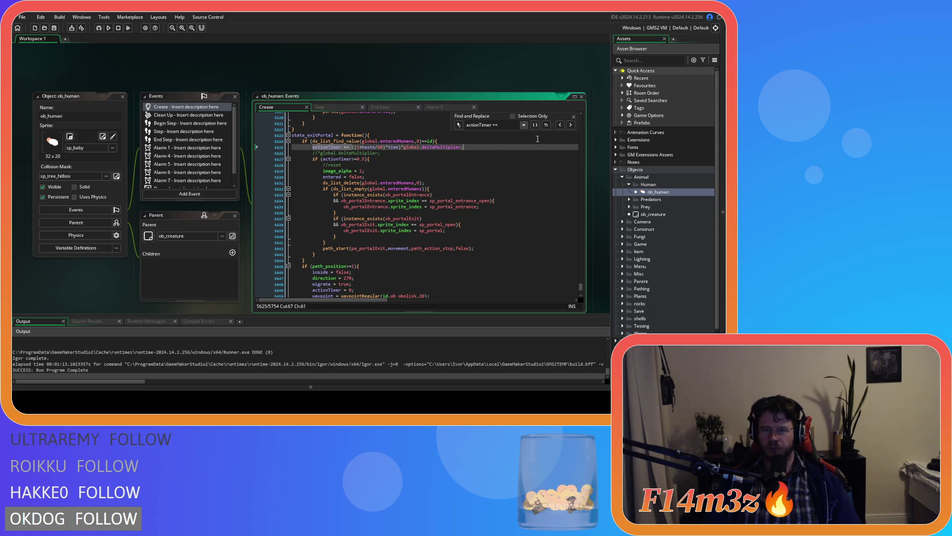
click(571, 125)
click(359, 147)
text(+haste/60)*time)*global.deltaMultiplier;)
key(ctrl+s)
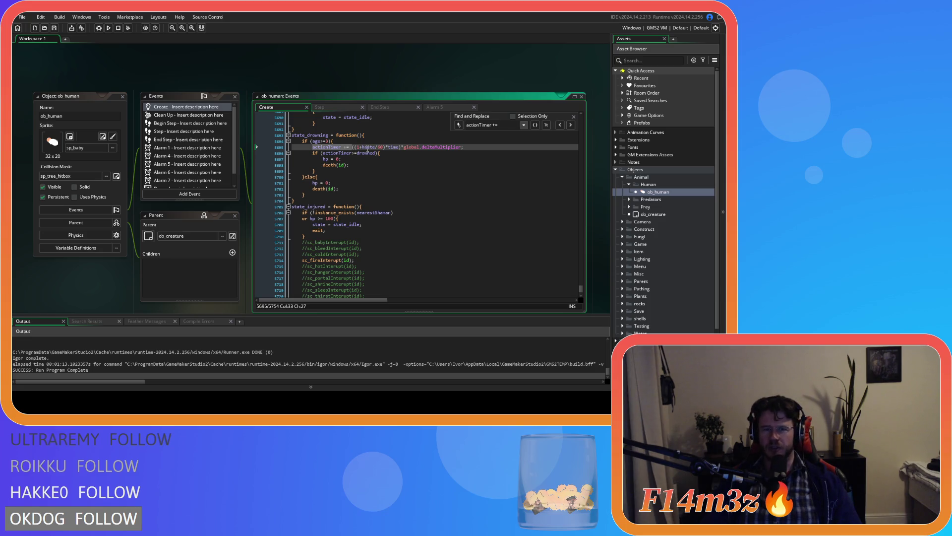
Wrap the search around, add +haste on lines 482 and 566, then reach state_trip's increment on line 589.
click(571, 126)
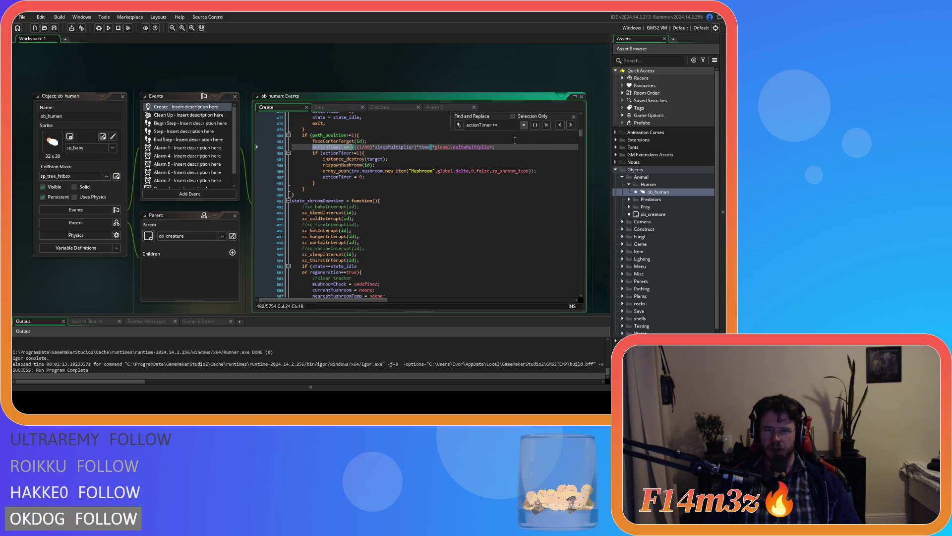
click(363, 146)
text(+haste)
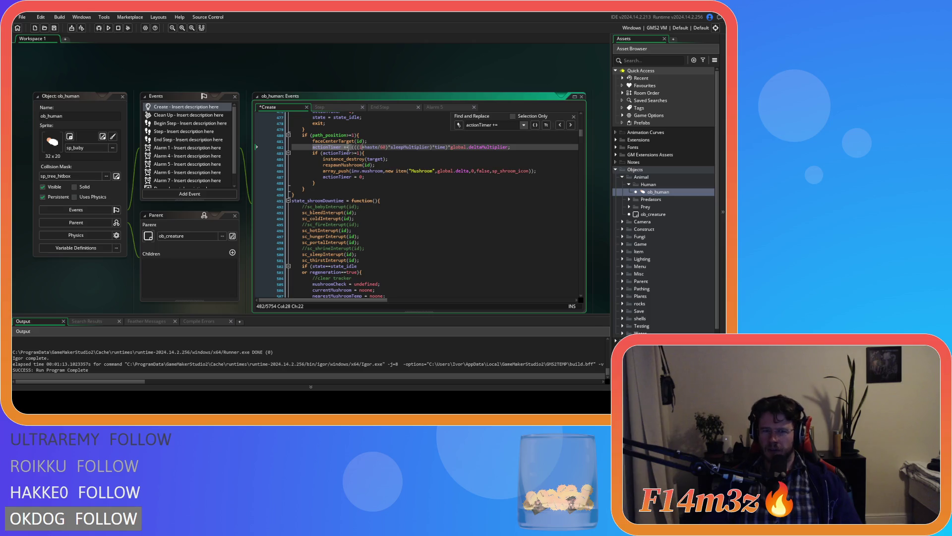
click(571, 126)
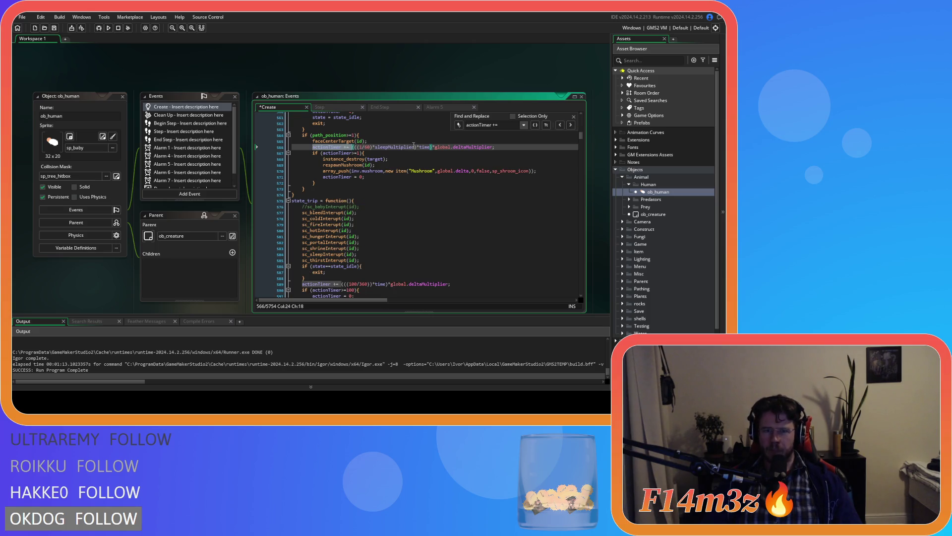
click(364, 147)
text(+haste)
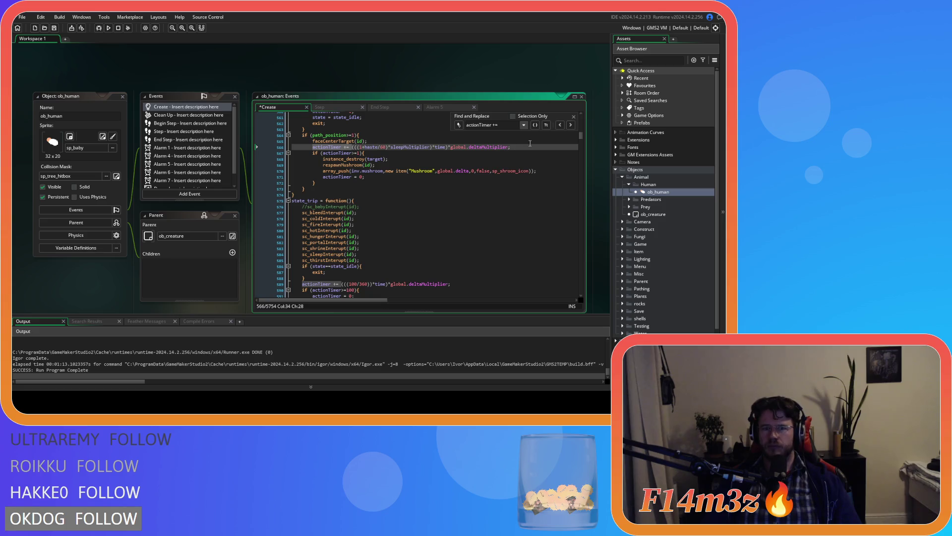
click(571, 125)
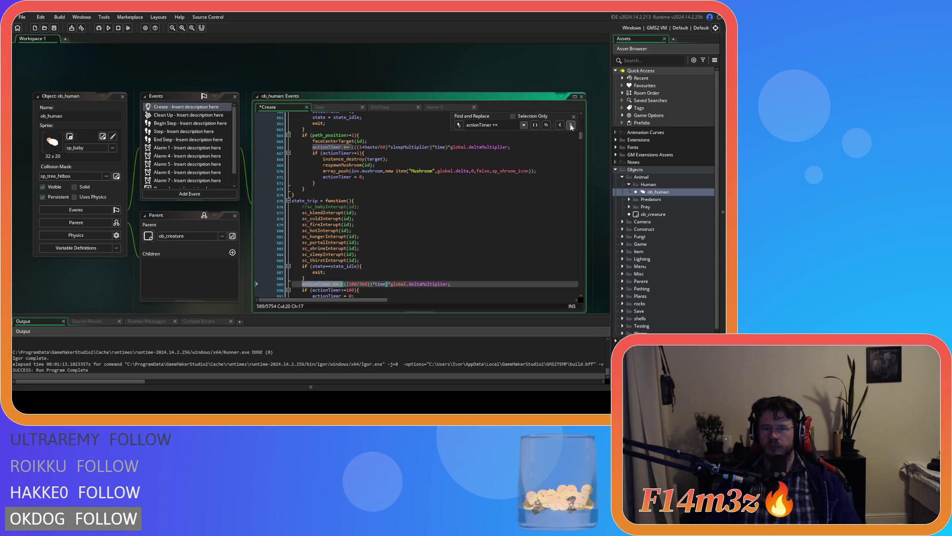
click(359, 284)
scroll(428, 288, down, 2)
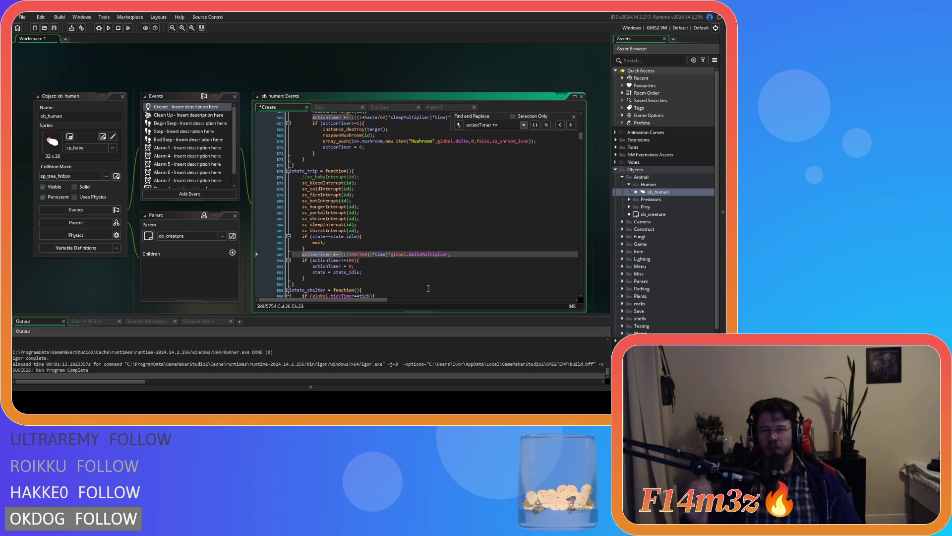
Save the Create event, then add and undo a stray +haste on line 1291.
key(ctrl+s)
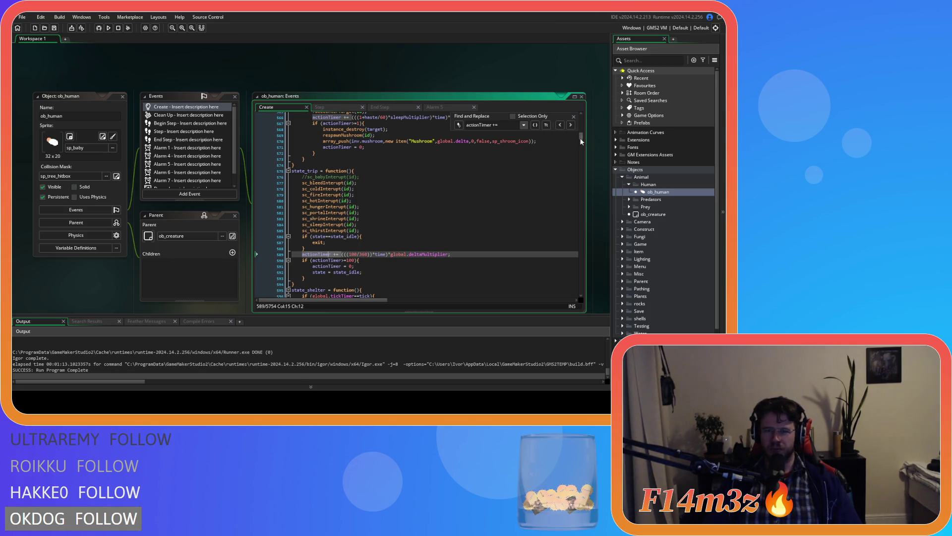
click(570, 125)
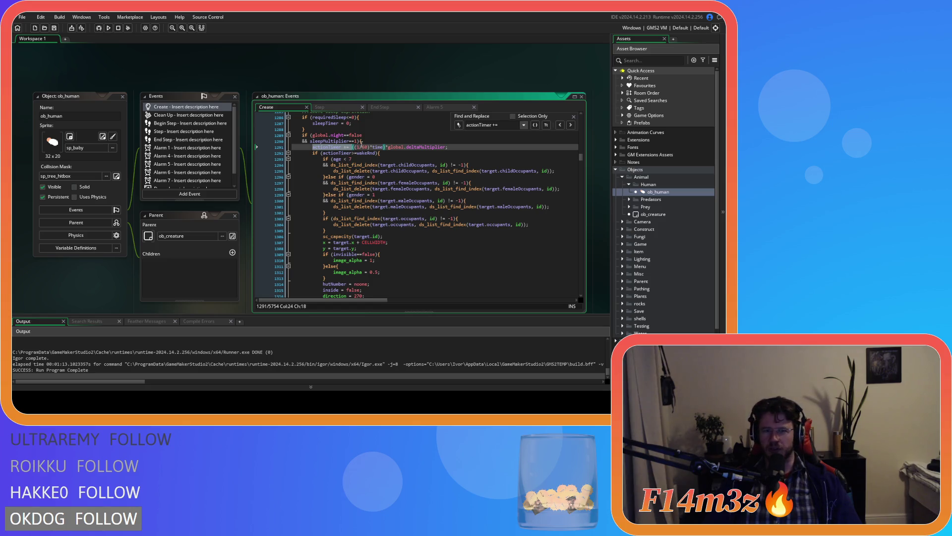
text(+haste)
scroll(454, 229, up, 2)
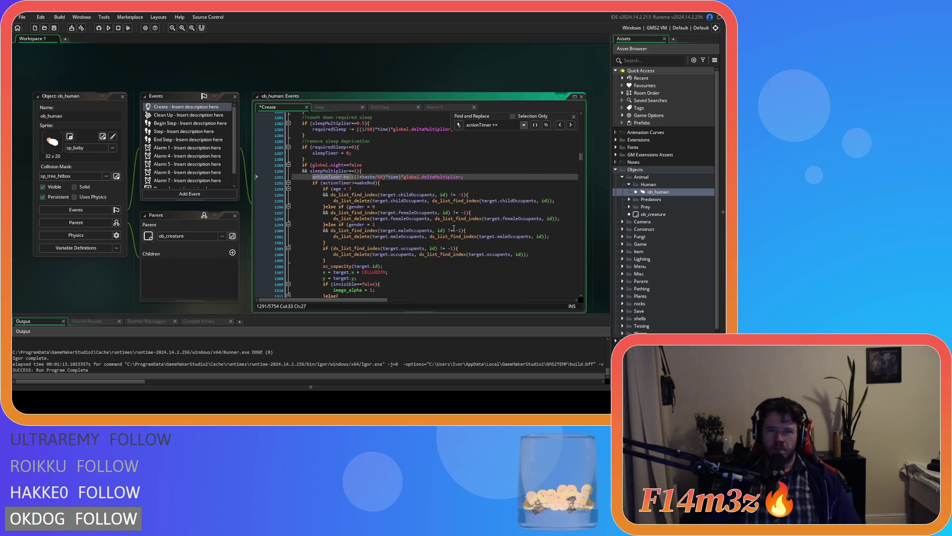
click(331, 177)
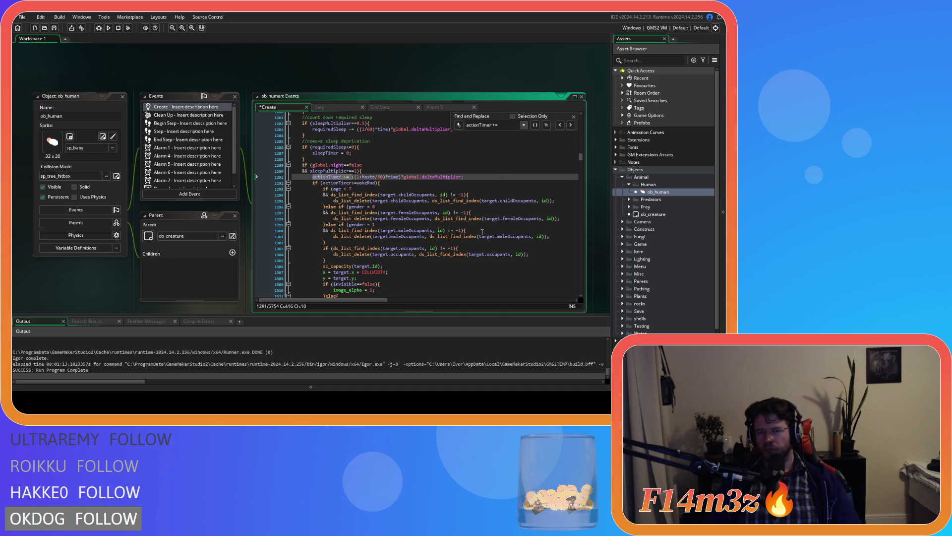
key(ctrl+z)
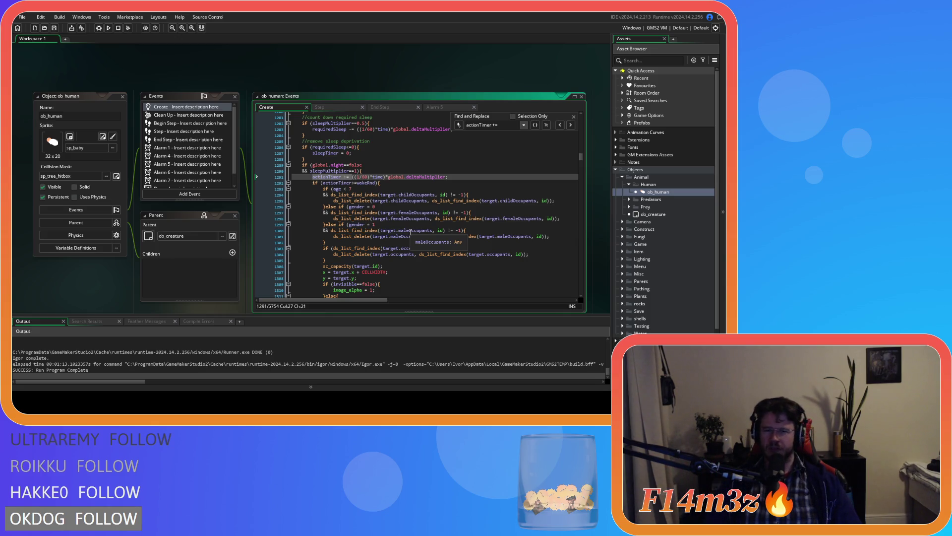
Insert +haste into the 1/60 term of the next actionTimer increment.
key(Left)
key(Left)
key(Left)
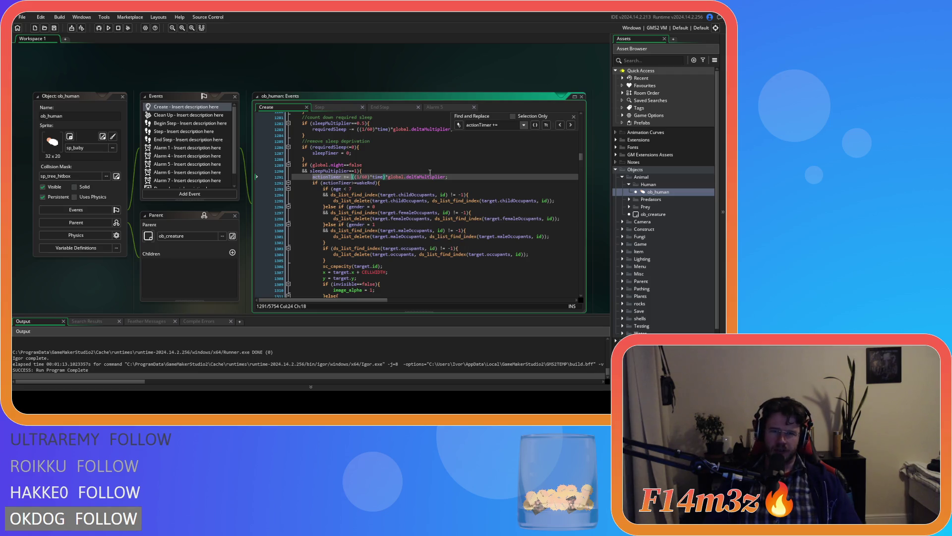
click(571, 125)
text(((1)
click(363, 147)
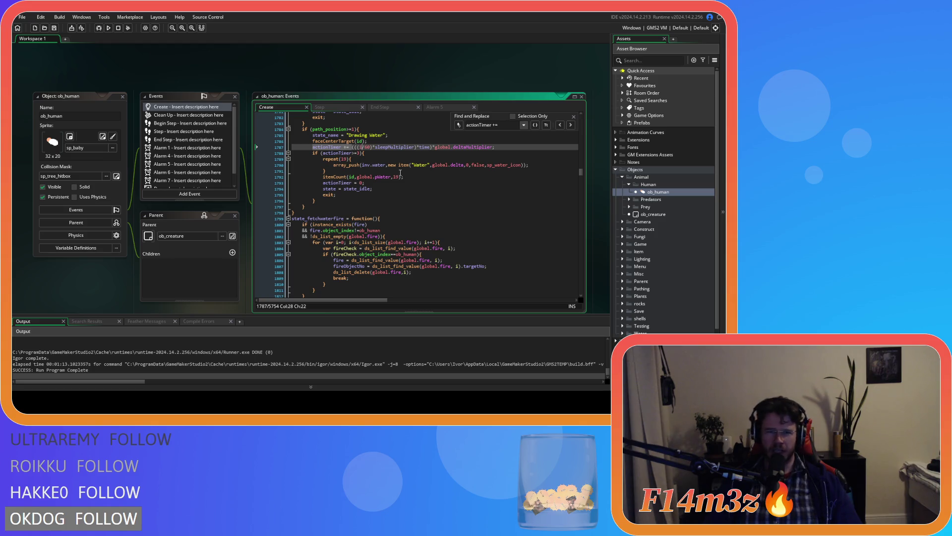
scroll(401, 172, up, 6)
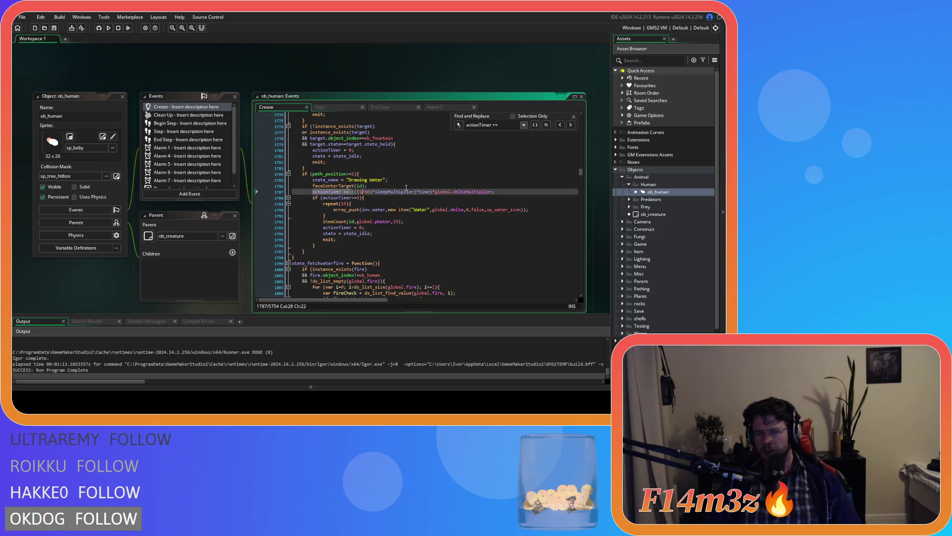
scroll(404, 183, down, 4)
text(+haste)
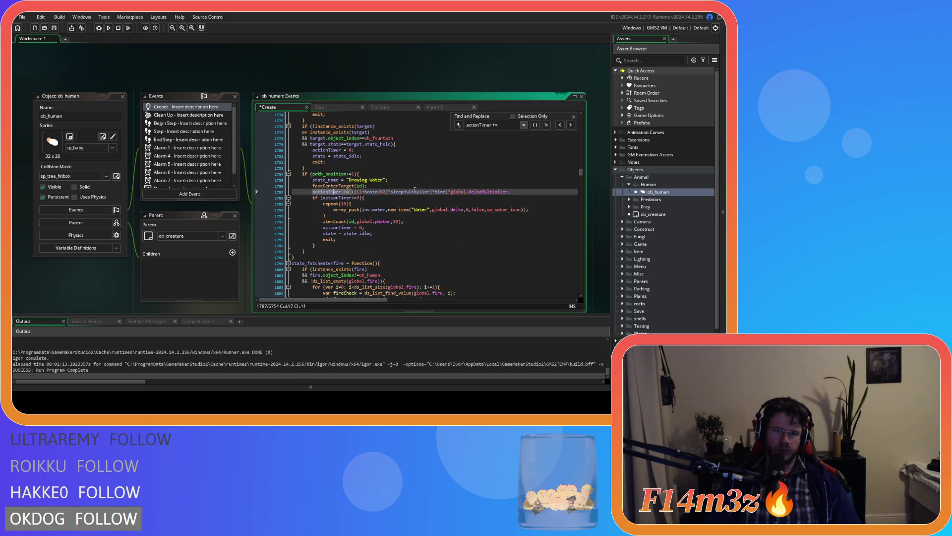
Add +haste to the firefighting actionTimer increment.
click(570, 126)
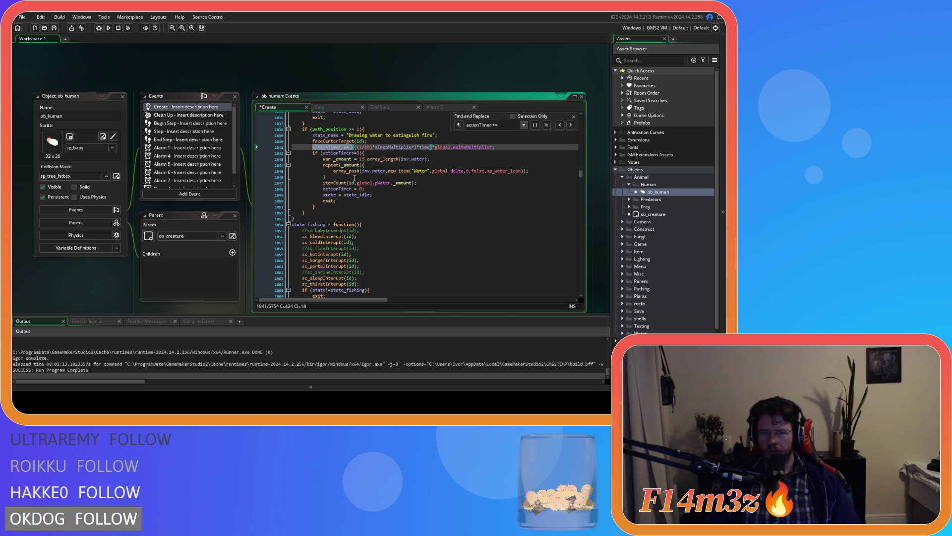
click(570, 126)
scroll(358, 176, up, 6)
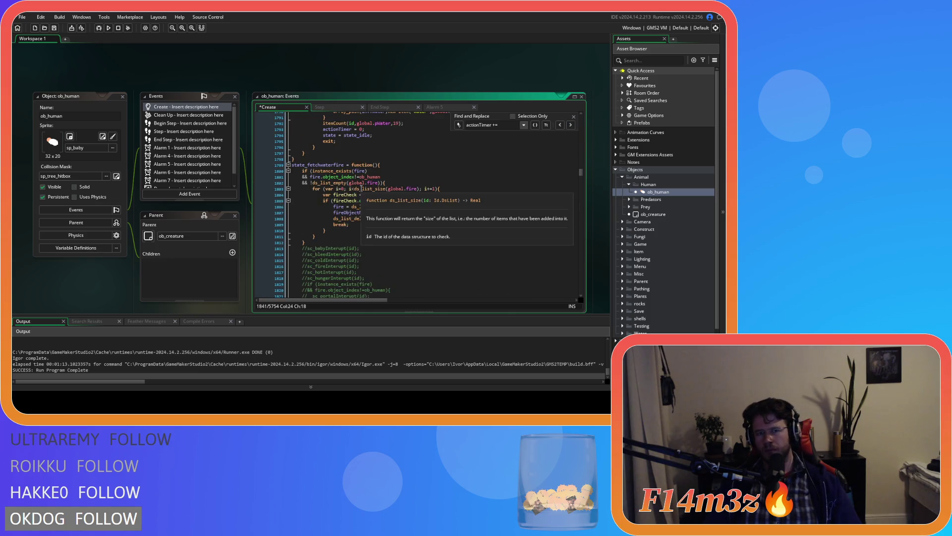
scroll(361, 189, down, 3)
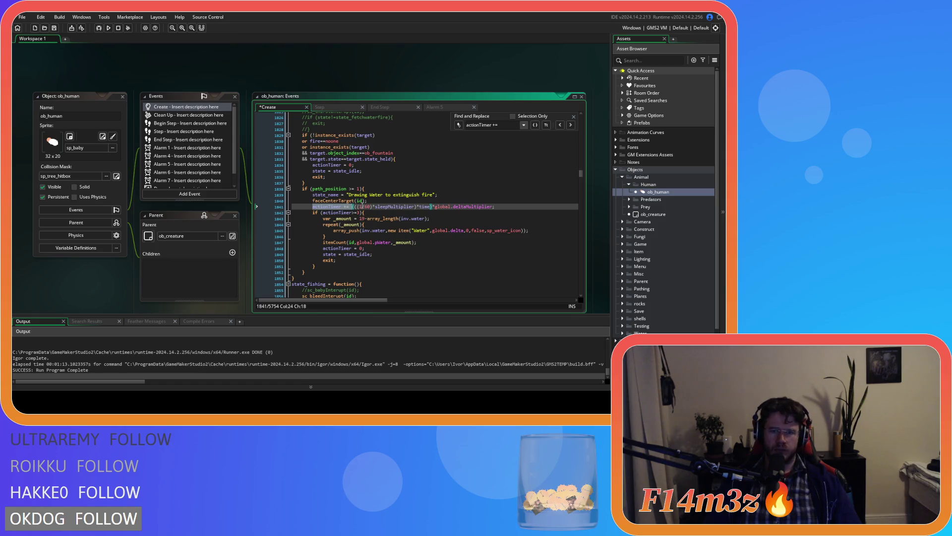
text(+haste)
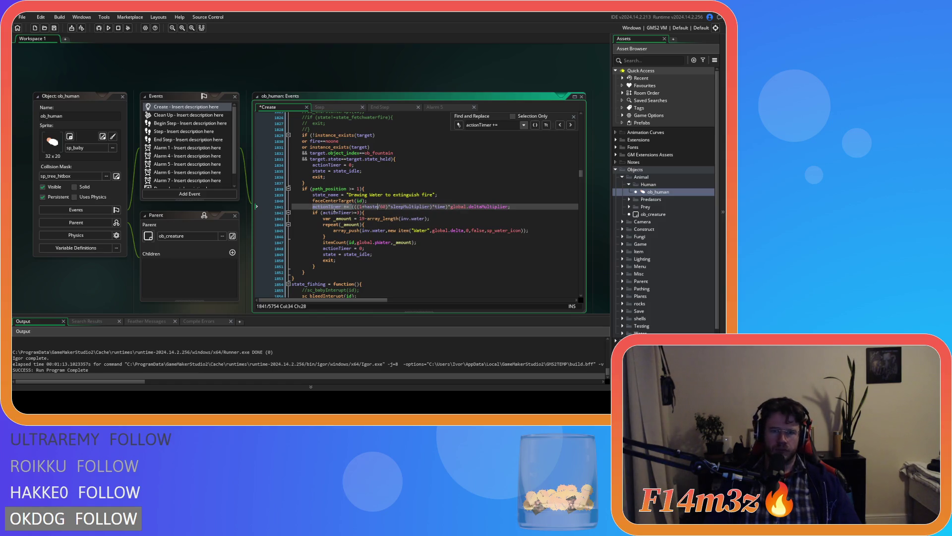
Add +haste after the 1 in the water-fetching and berry-picking (1/60) terms.
click(570, 127)
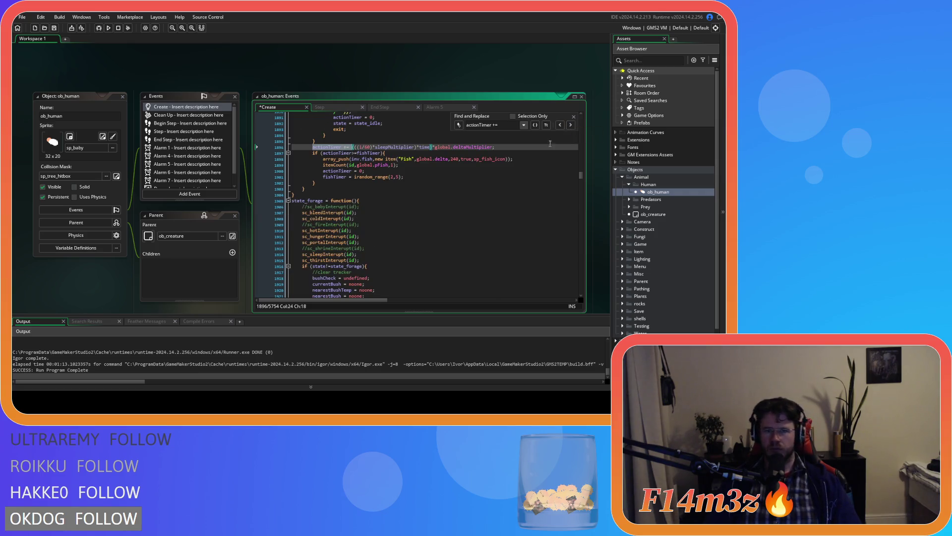
click(364, 146)
text(+haste)
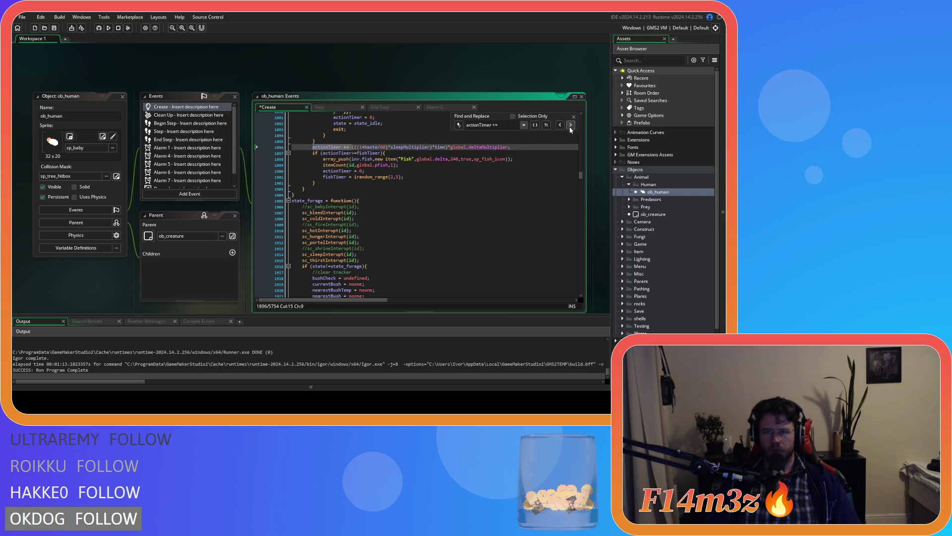
click(569, 126)
click(363, 147)
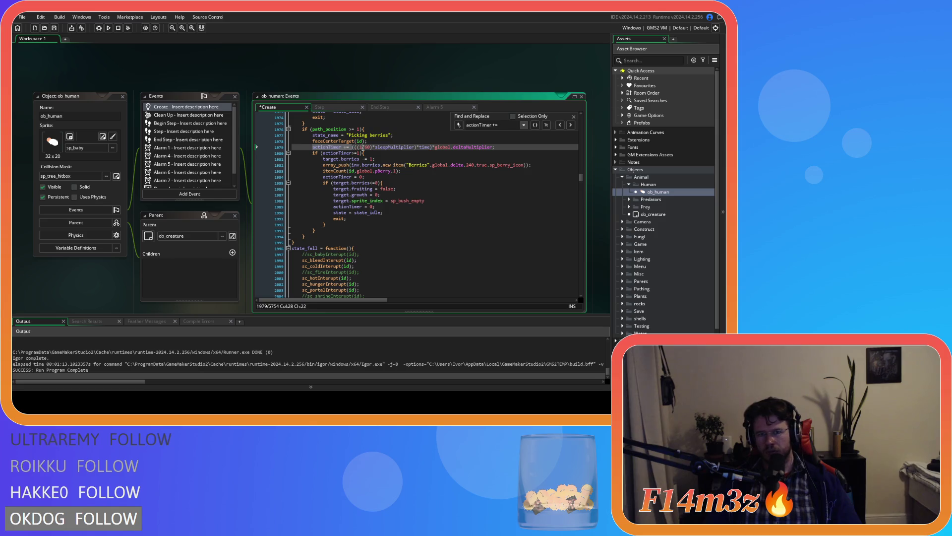
text(+haste)
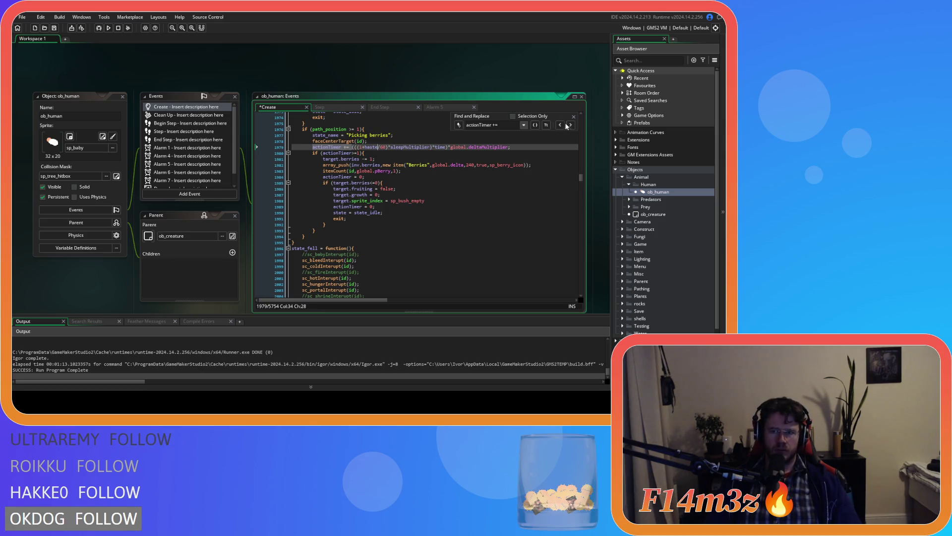
Remove the added haste from the fishing increment and save with Ctrl+S.
click(560, 125)
scroll(474, 240, up, 8)
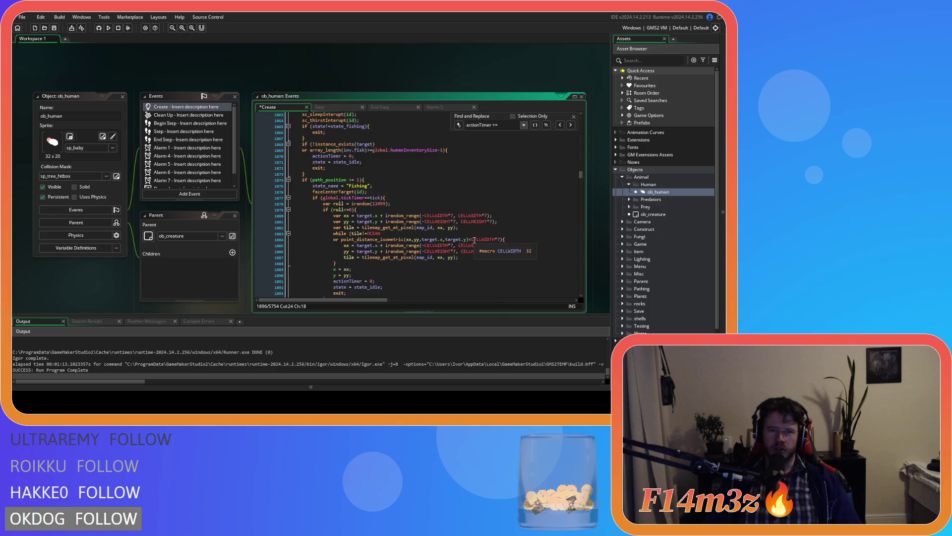
scroll(474, 240, up, 5)
scroll(474, 240, down, 14)
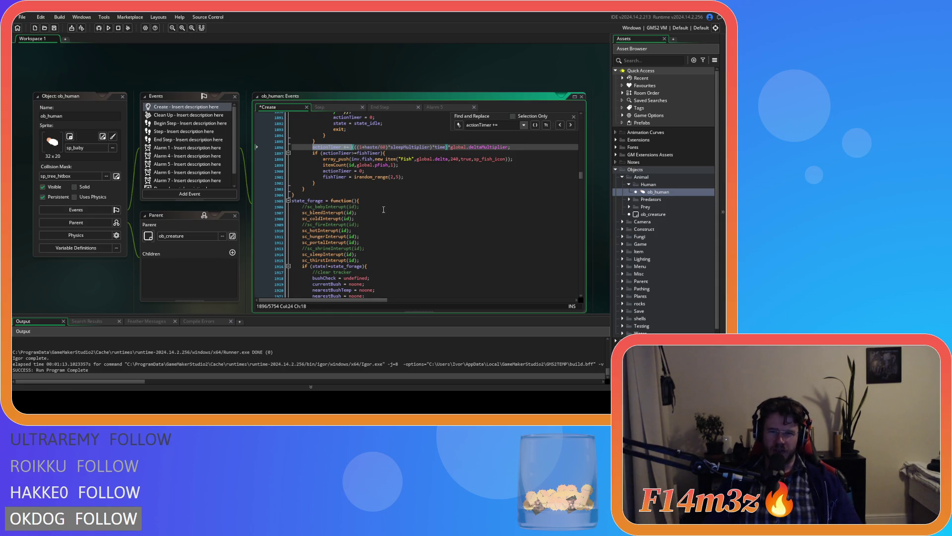
scroll(384, 209, up, 5)
scroll(383, 209, up, 12)
scroll(383, 209, down, 13)
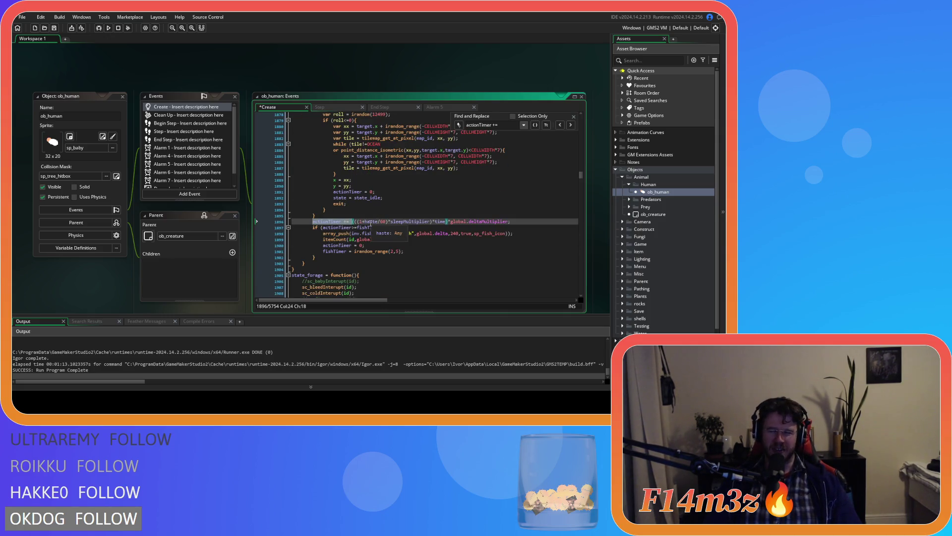
double_click(371, 222)
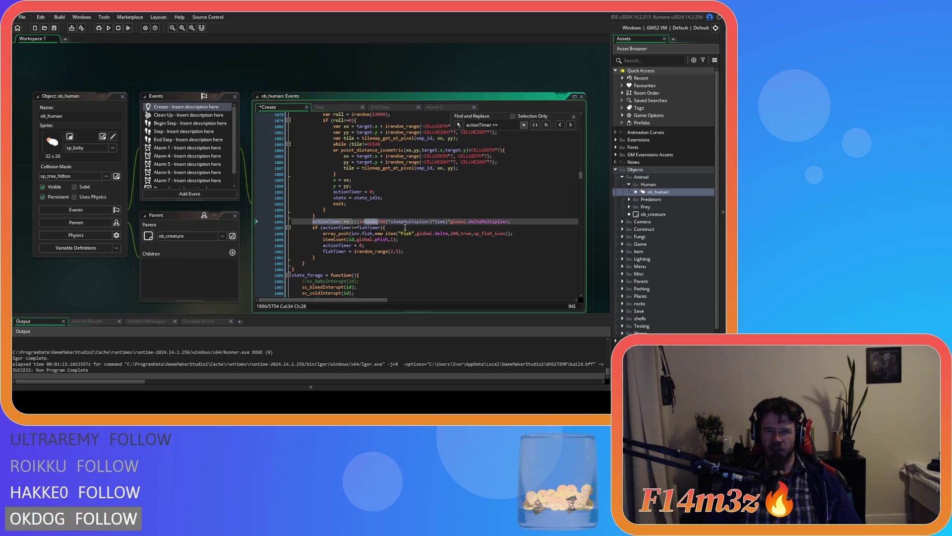
key(BackSpace)
key(BackSpace)
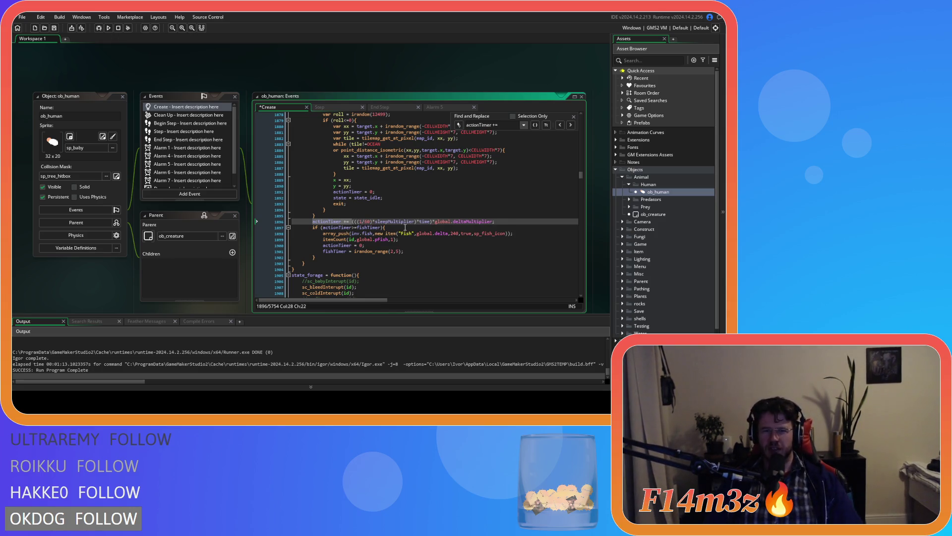
key(ctrl+s)
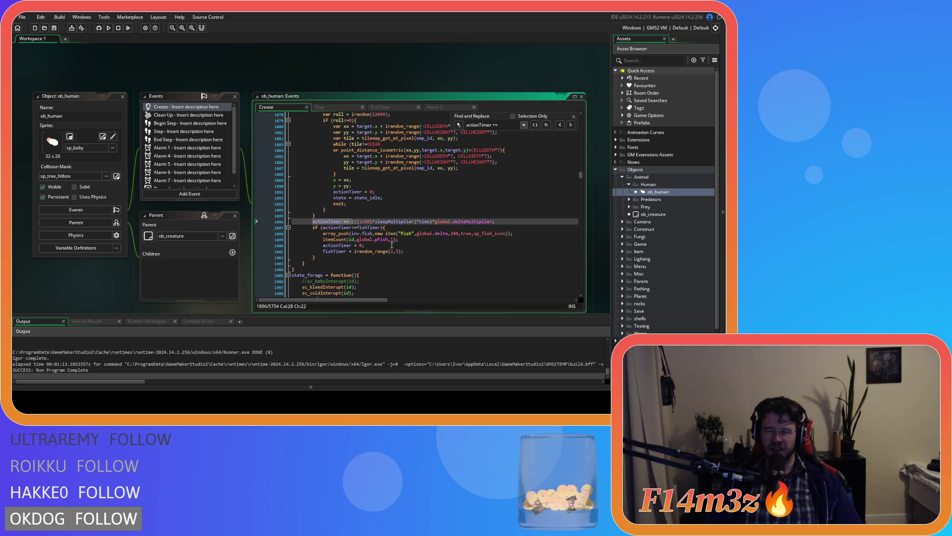
Review the edited code and return to the berry-picking timer line.
scroll(392, 244, up, 5)
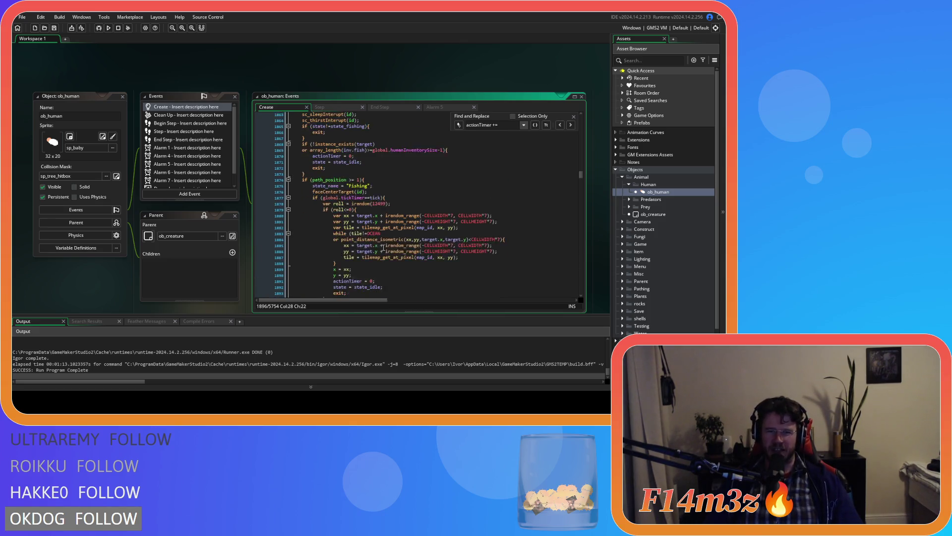
scroll(384, 247, up, 7)
scroll(383, 248, up, 12)
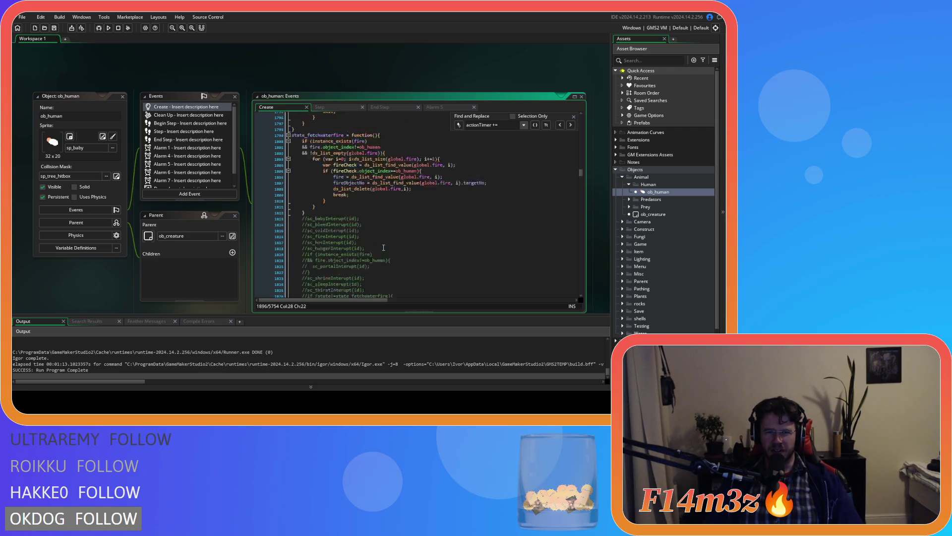
scroll(383, 247, down, 15)
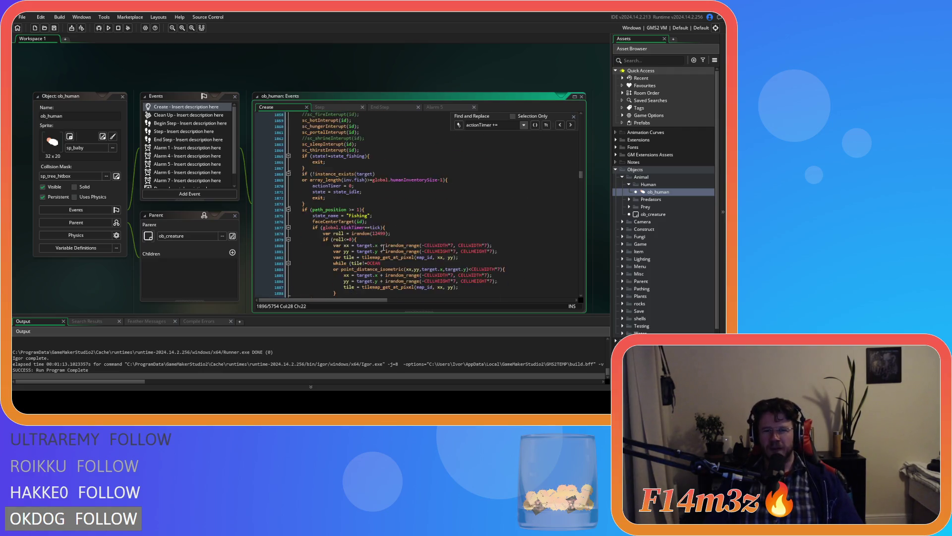
scroll(383, 248, down, 13)
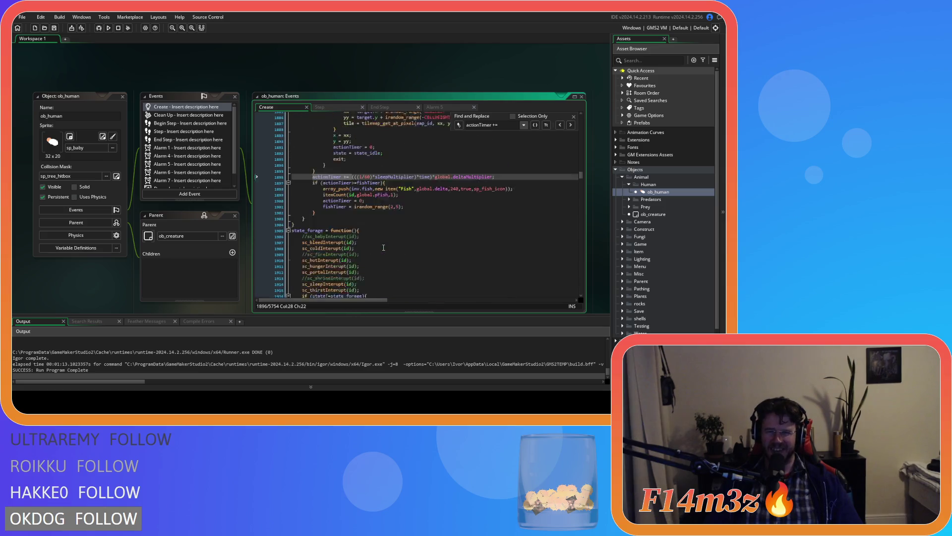
click(423, 205)
scroll(423, 204, down, 3)
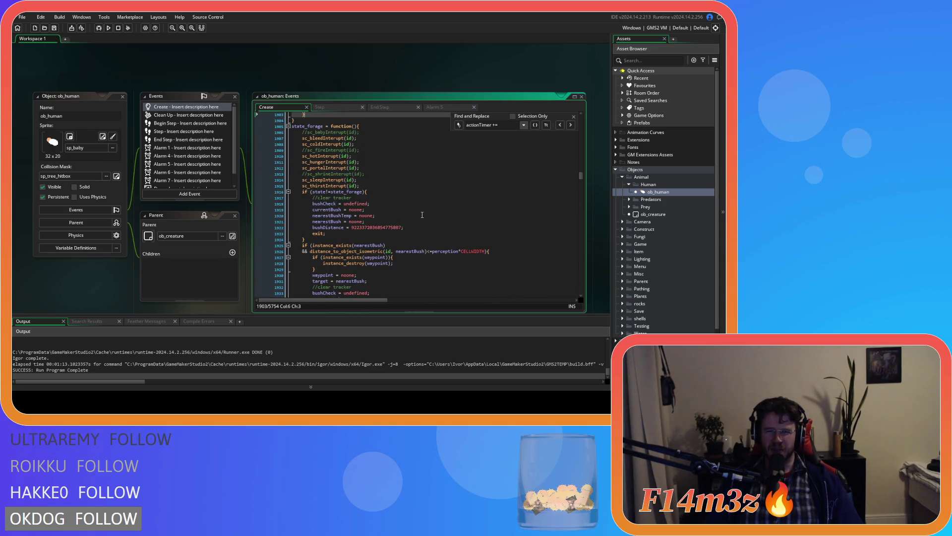
click(421, 217)
scroll(422, 217, down, 4)
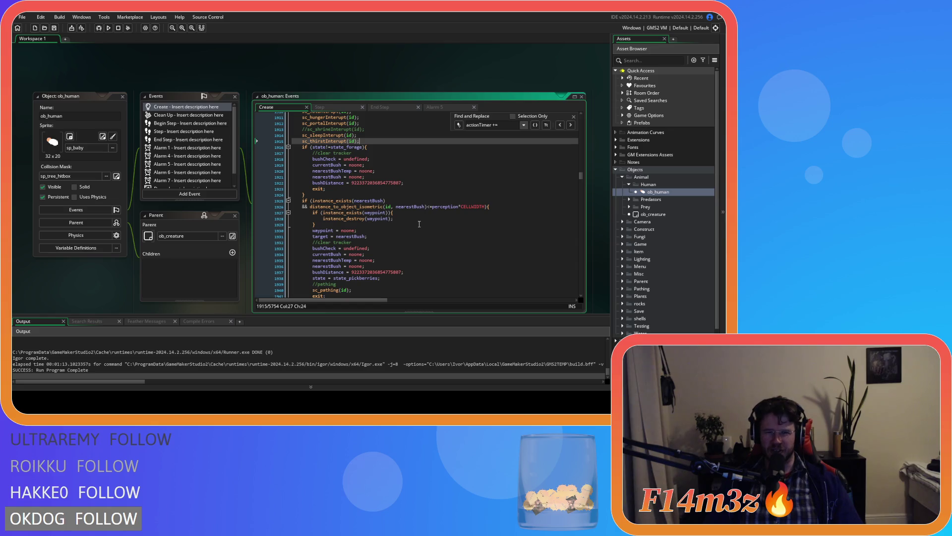
scroll(368, 255, down, 6)
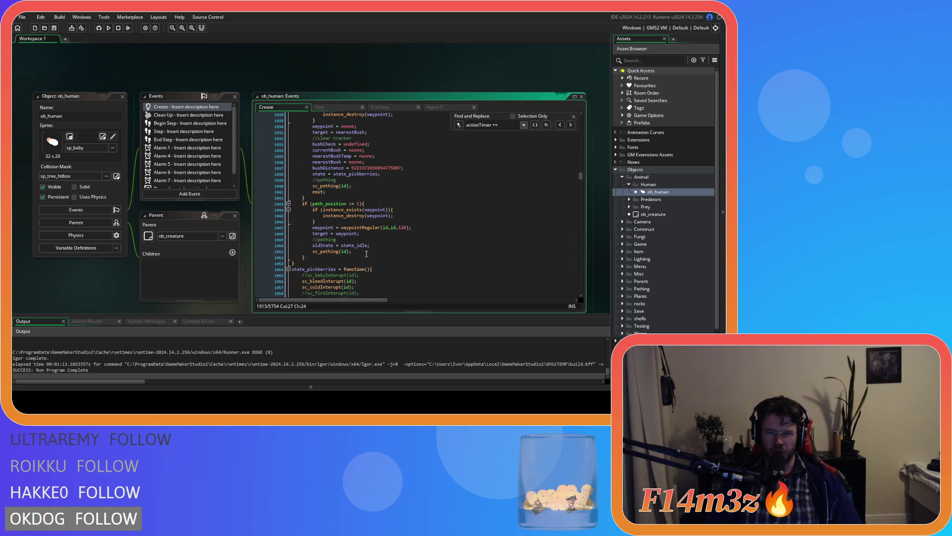
scroll(366, 255, up, 6)
scroll(374, 231, down, 17)
scroll(376, 232, down, 3)
click(363, 166)
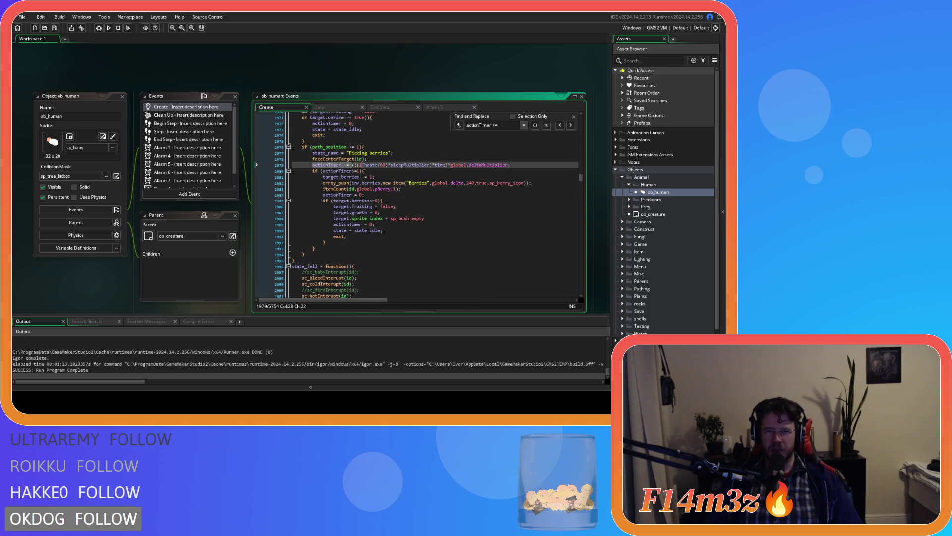
Add +haste to the 1/60 term of the tree-chopping actionTimer increment.
click(571, 125)
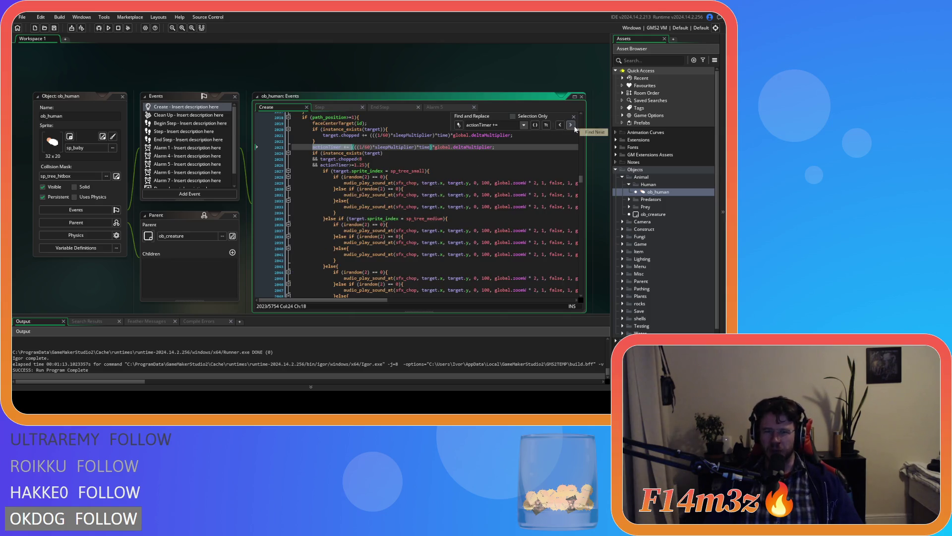
click(571, 125)
scroll(372, 234, up, 8)
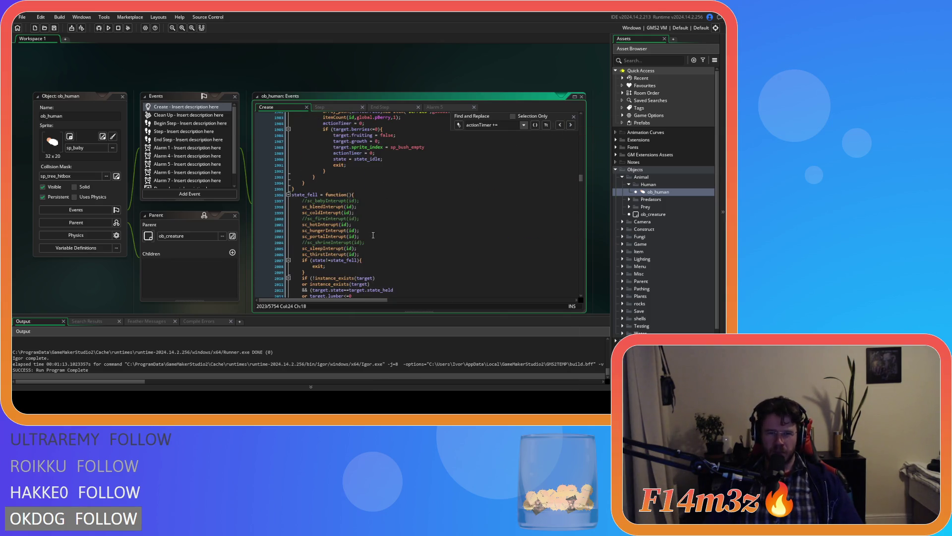
scroll(374, 249, down, 8)
click(360, 191)
text(+haste)/60)*sleepMultiplier)*time)*global.deltaMultiplier;)
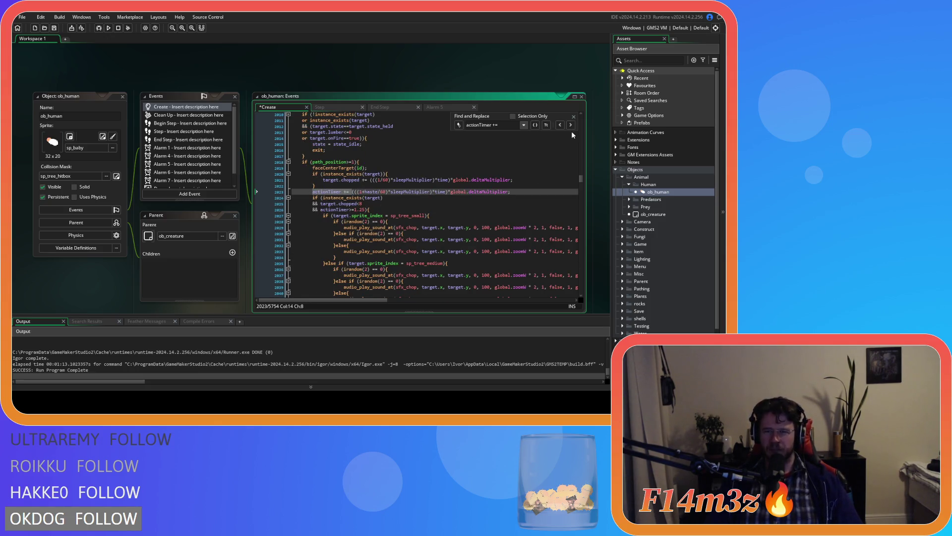
Add +haste after the 1 in the increment on line 2157.
click(570, 124)
scroll(381, 229, up, 4)
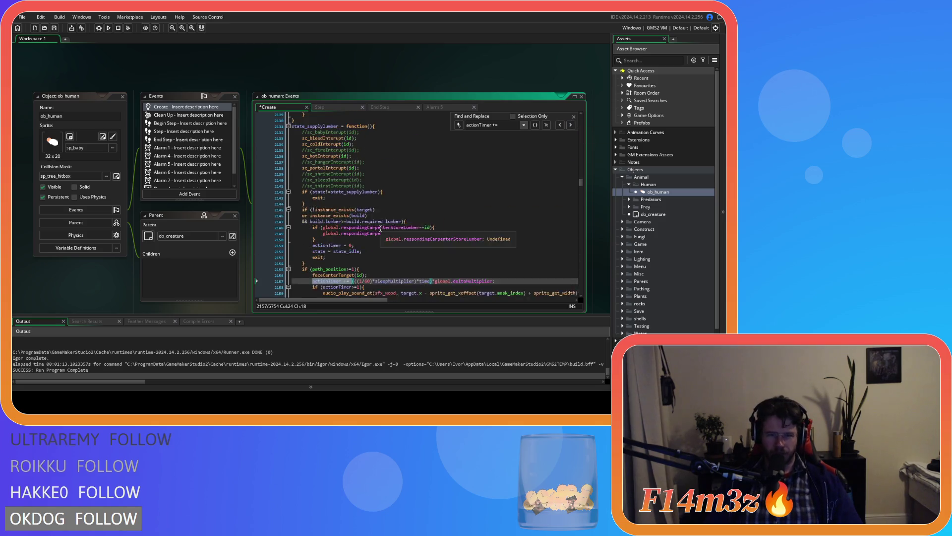
scroll(380, 228, down, 4)
click(366, 206)
text(+haste)
click(324, 207)
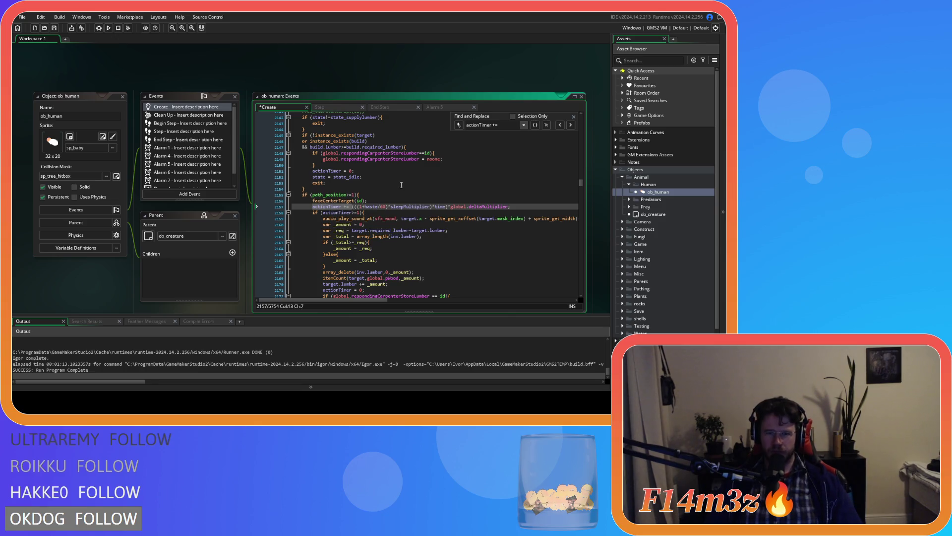
Move to the actionTimer increment on line 2206.
click(570, 124)
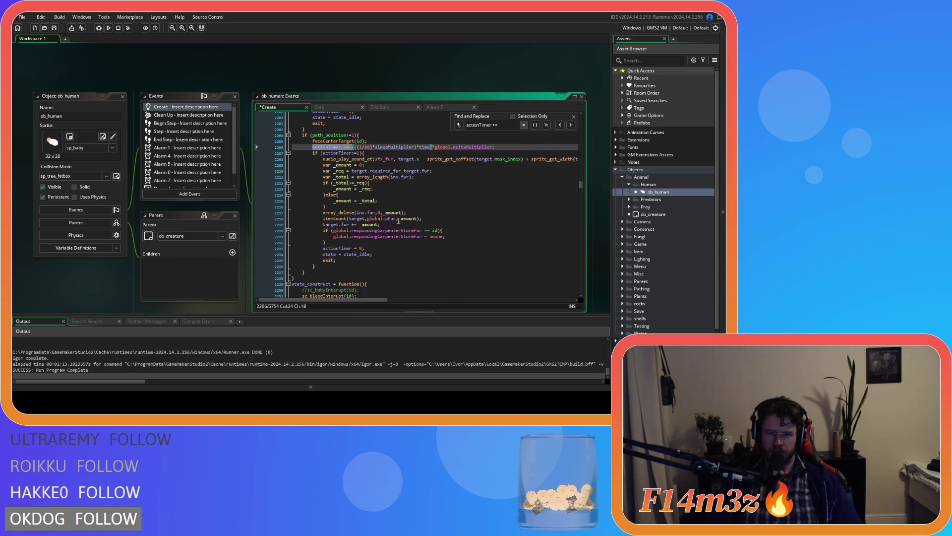
scroll(386, 239, down, 4)
scroll(385, 240, down, 2)
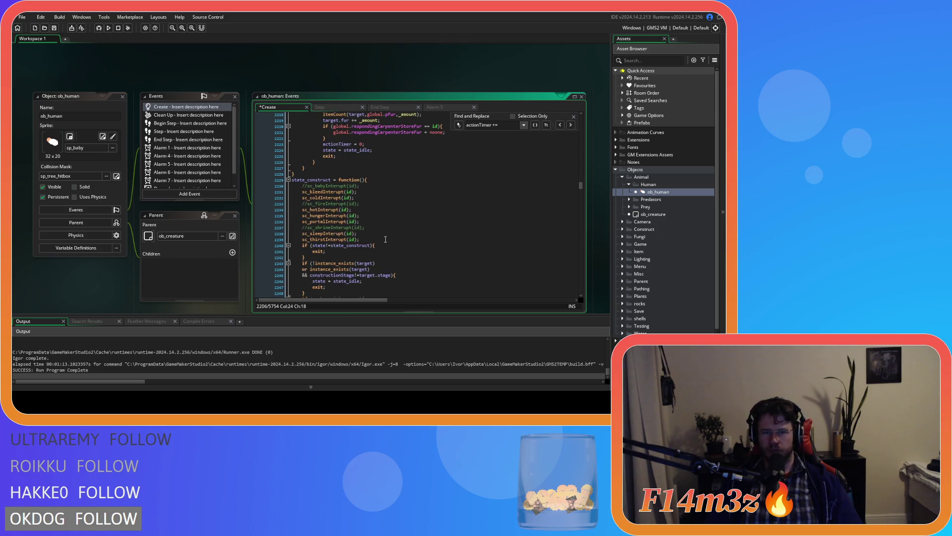
scroll(379, 256, up, 8)
scroll(373, 235, up, 6)
scroll(373, 236, down, 3)
Finish line 2206 with +haste and locate the increment on line 2437.
text(+haste/60)*sleepMultiplier)*time)*global.deltaMultiplier;)
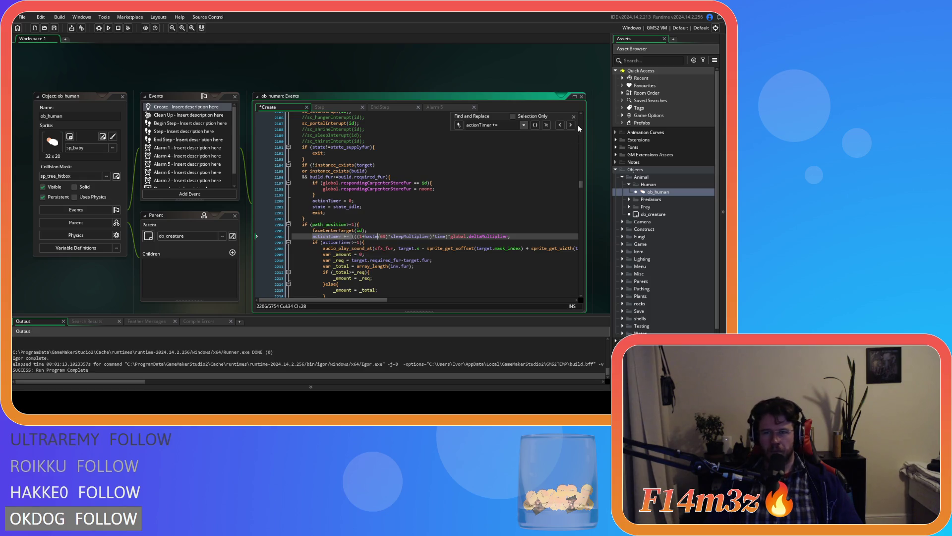
click(570, 125)
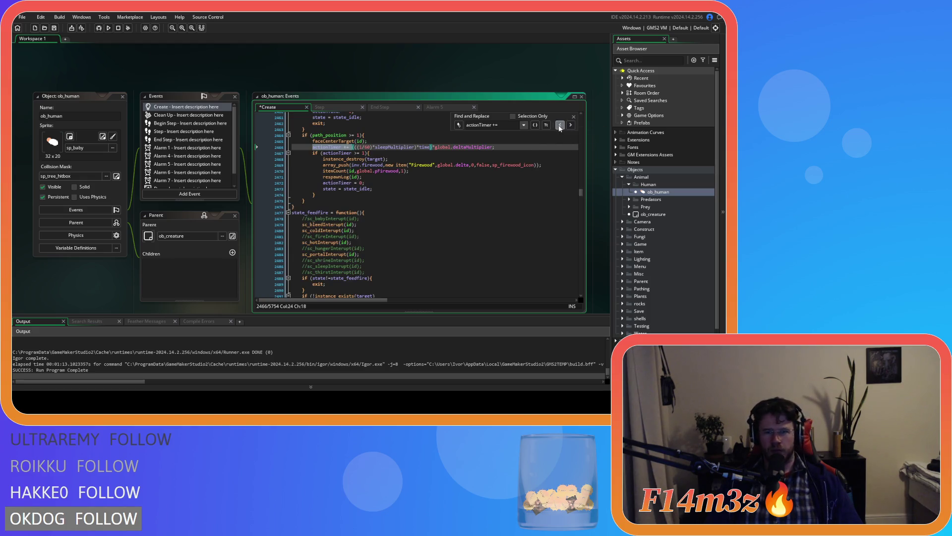
click(560, 125)
scroll(522, 234, up, 3)
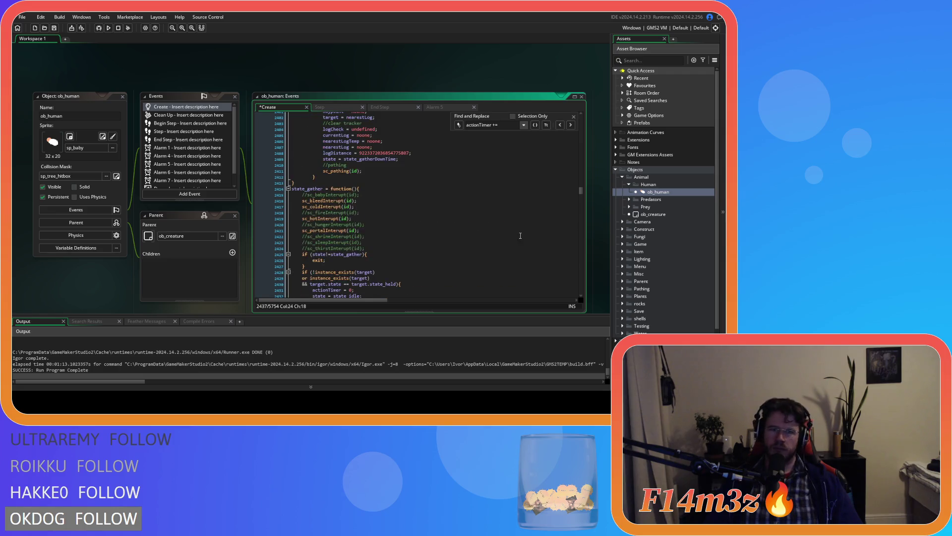
scroll(444, 239, down, 4)
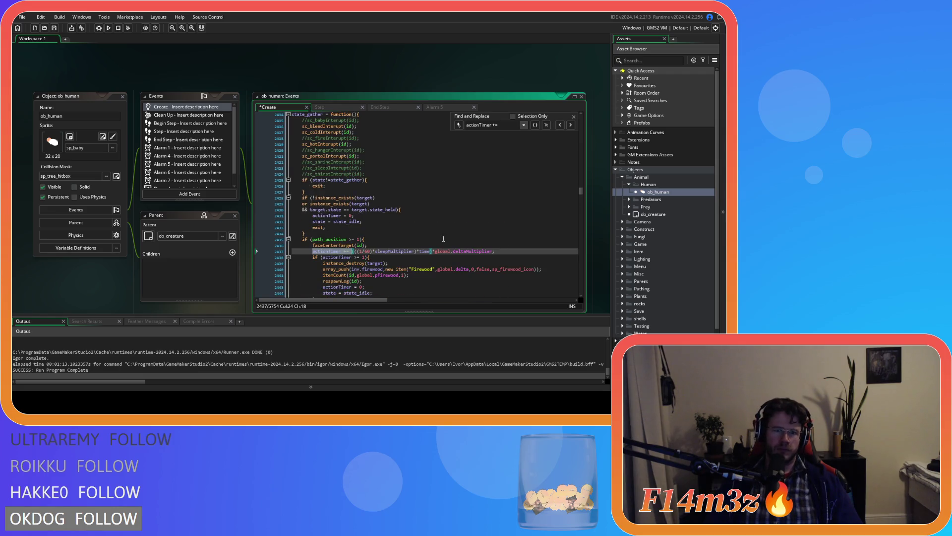
click(570, 126)
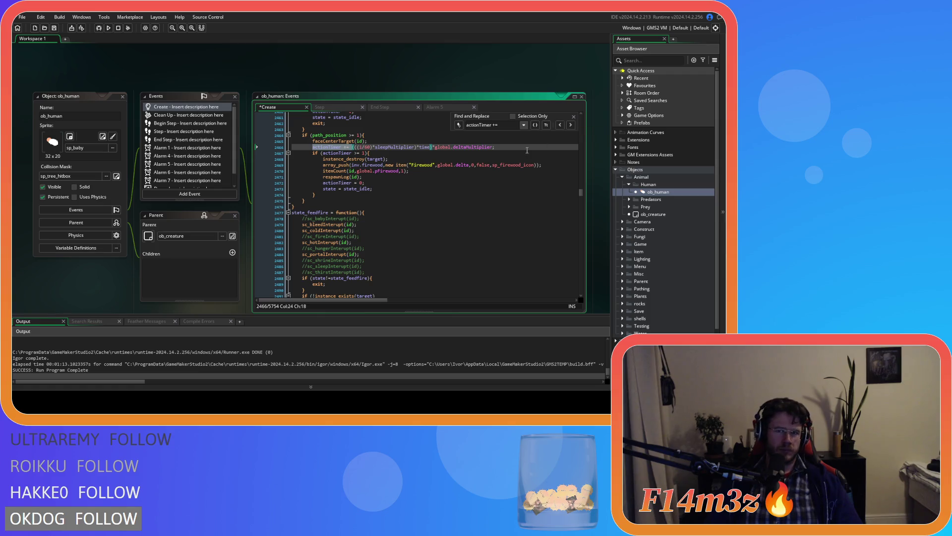
click(560, 125)
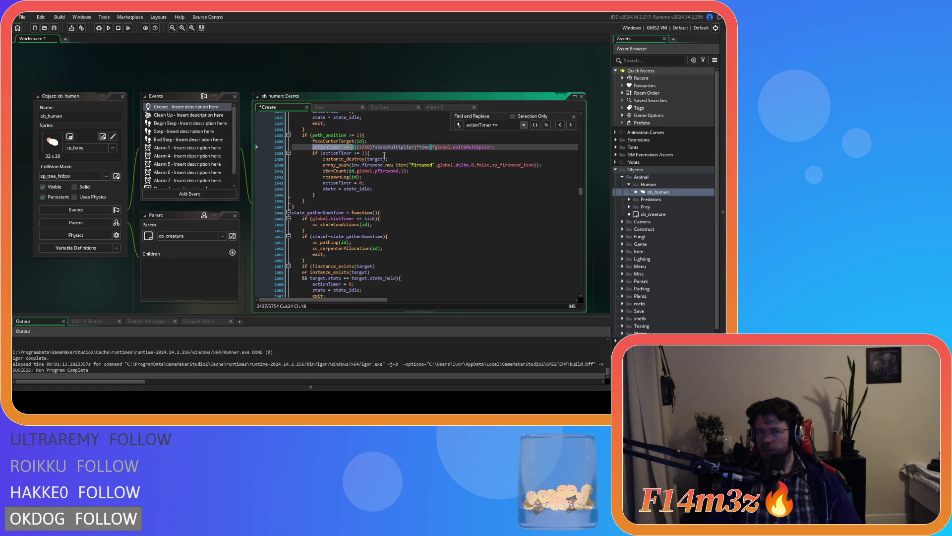
Add +haste after the 1 on lines 2437 and 2466.
click(362, 147)
text(+haste)
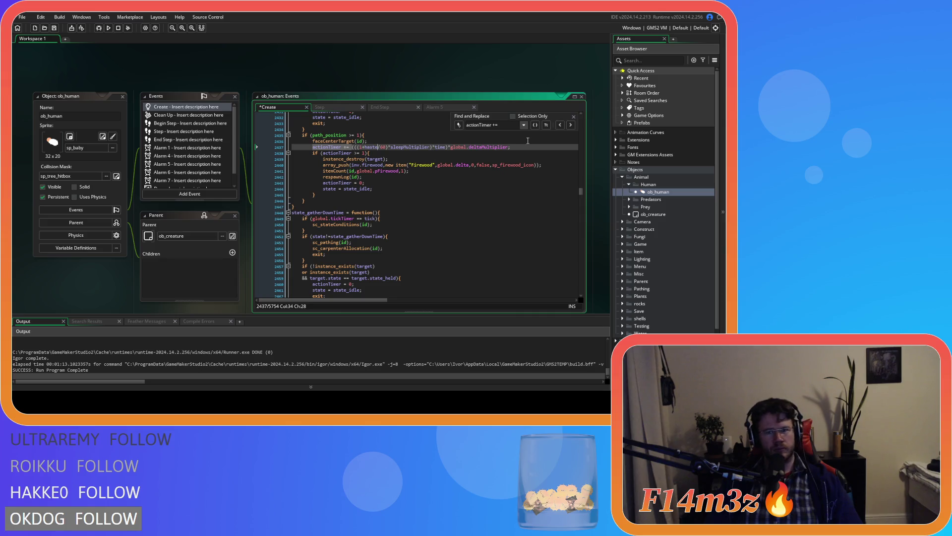
click(572, 125)
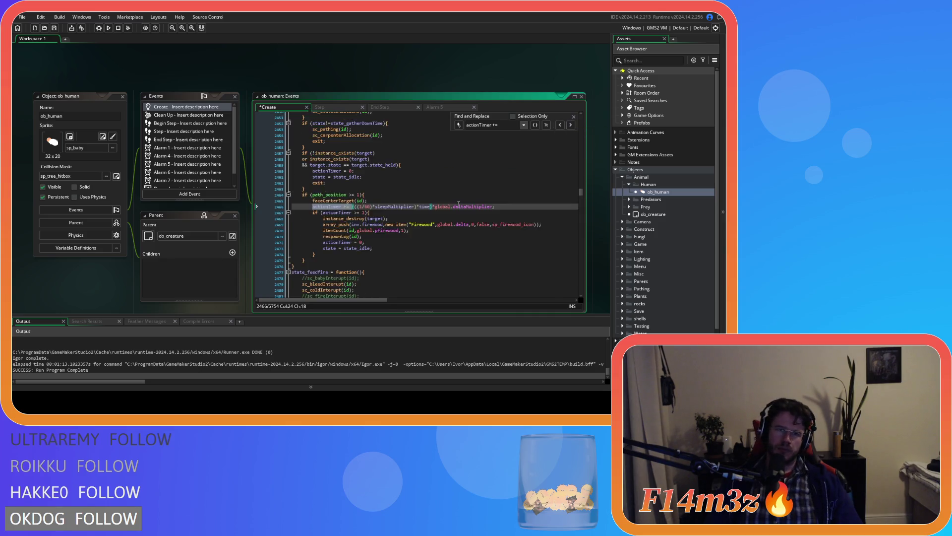
scroll(459, 204, down, 3)
click(361, 221)
text(+haste)
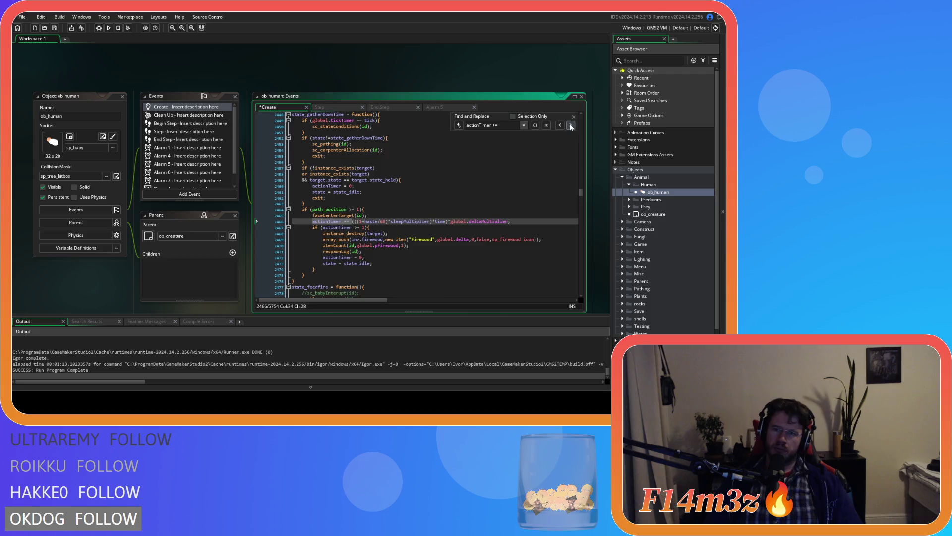
Add +haste to the campfire-feeding increment on line 2508.
click(571, 126)
scroll(443, 200, up, 5)
scroll(443, 201, down, 2)
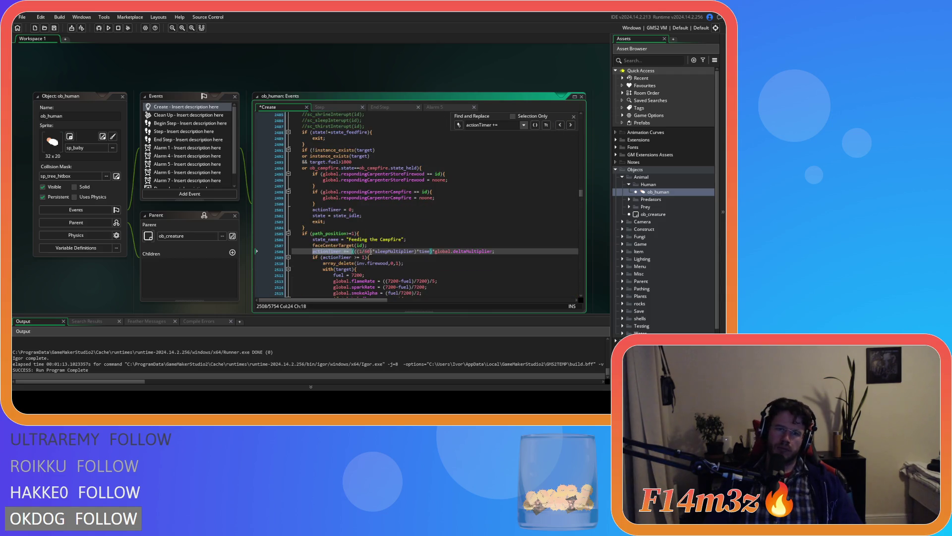
click(361, 251)
text(+haste)
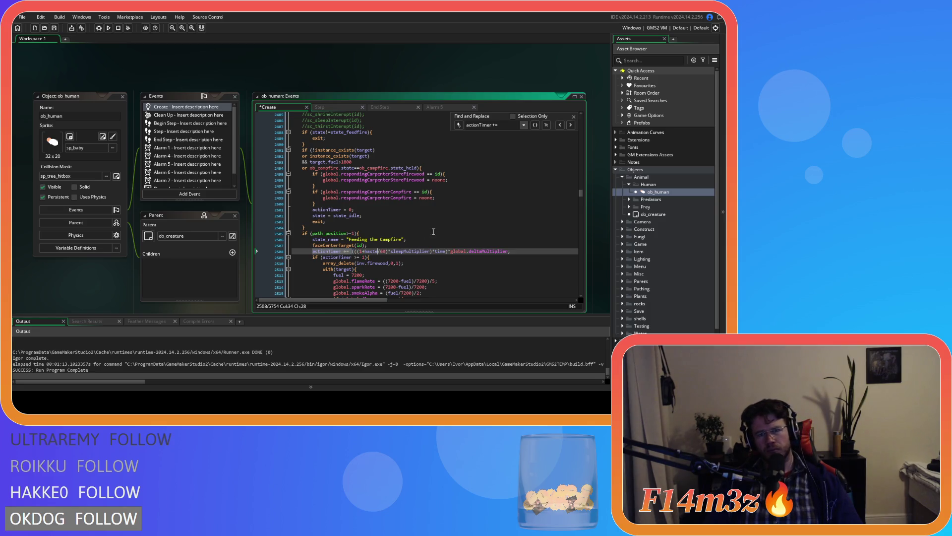
click(572, 125)
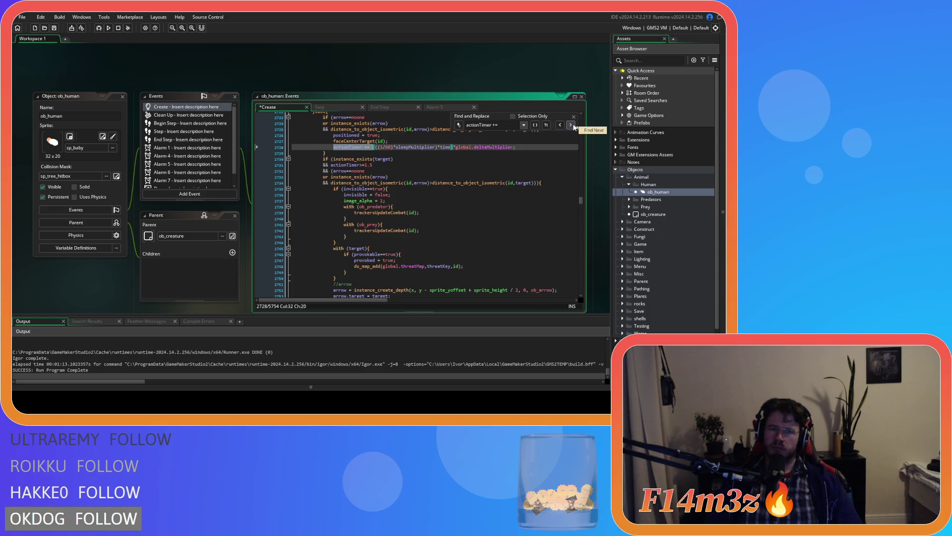
Change (((1/60) to (((1+haste/60) in the repositioning-state increment on line 2728.
scroll(451, 252, up, 10)
scroll(452, 252, up, 8)
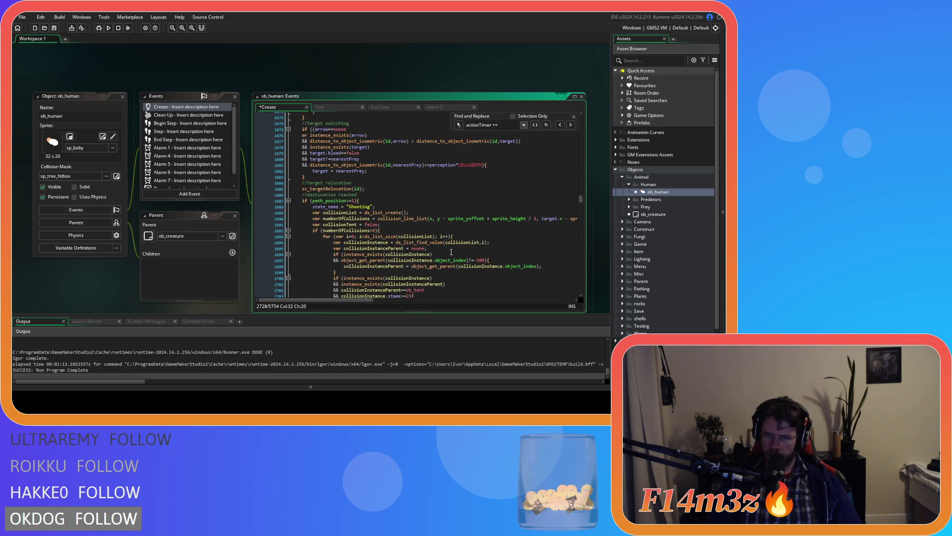
scroll(451, 252, down, 1)
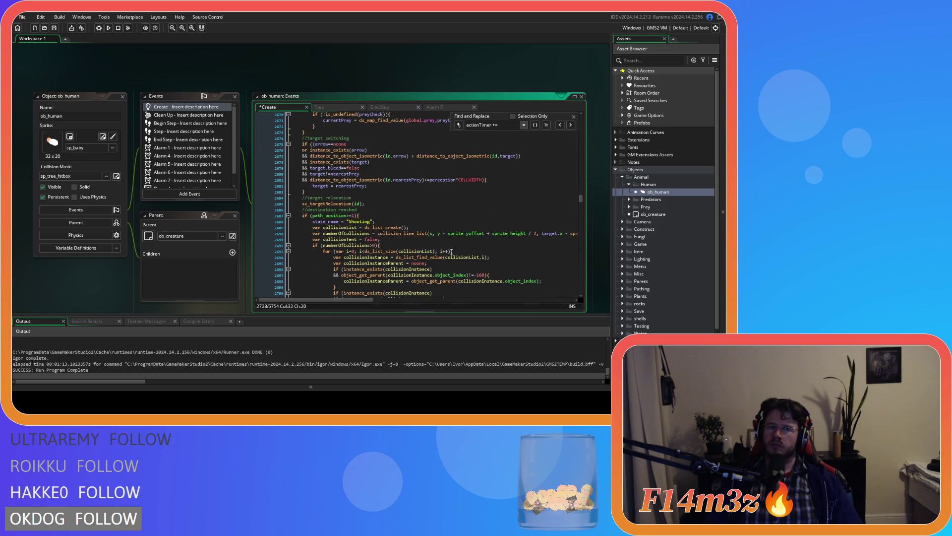
scroll(452, 252, up, 20)
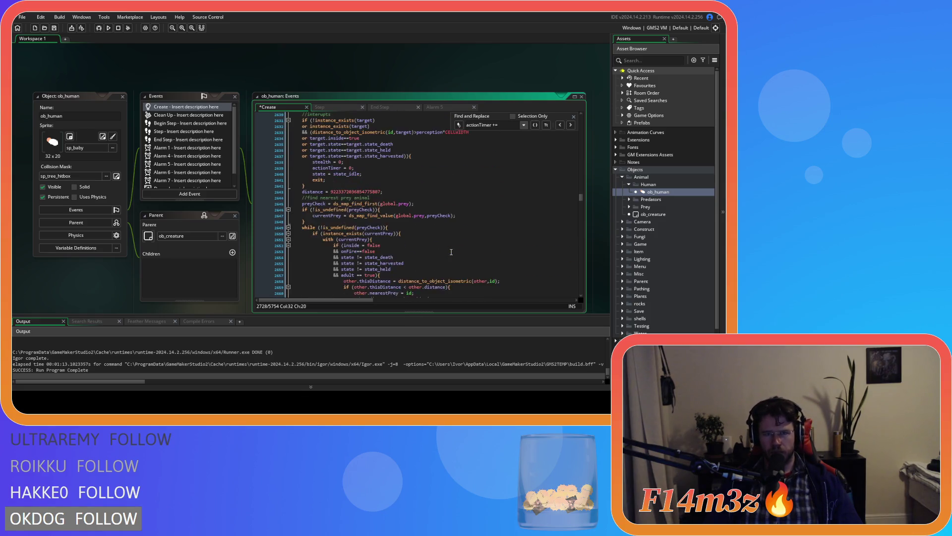
scroll(451, 252, down, 20)
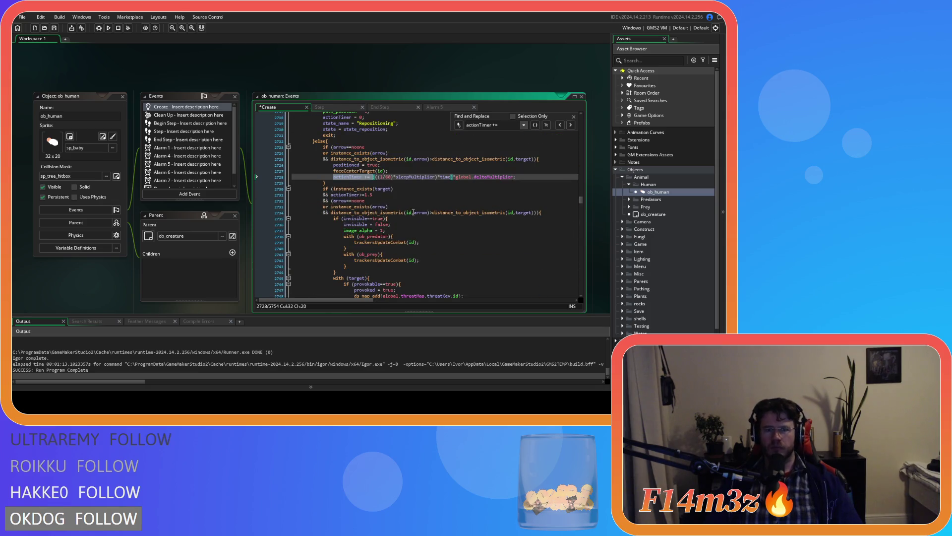
text((1+haste)
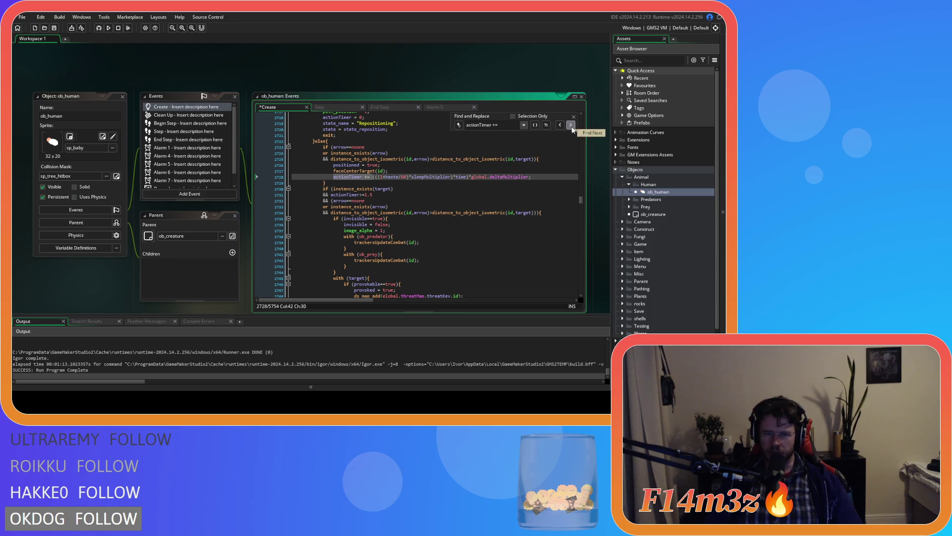
click(571, 125)
scroll(399, 240, up, 8)
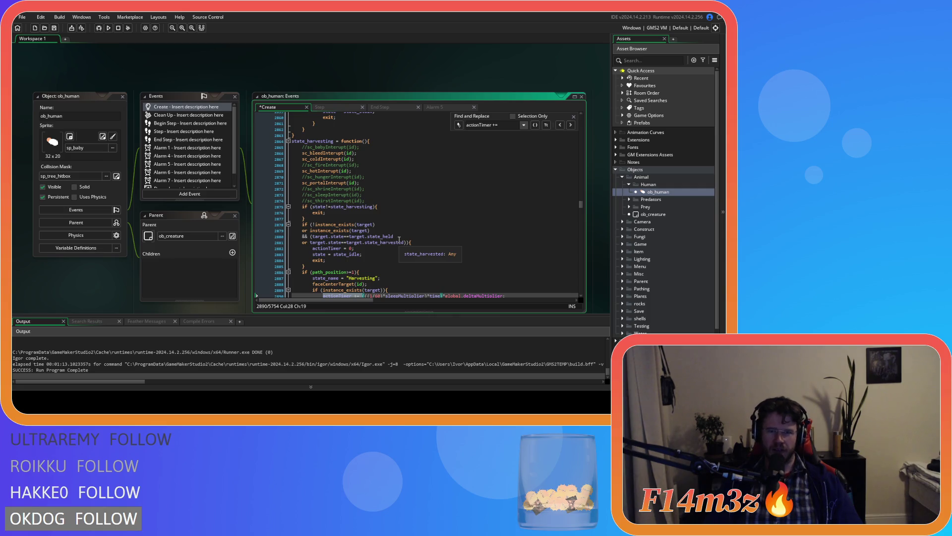
Insert +haste after the 1 in the harvesting increment on line 2890.
scroll(399, 239, down, 2)
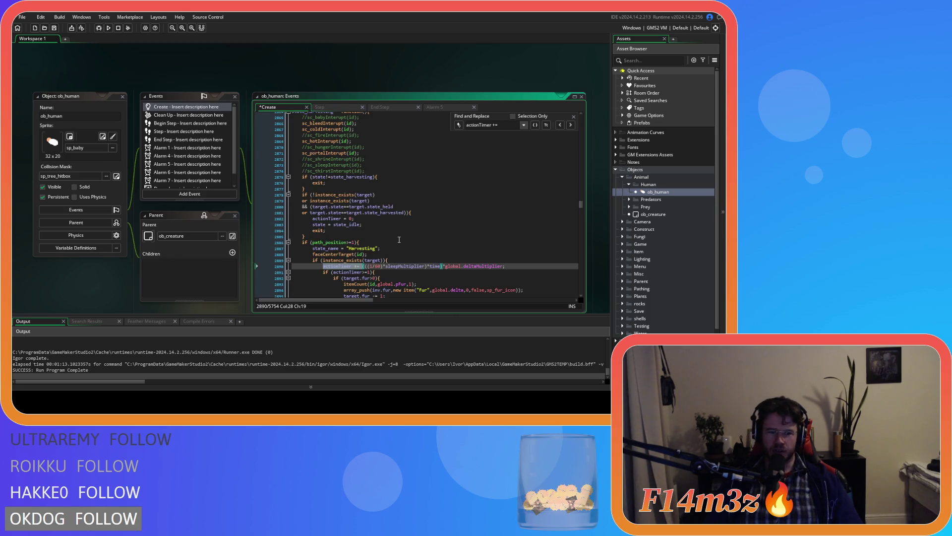
scroll(398, 239, up, 2)
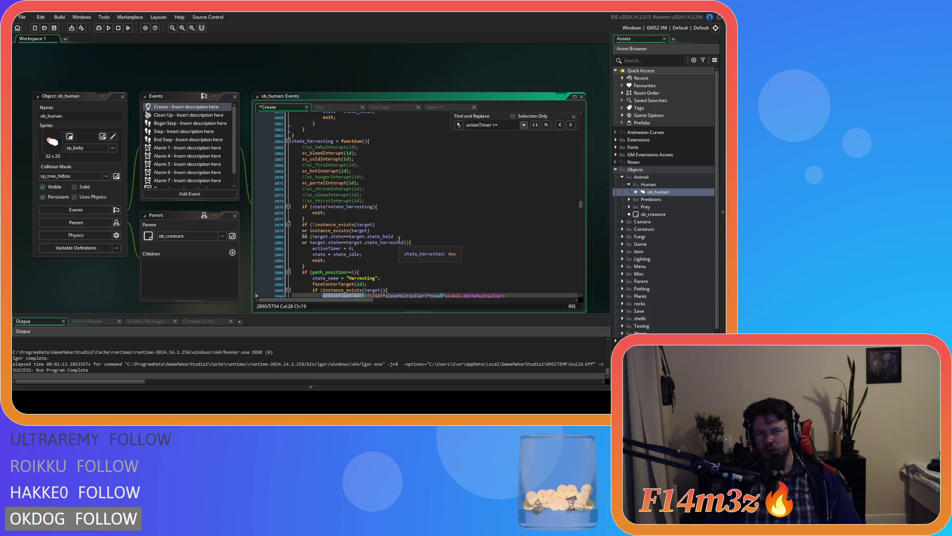
scroll(399, 240, down, 2)
scroll(399, 240, up, 1)
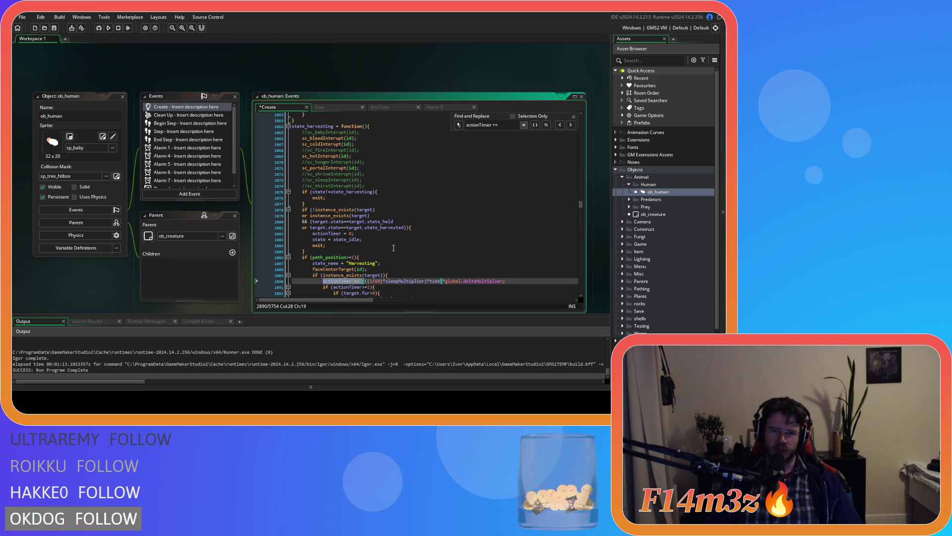
text(+haste)
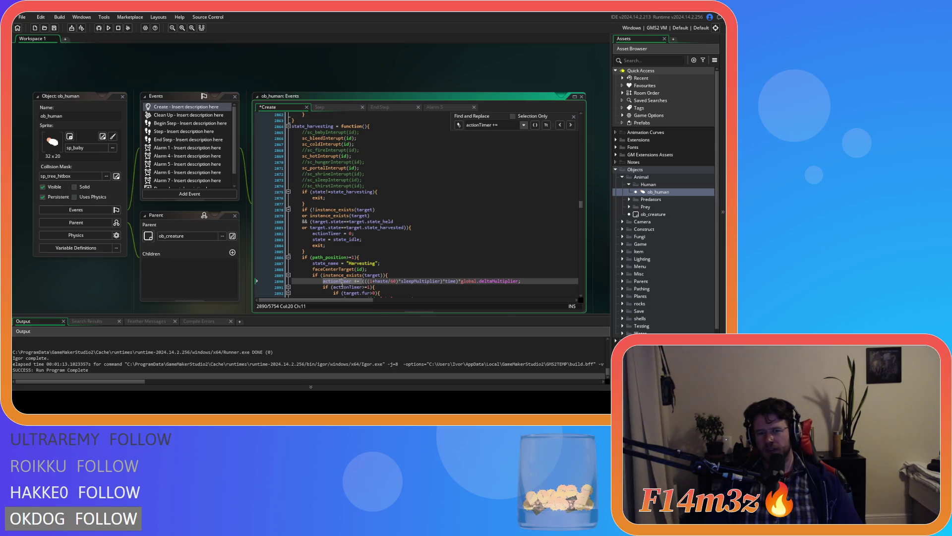
click(570, 125)
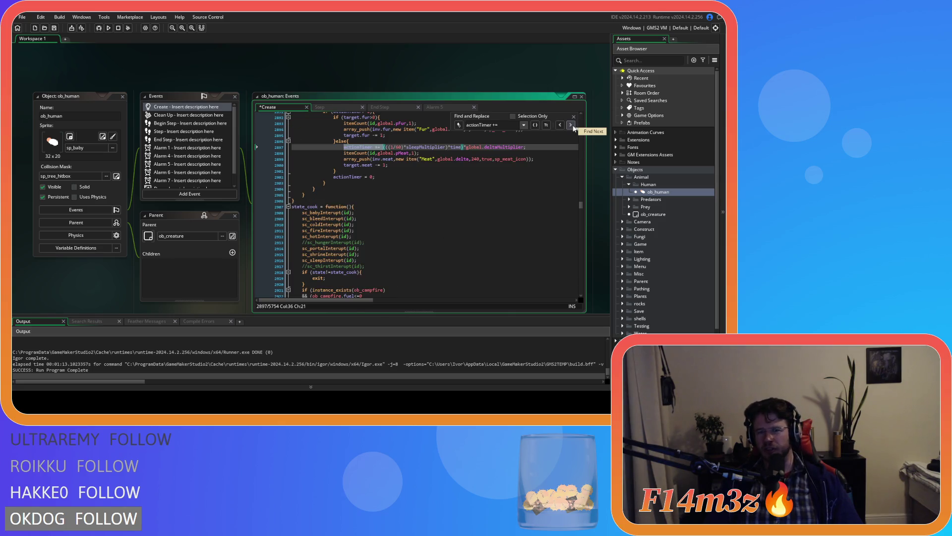
scroll(397, 291, up, 7)
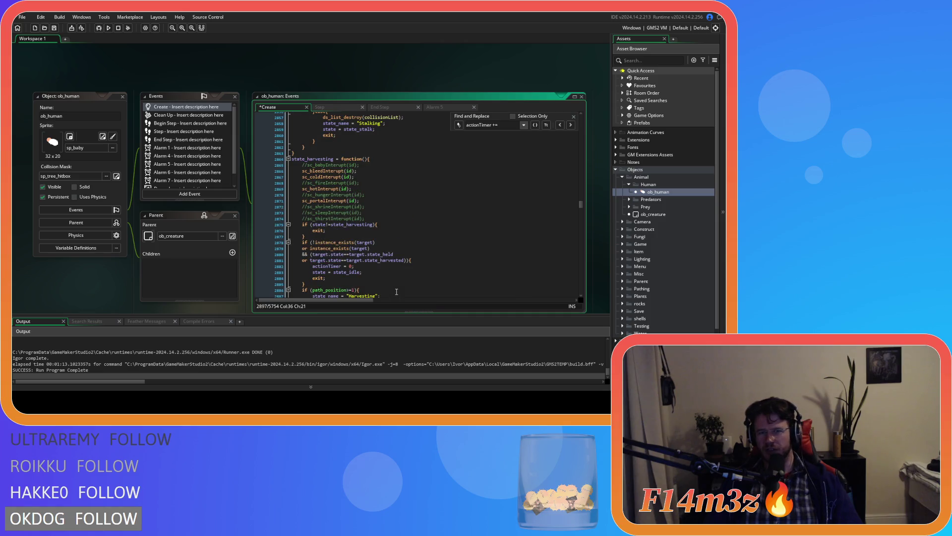
scroll(395, 285, down, 4)
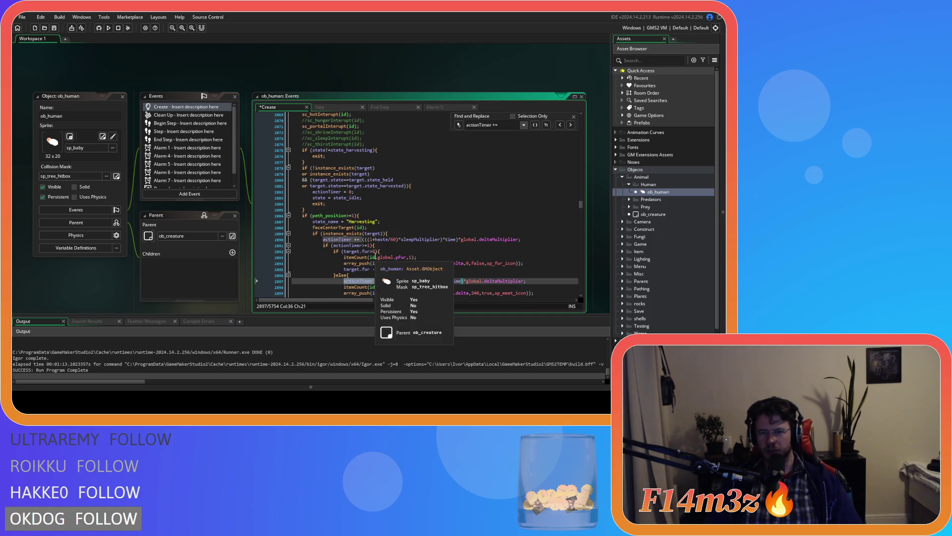
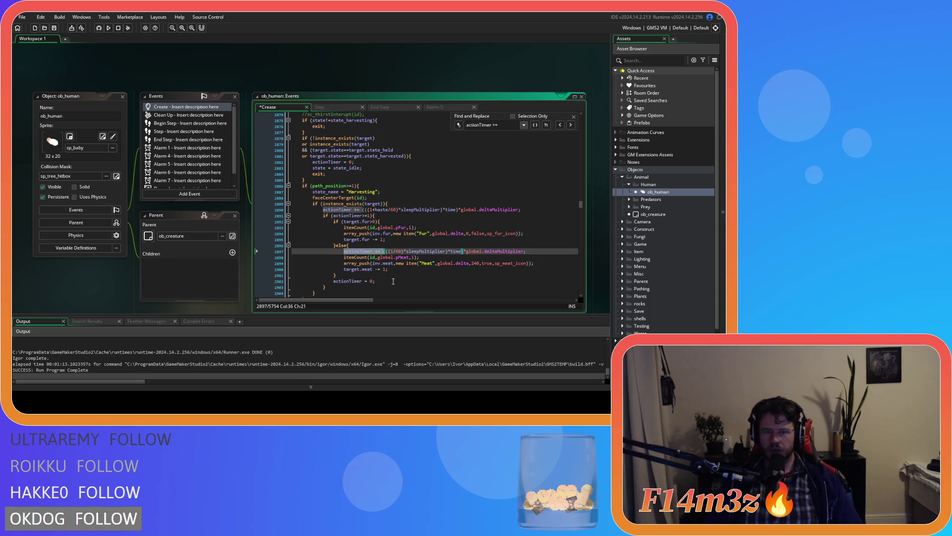
Add +haste into the harvest actionTimer formula.
text(()
key(Right)
key(Right)
text(+haste)
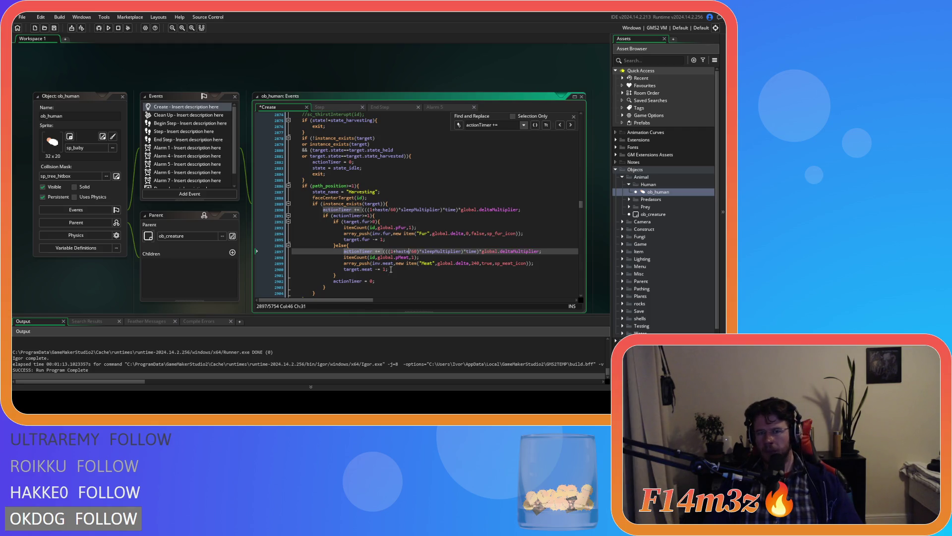
click(393, 216)
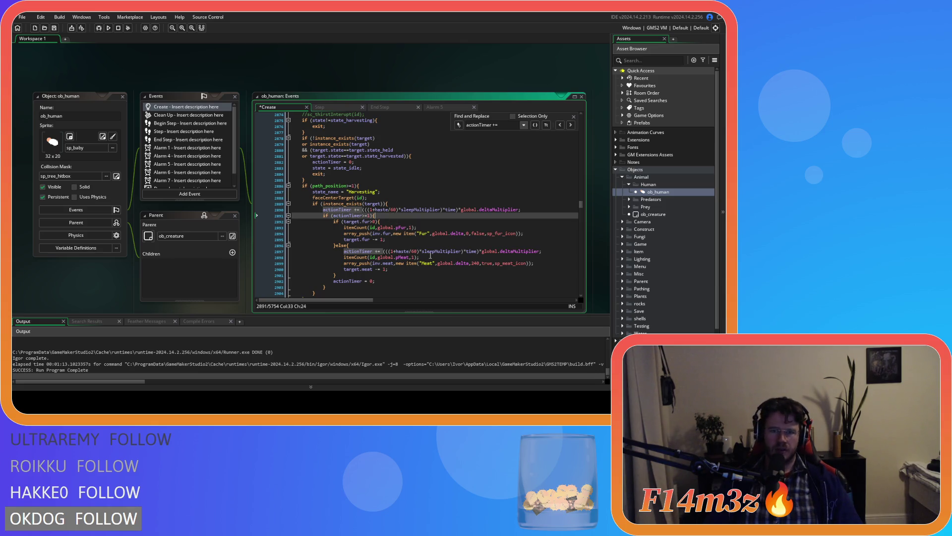
Delete the duplicate actionTimer line in the meat branch and save the Create event.
click(550, 251)
drag(353, 253, 292, 253)
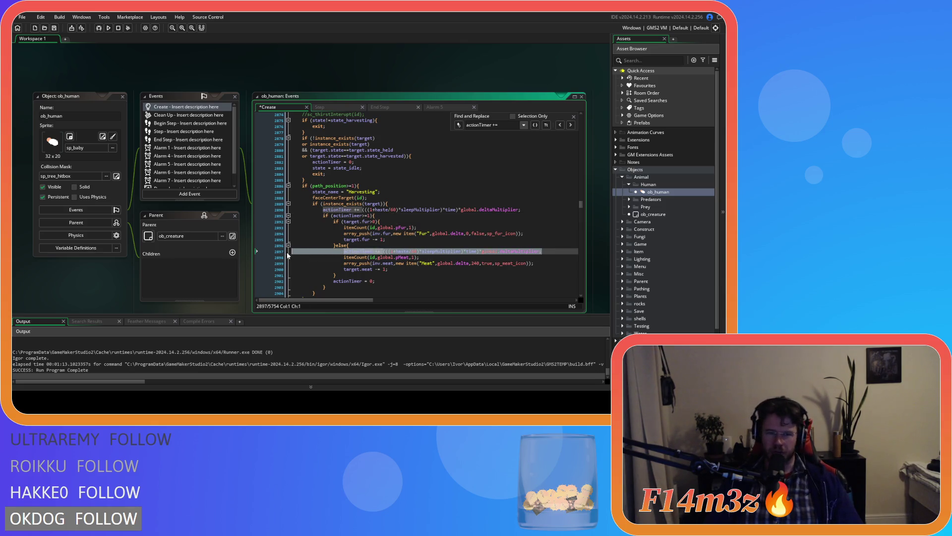
key(BackSpace)
key(BackSpace)
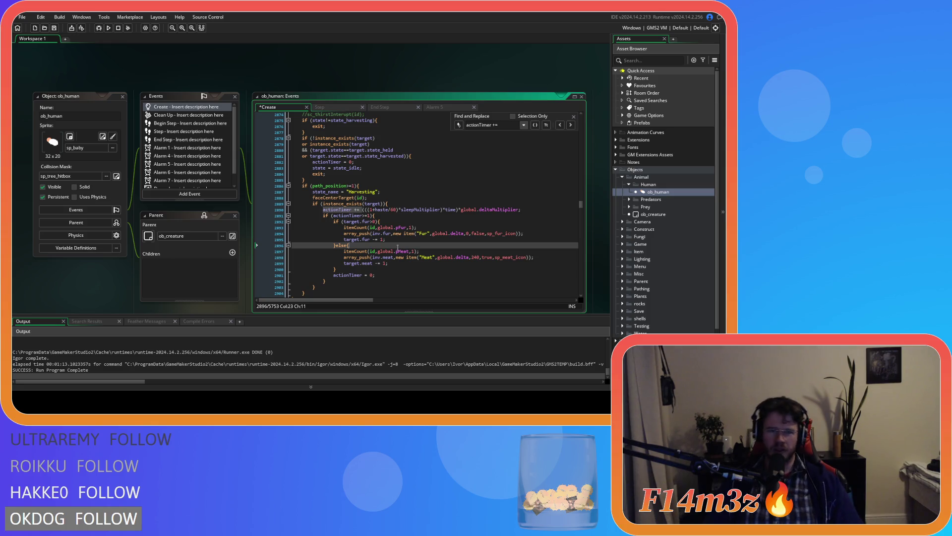
key(ctrl+s)
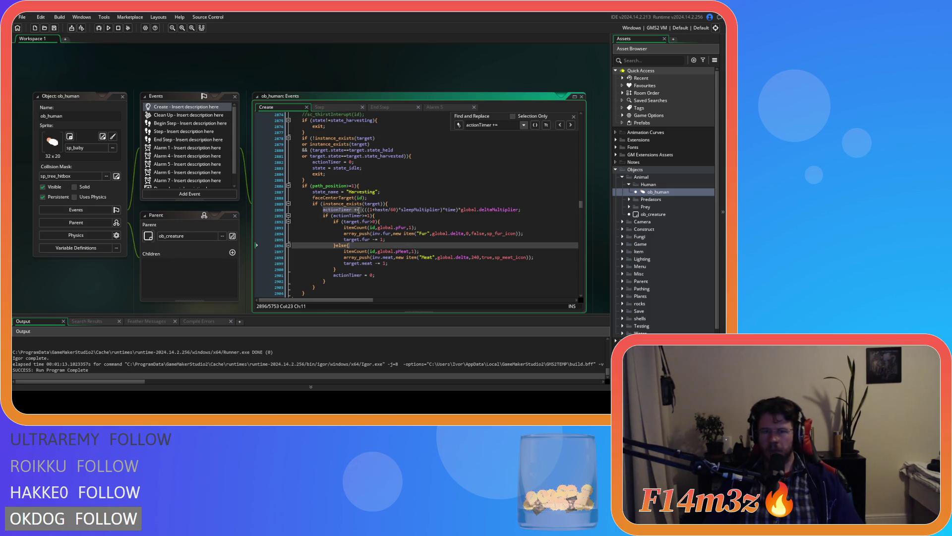
Recheck the harvest timer formula, then jump to the next actionTimer increment.
double_click(385, 209)
key(shift+Left)
key(shift+Left)
key(shift+Left)
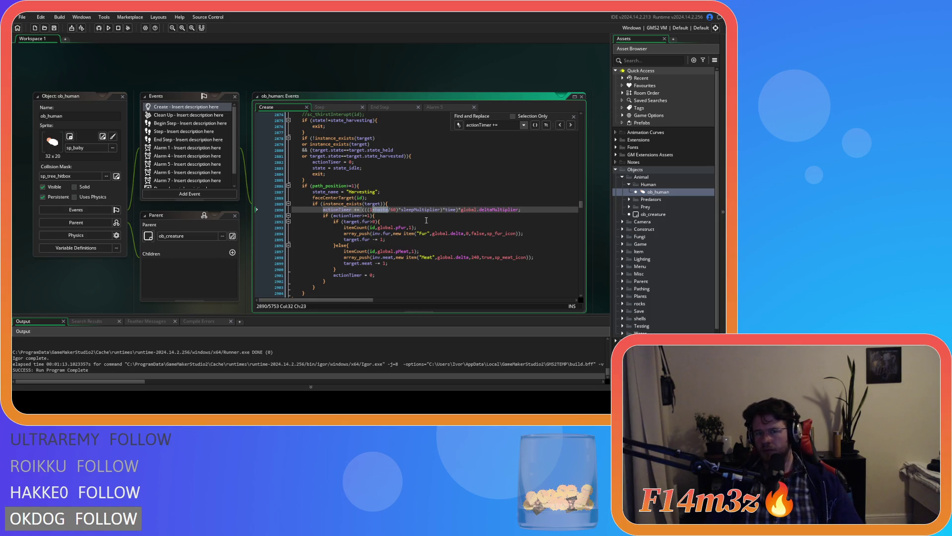
shift+click(349, 209)
click(571, 125)
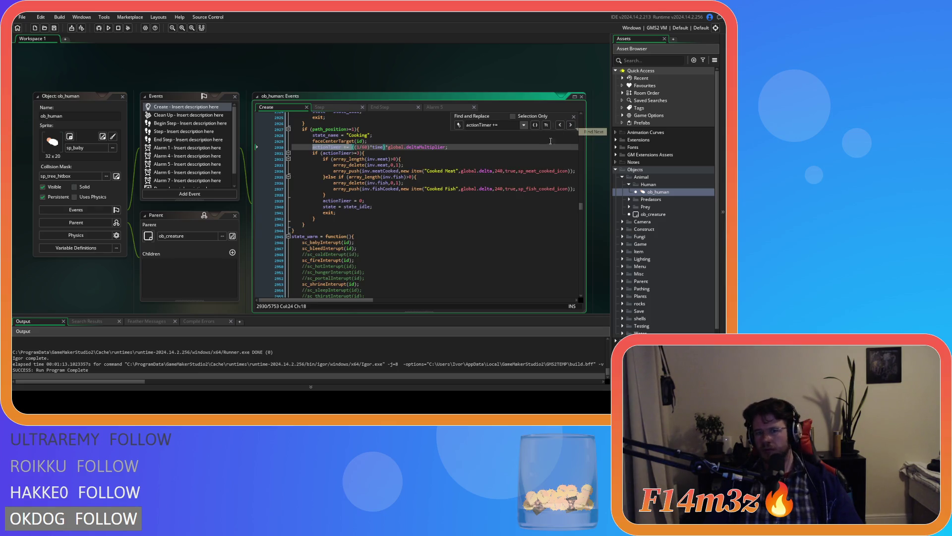
Try adding +haste to the cooking timer, then undo it so cooking stays unchanged.
click(571, 125)
scroll(378, 226, up, 2)
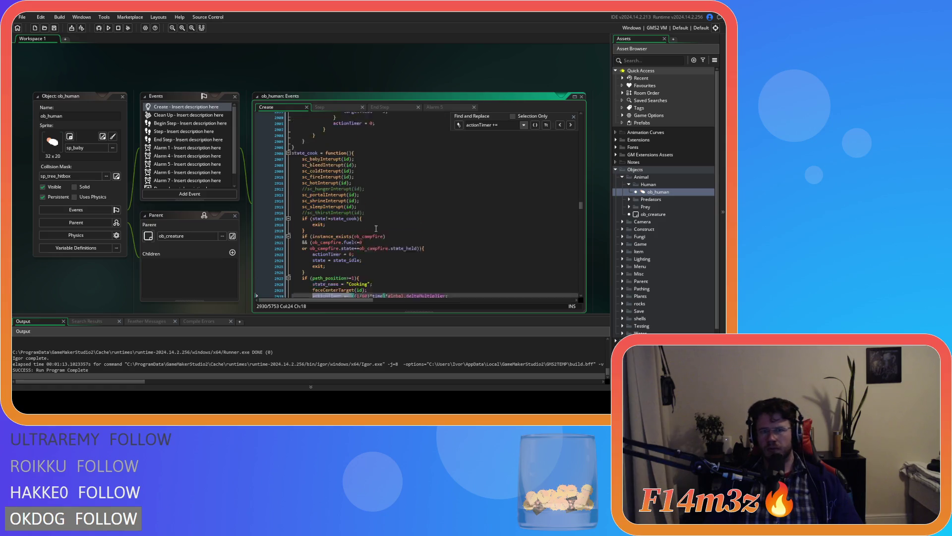
click(358, 251)
text(+haste)
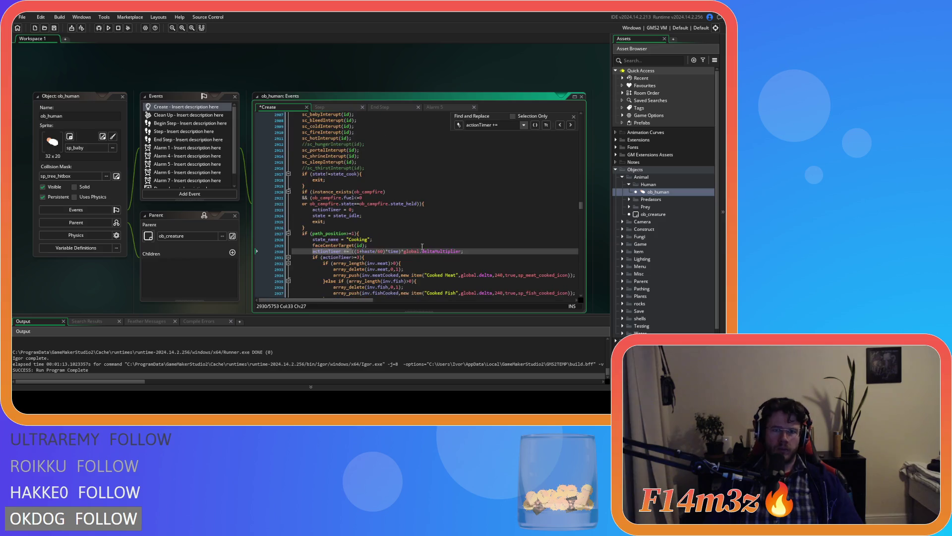
key(ctrl+z)
click(340, 252)
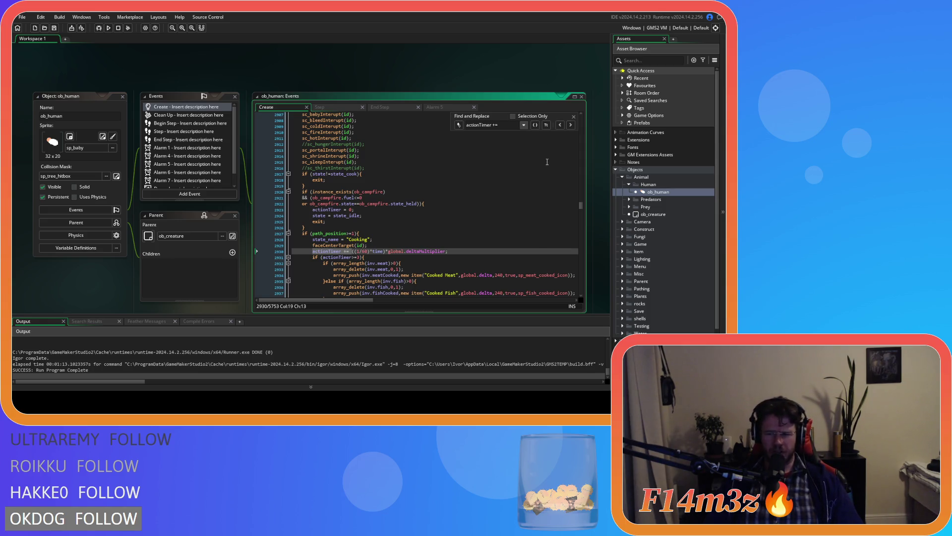
Insert +haste after the 1 in the prayer state's actionTimer and save.
click(571, 125)
click(571, 125)
click(571, 125)
click(571, 125)
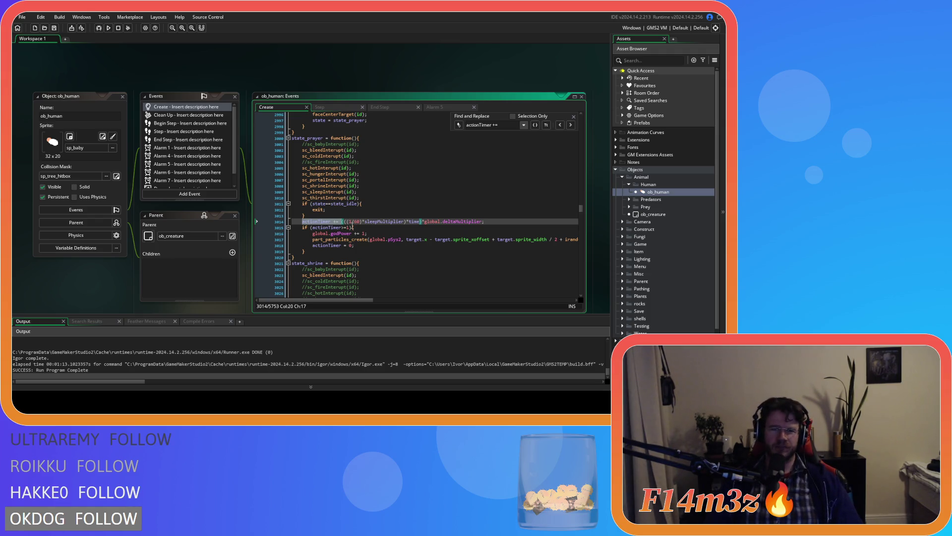
click(352, 221)
text(+haste)
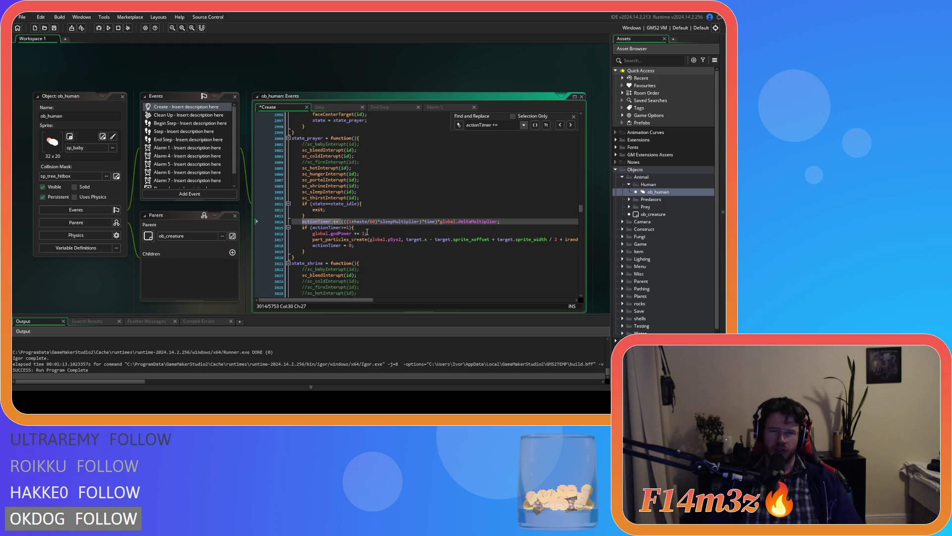
key(ctrl+s)
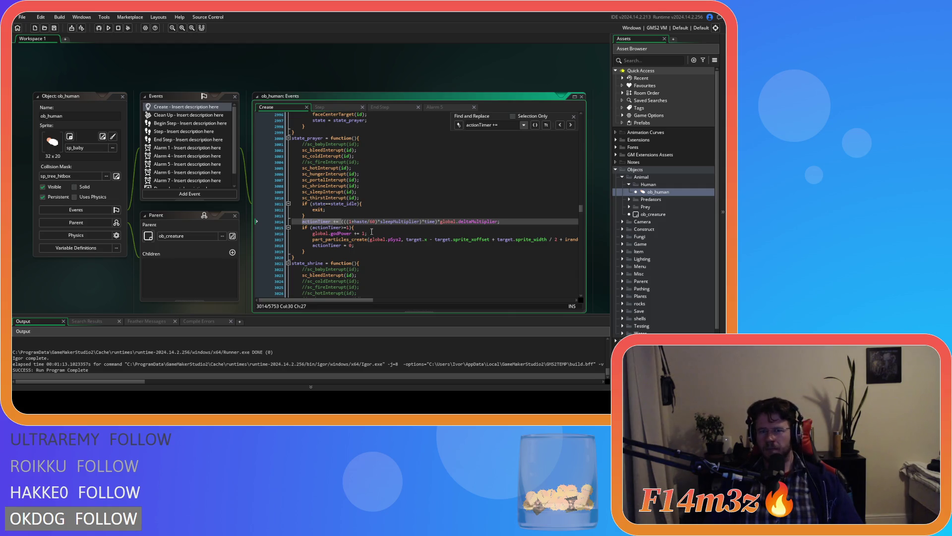
scroll(372, 232, down, 3)
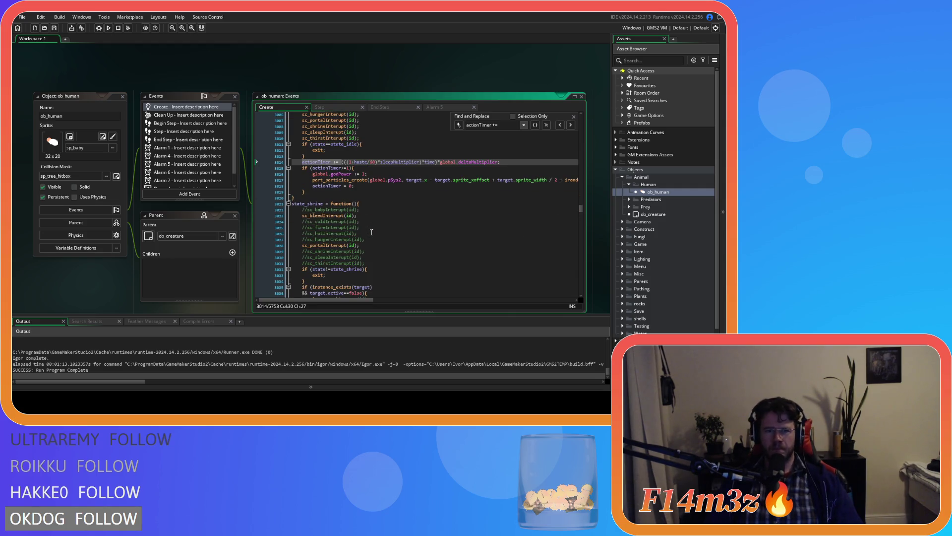
Add +haste after the 1 in the ranged-attack timer's (1/60) on line 3344.
click(571, 125)
scroll(396, 212, up, 15)
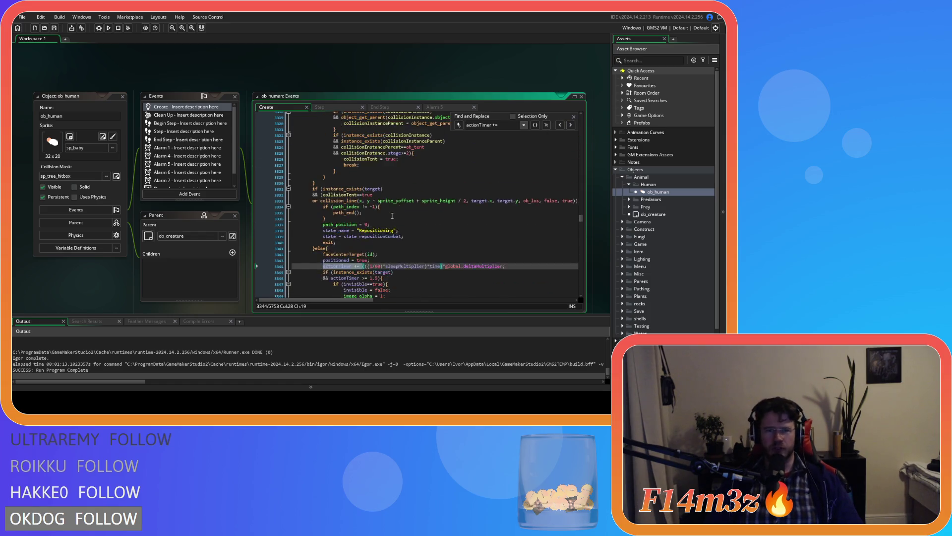
scroll(392, 216, up, 15)
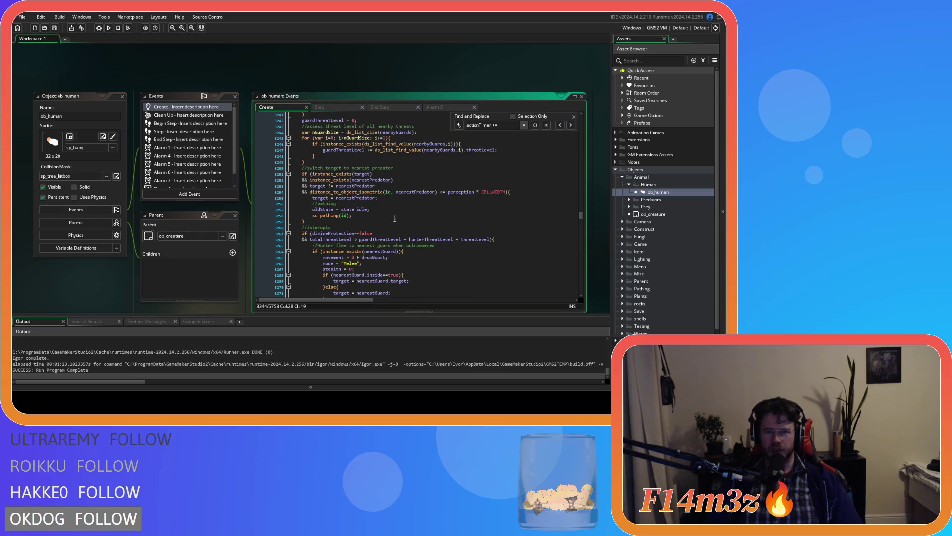
scroll(393, 224, up, 8)
scroll(394, 224, up, 18)
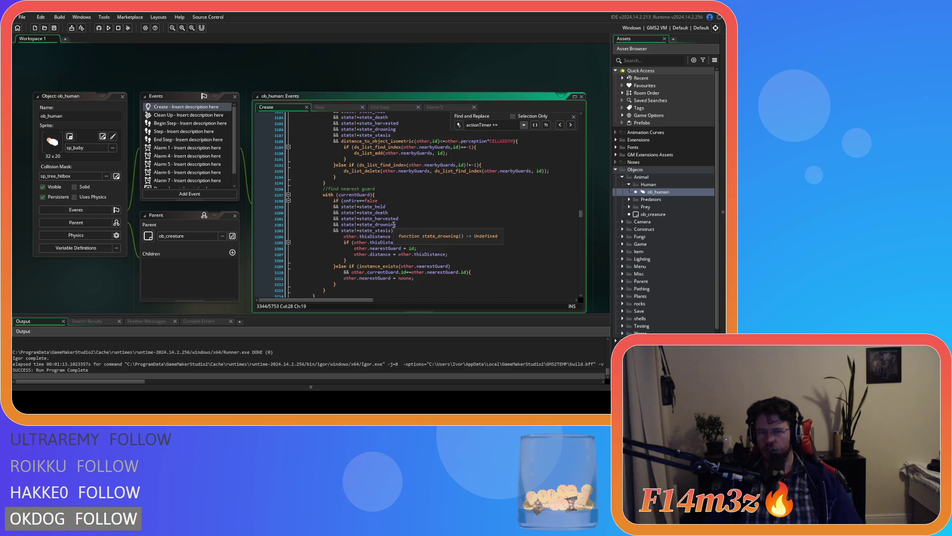
scroll(394, 224, up, 20)
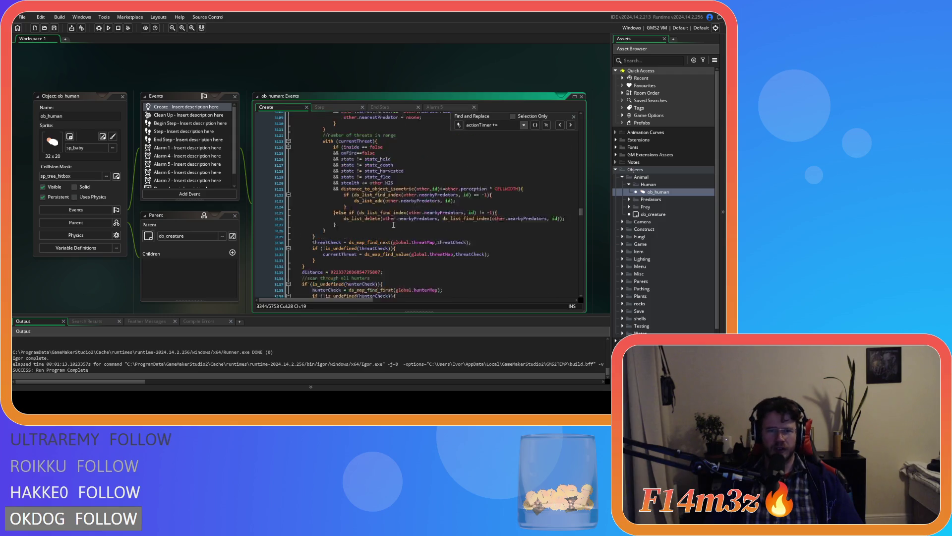
scroll(393, 225, down, 20)
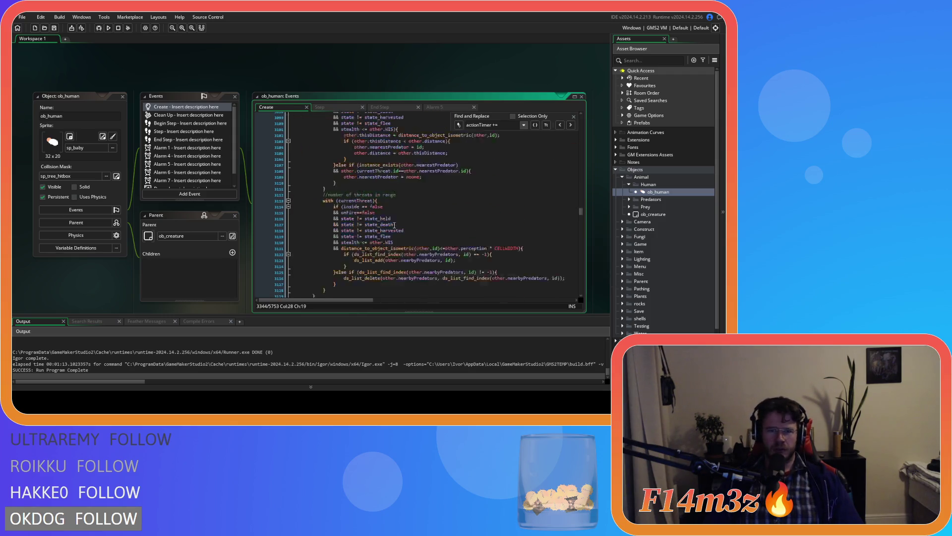
scroll(394, 225, down, 20)
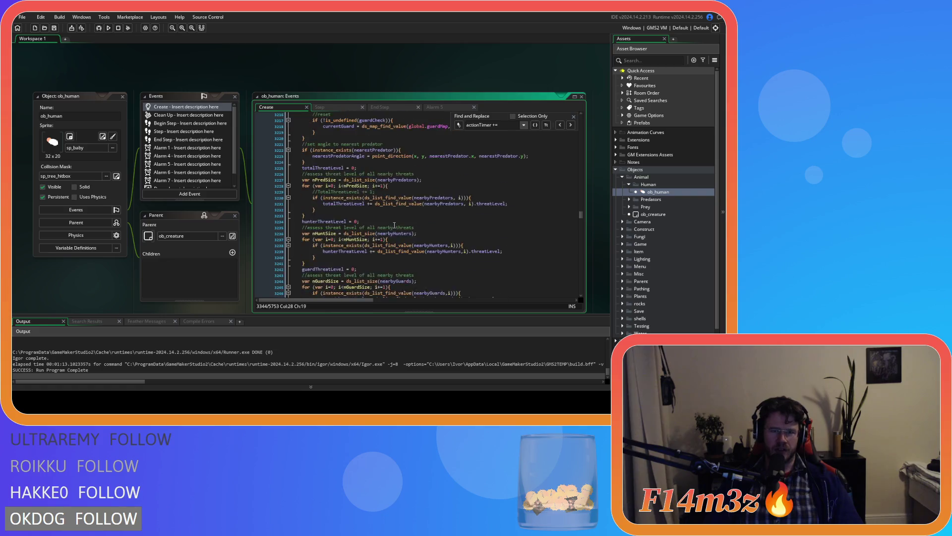
scroll(394, 226, down, 10)
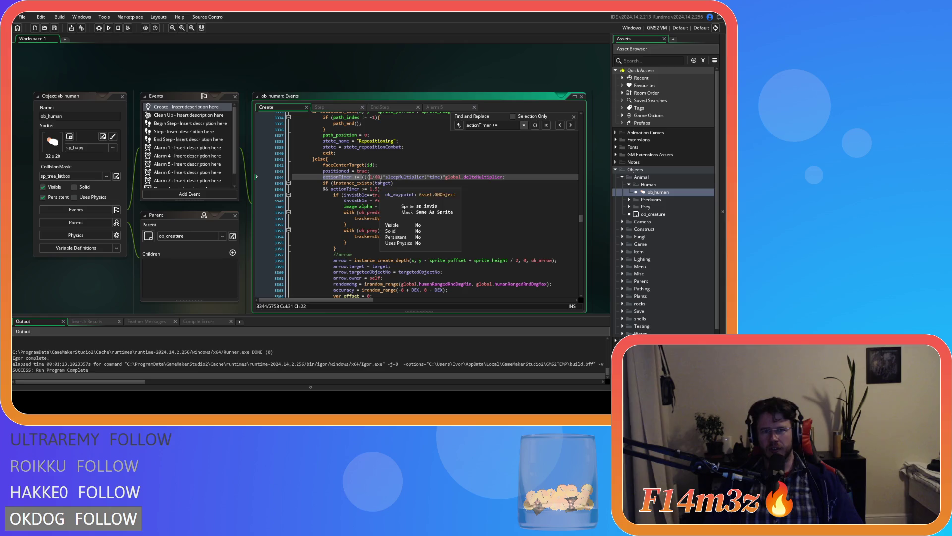
text(+haste)
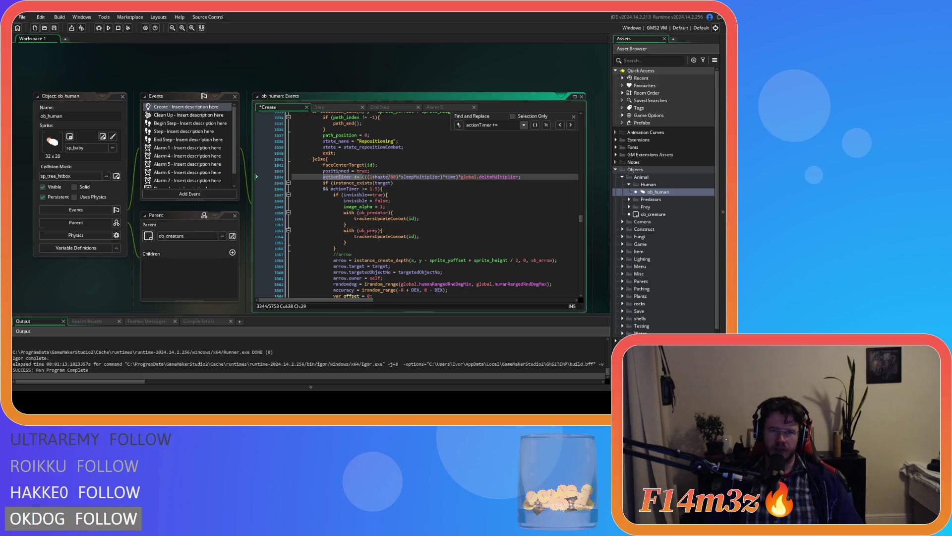
Check the actionTimer increments at lines 3479 and 3818 already include haste.
click(571, 125)
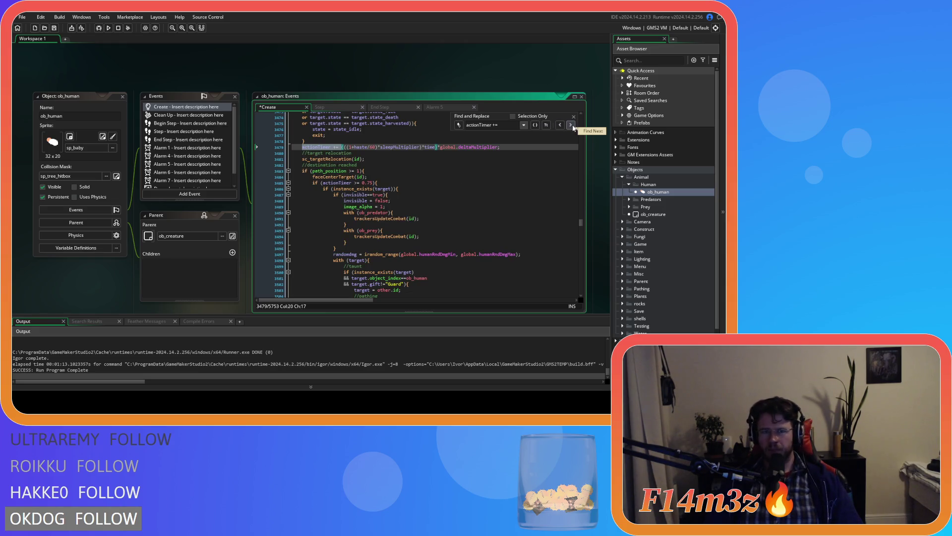
scroll(376, 223, up, 15)
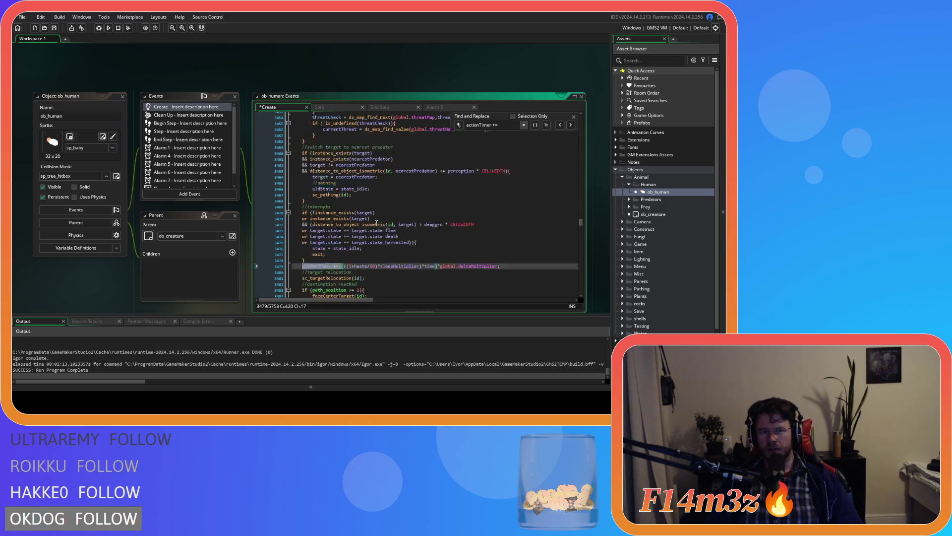
scroll(376, 223, down, 12)
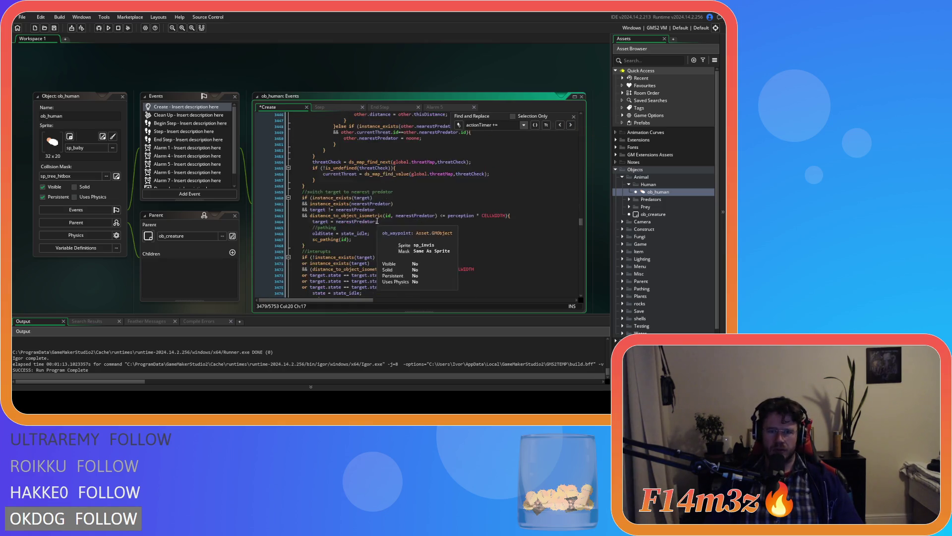
click(571, 124)
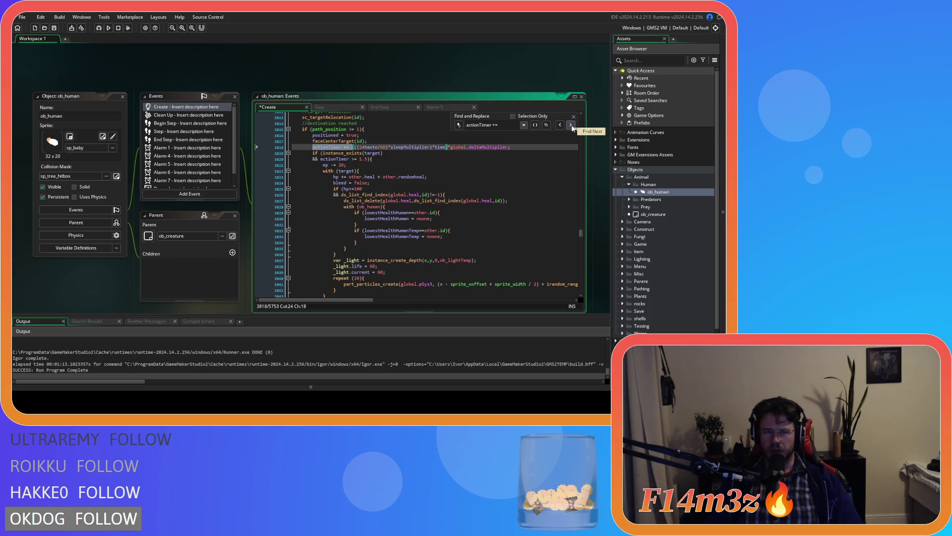
scroll(426, 219, up, 3)
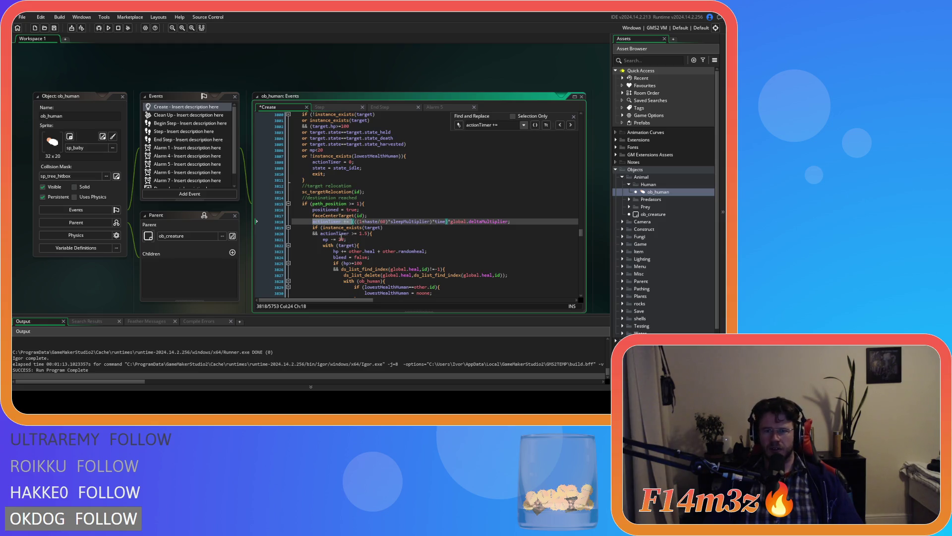
key(Up)
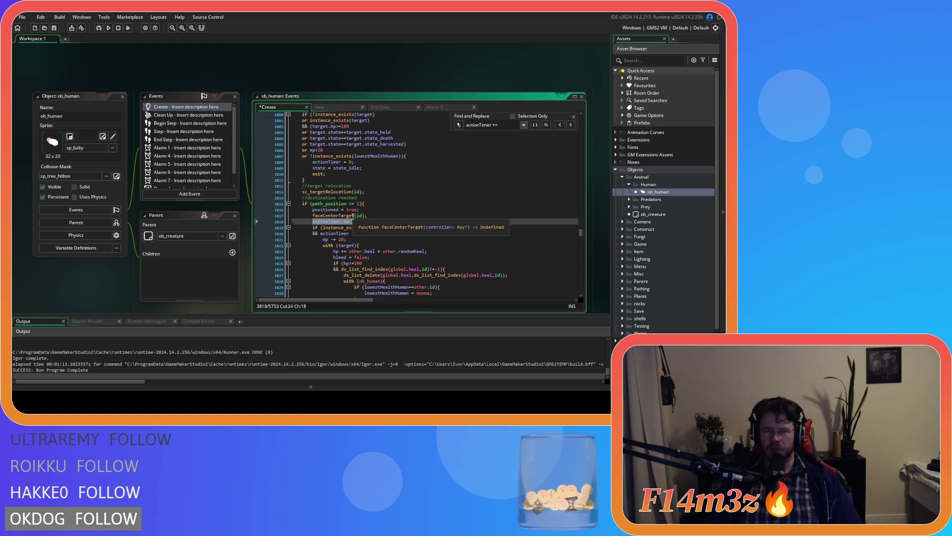
click(510, 219)
Search for state_unlock and go to its worship progress code.
key(ctrl+f)
text(state_unlock)
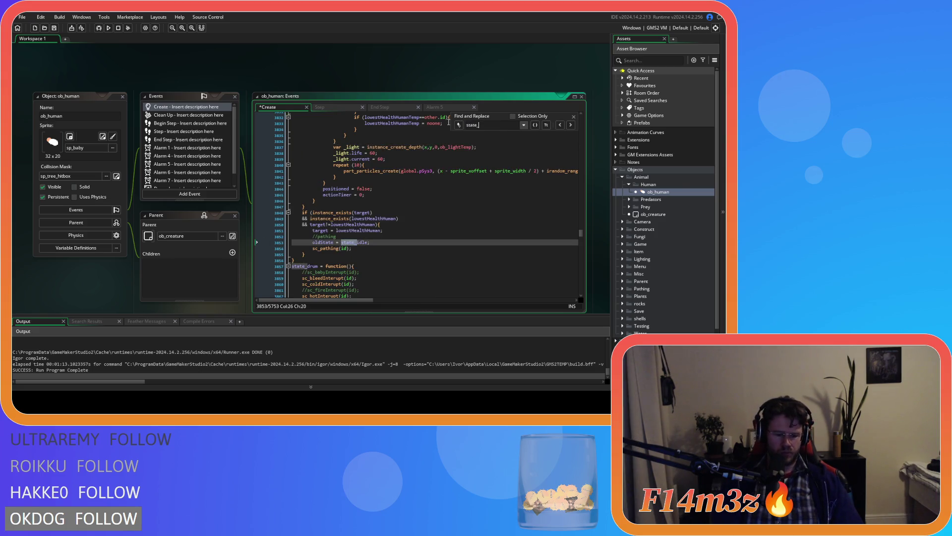
scroll(400, 244, down, 5)
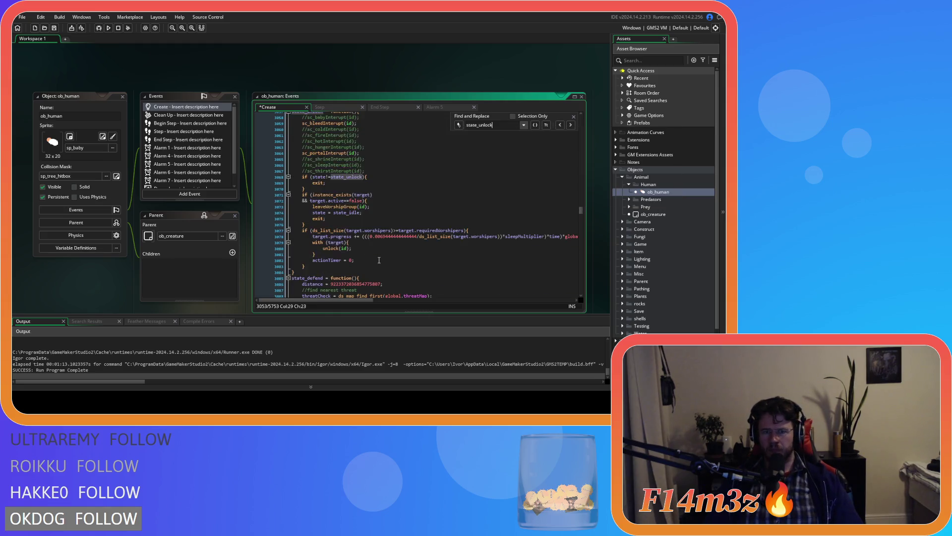
scroll(400, 244, up, 2)
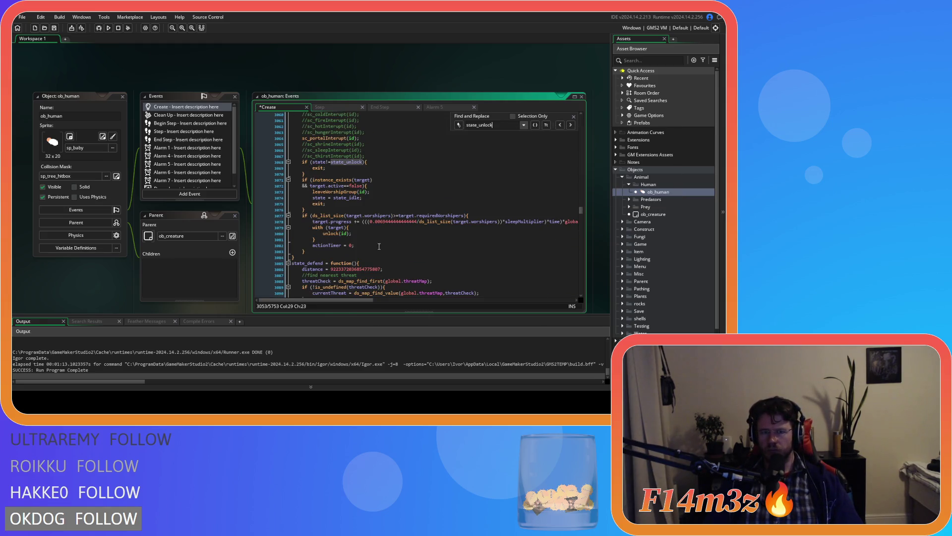
click(376, 245)
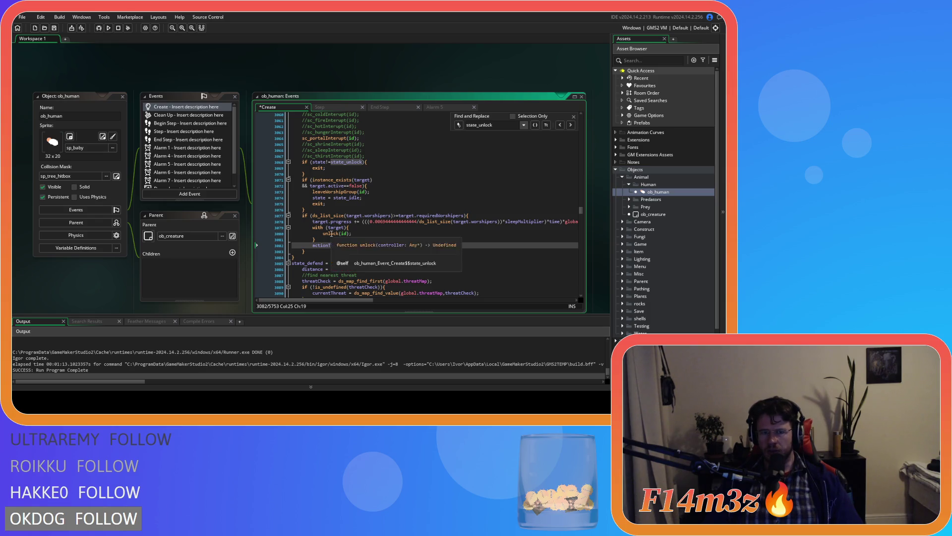
Open sc_unlock from the unlock(id) call and read its miracle and icon logic.
middle_click(338, 233)
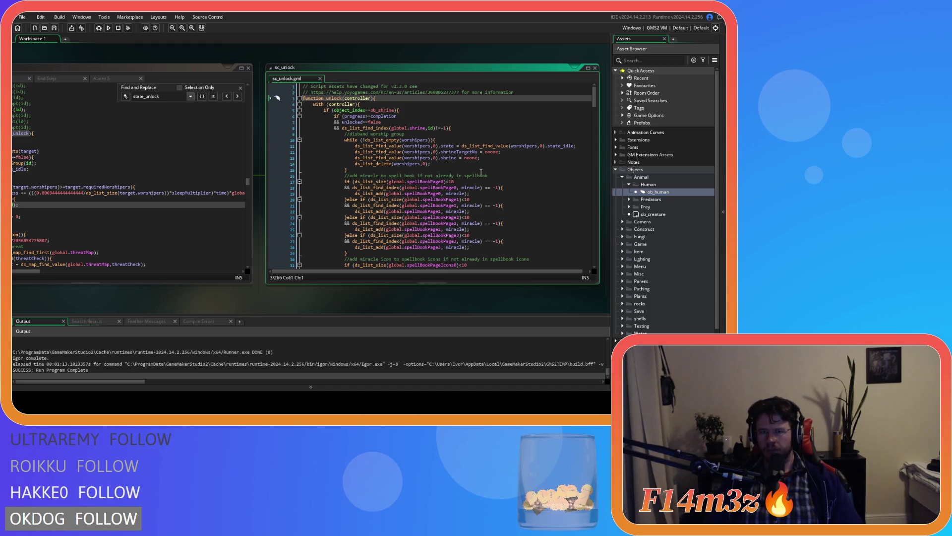
scroll(480, 172, down, 4)
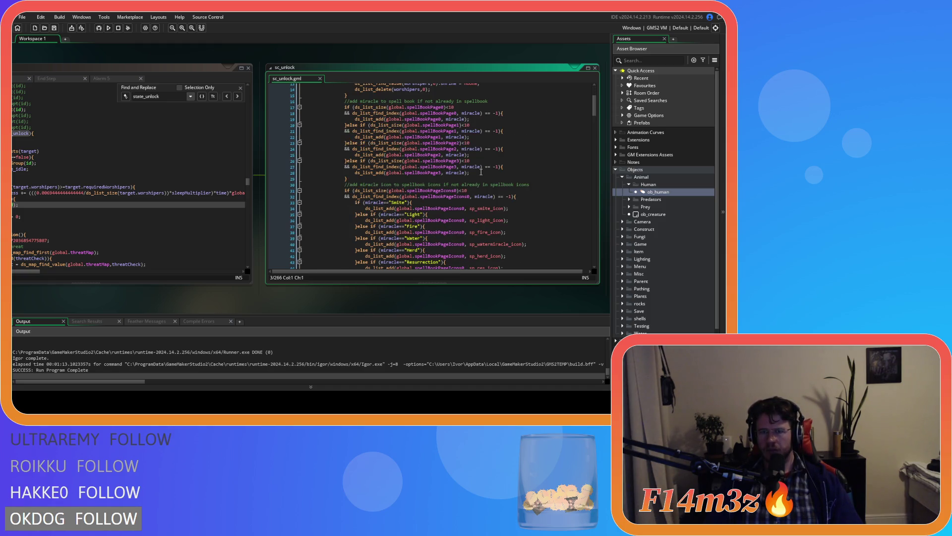
scroll(480, 172, down, 8)
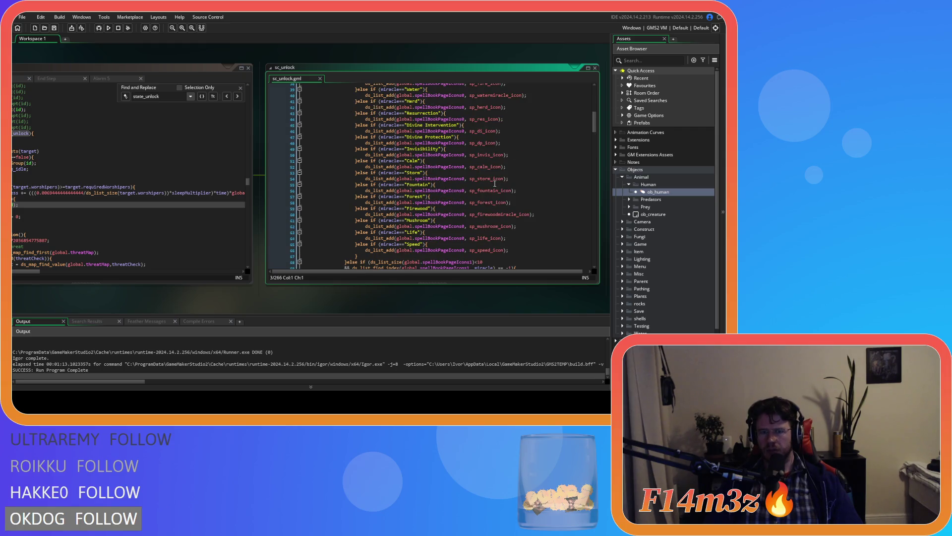
scroll(495, 184, down, 4)
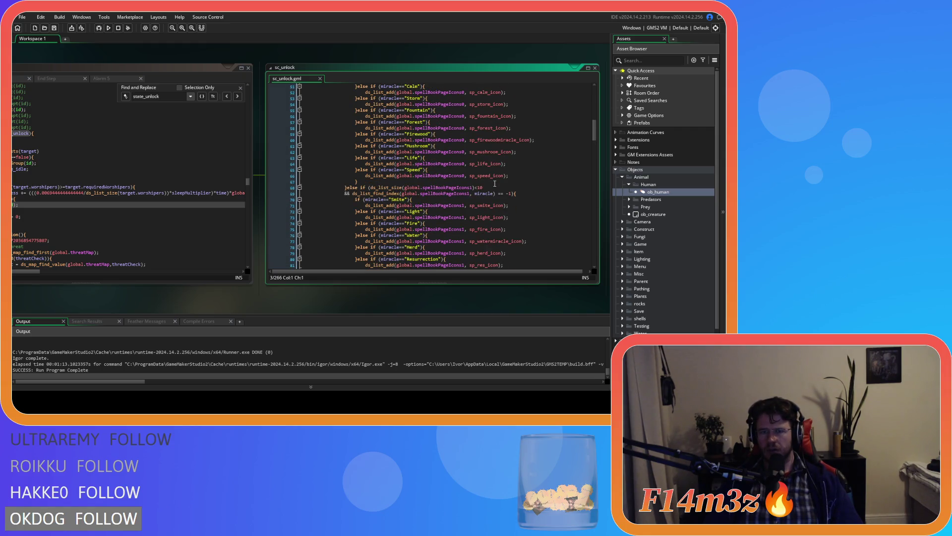
scroll(494, 184, up, 17)
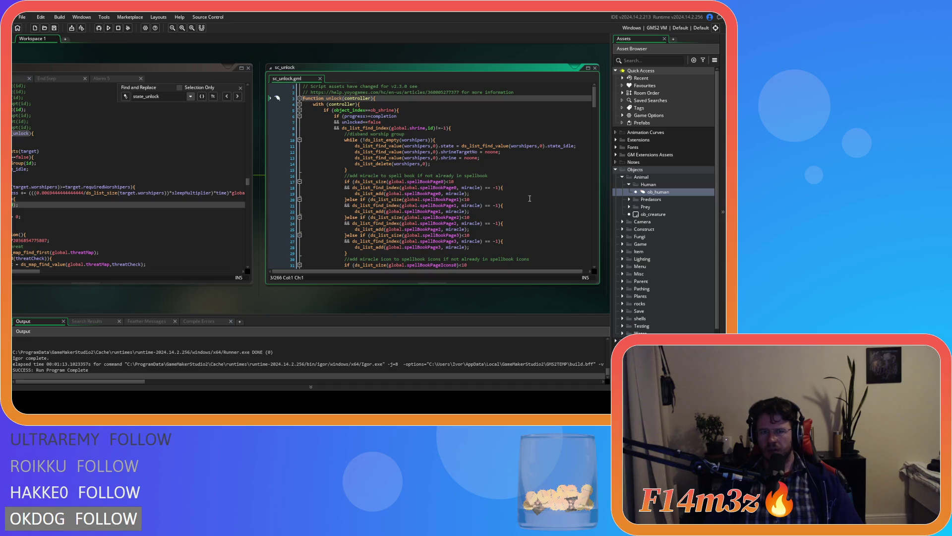
drag(153, 300, 255, 298)
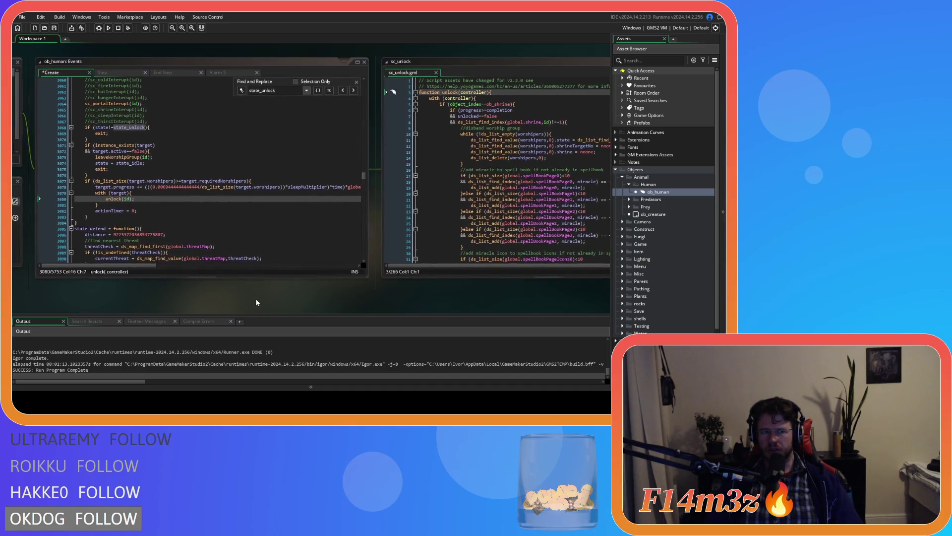
Close the sc_unlock script and return to ob_human's Create code.
click(436, 72)
click(172, 187)
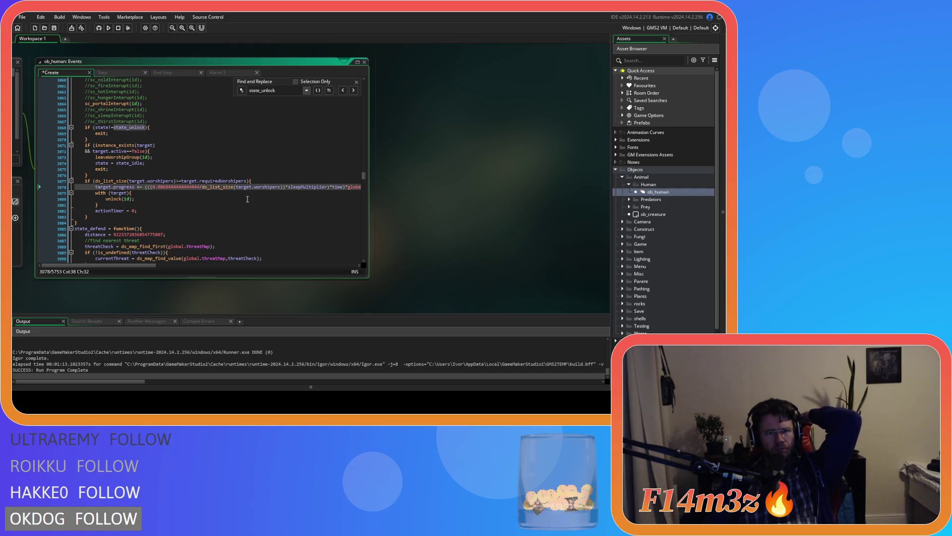
scroll(248, 201, up, 20)
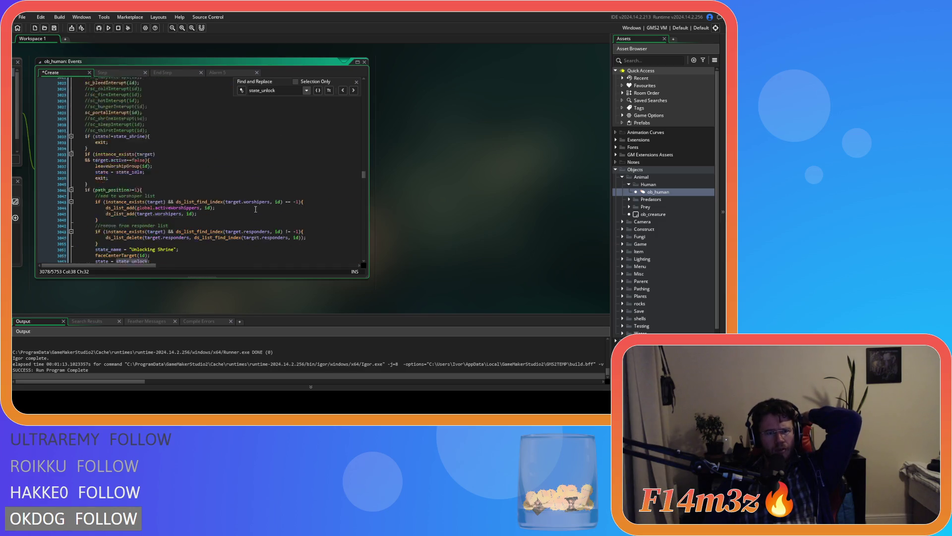
scroll(258, 211, down, 2)
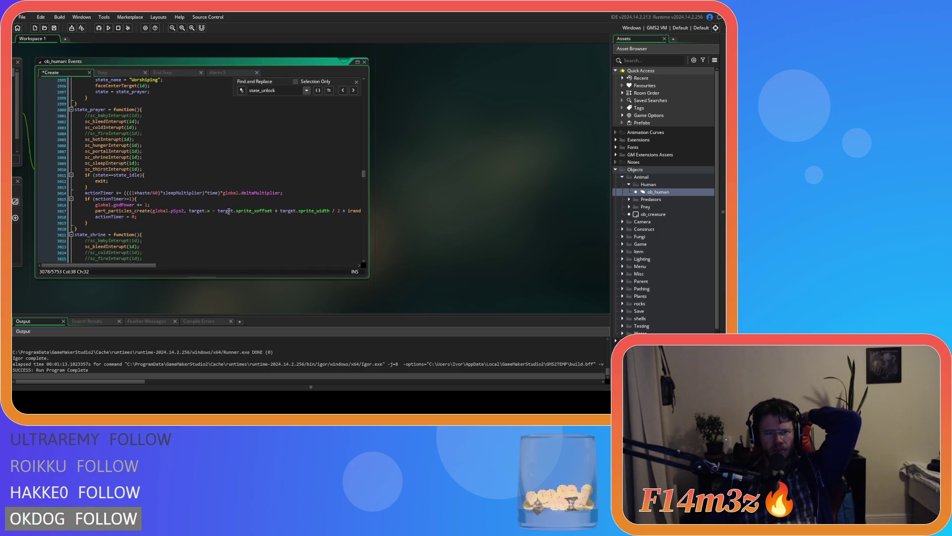
Select 1+haste on the prayer timer line and search for its next match.
click(160, 193)
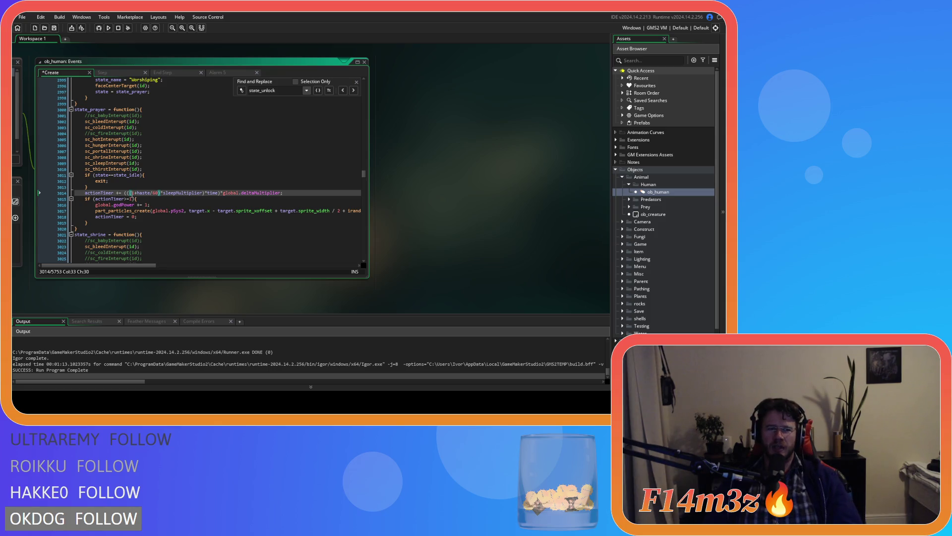
drag(132, 193, 145, 197)
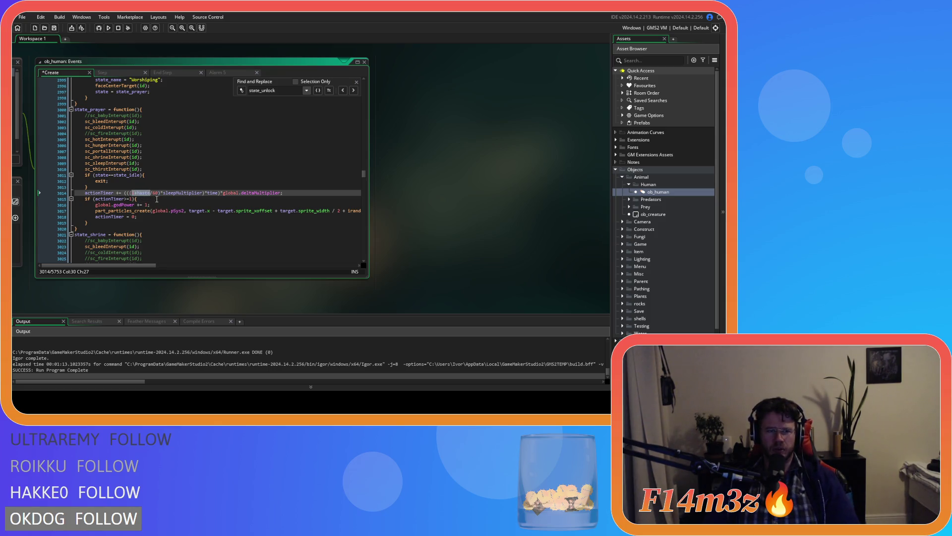
key(ctrl+f)
key(Return)
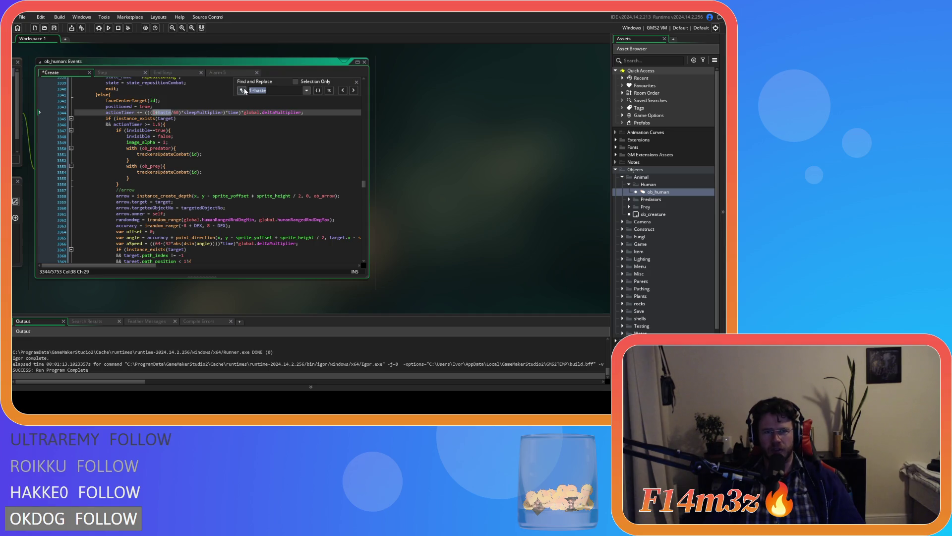
Replace all 1+haste matches with (1+haste), then check the drowning timer line.
click(318, 90)
click(242, 91)
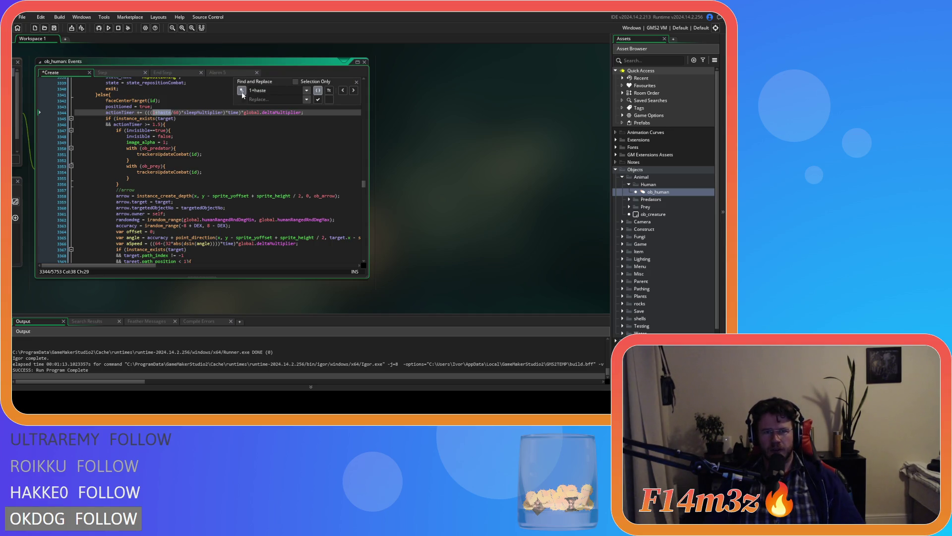
click(261, 100)
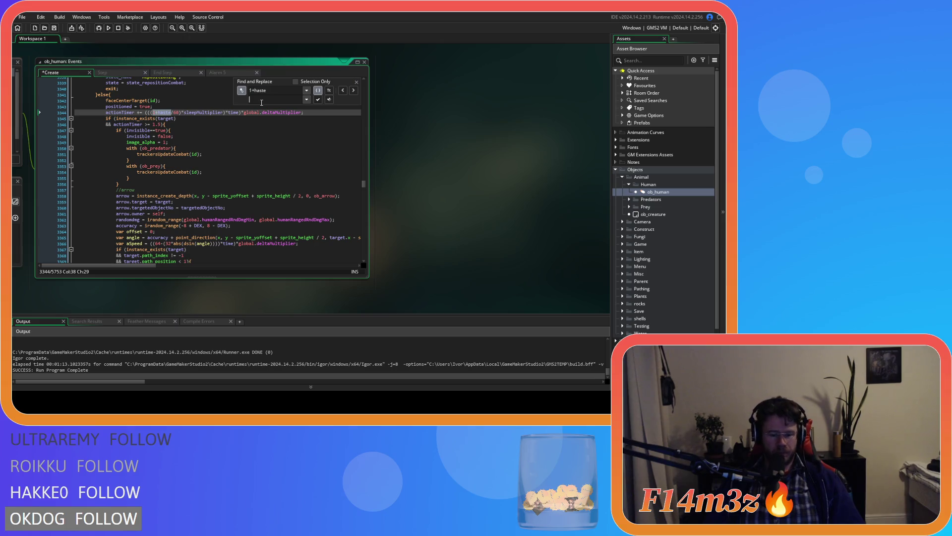
text((1+haste))
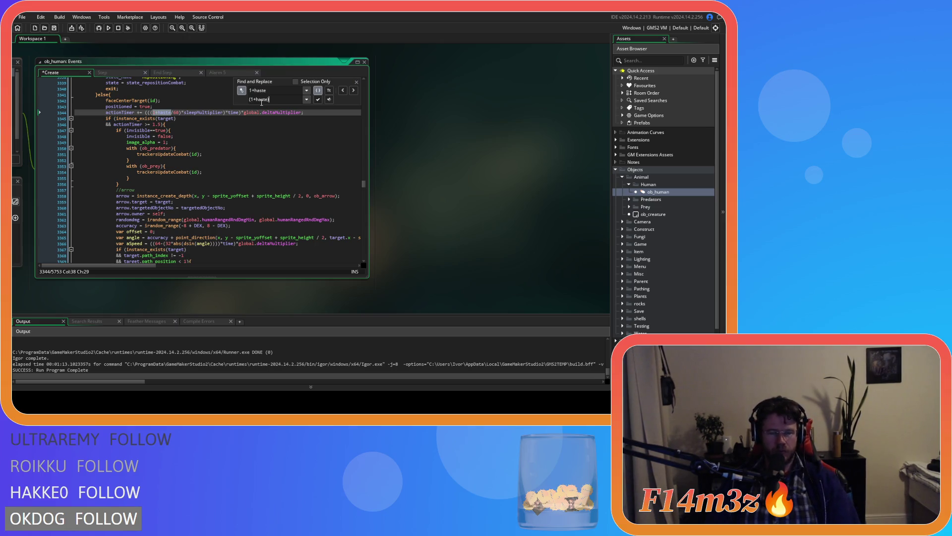
click(329, 100)
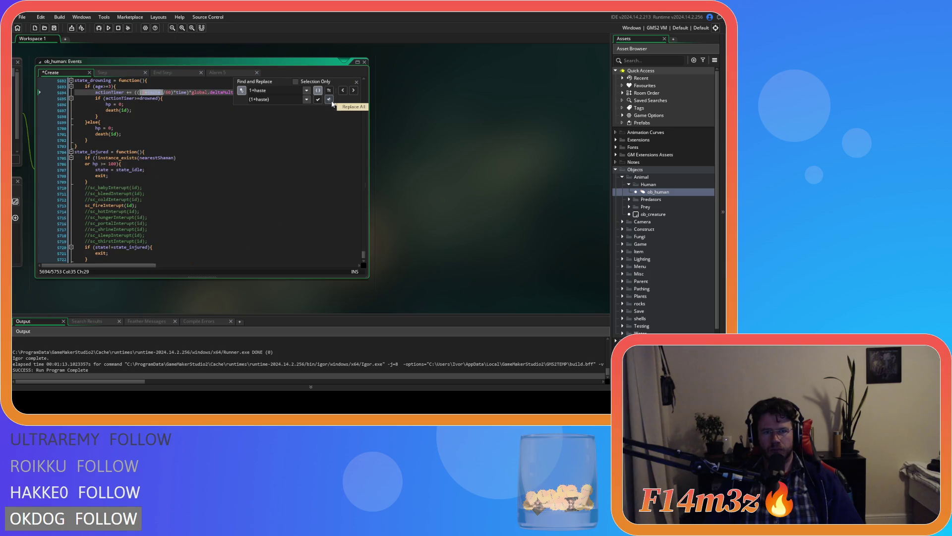
click(357, 82)
click(189, 117)
click(187, 98)
key(Up)
scroll(238, 178, up, 3)
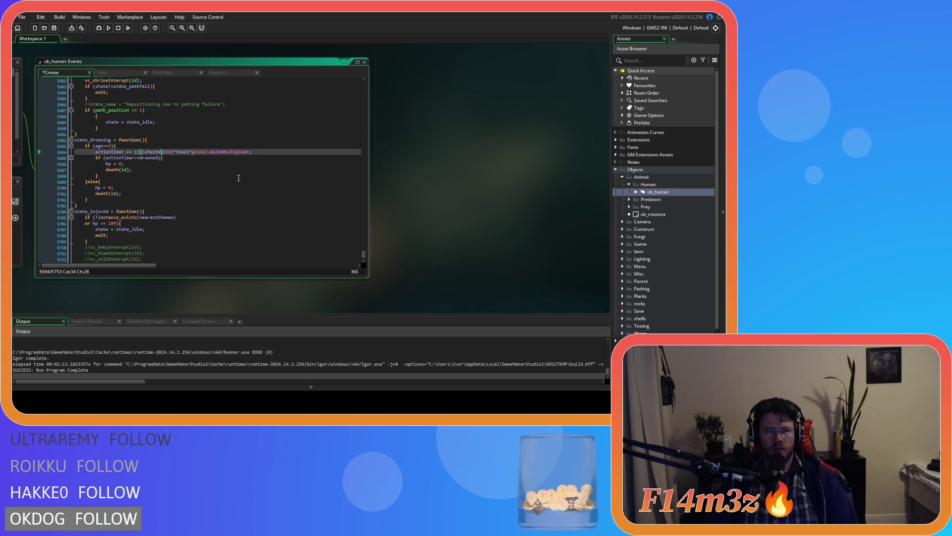
key(ctrl+f)
text(state)
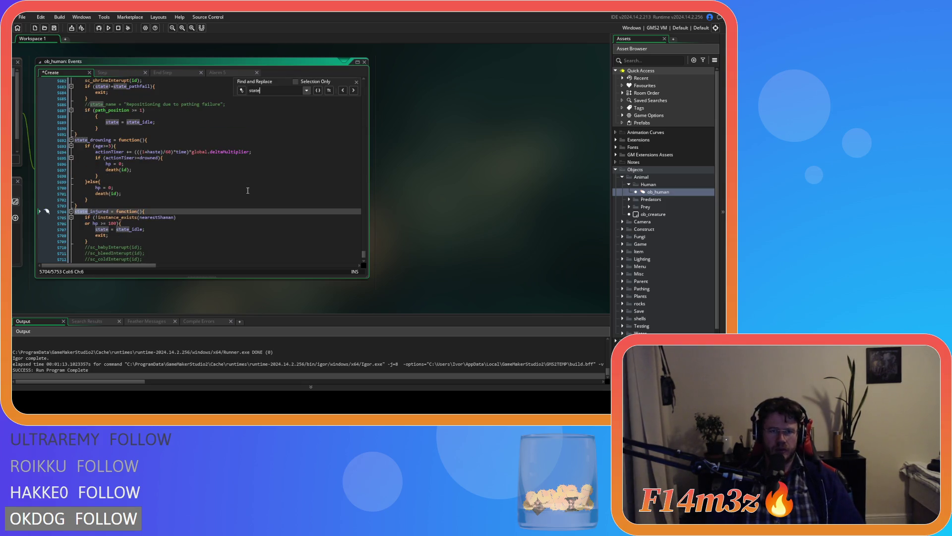
text(_attacked)
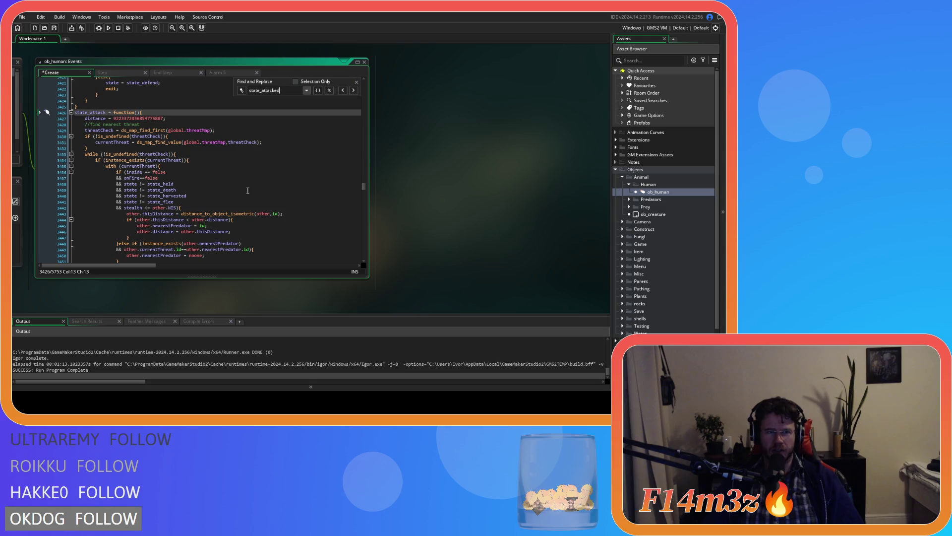
scroll(268, 192, down, 15)
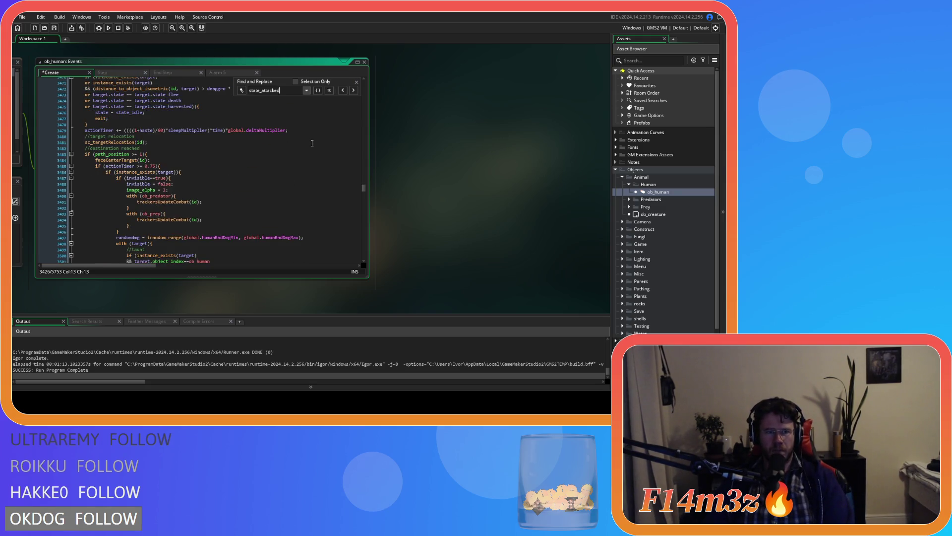
scroll(318, 136, down, 3)
scroll(317, 139, up, 4)
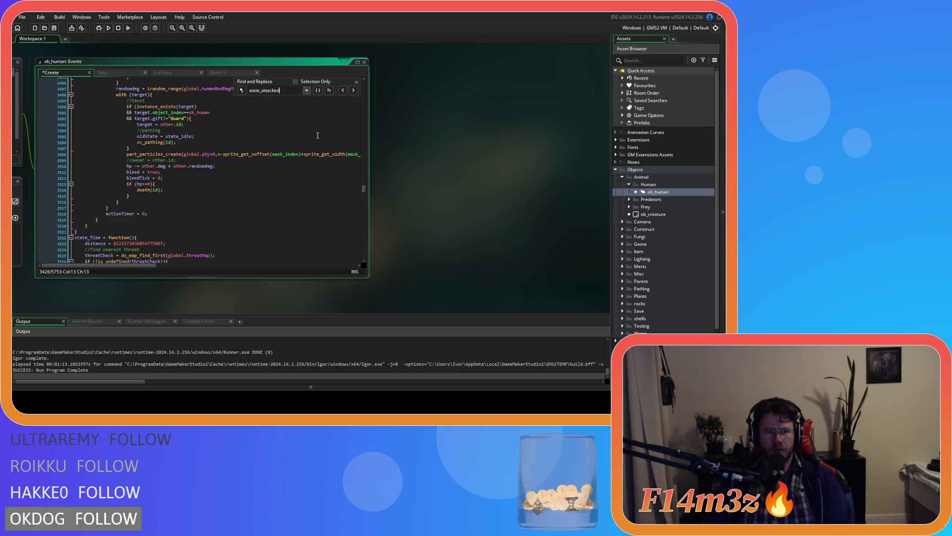
scroll(193, 170, up, 3)
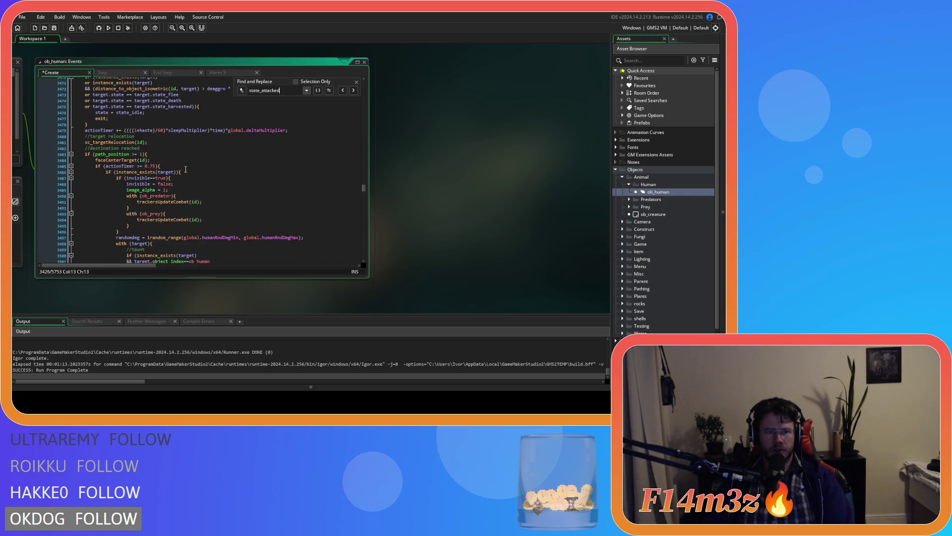
click(148, 131)
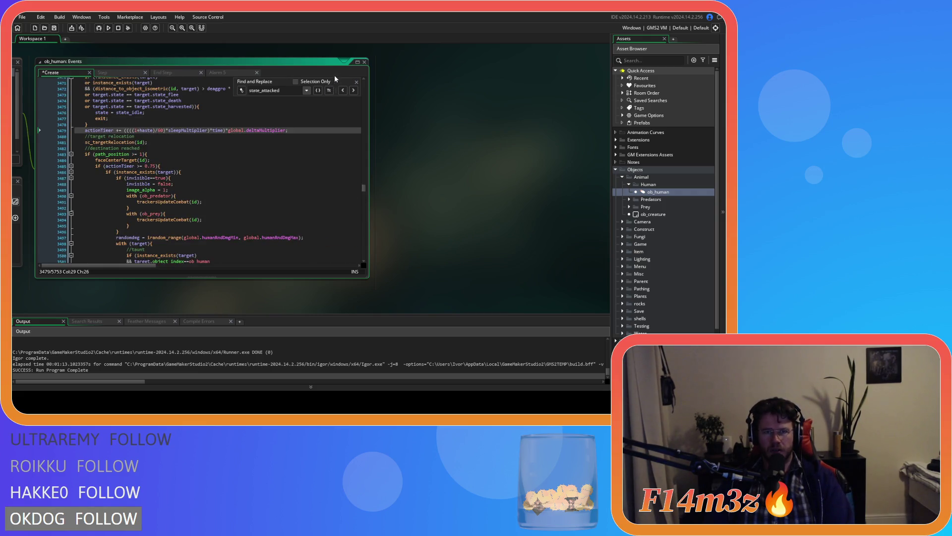
click(356, 81)
click(136, 131)
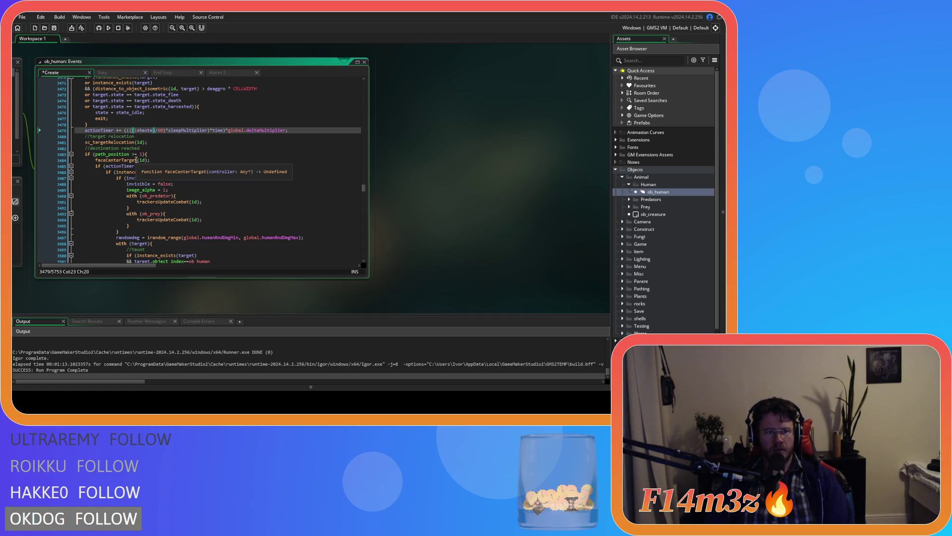
key(Right)
key(Right)
key(Right)
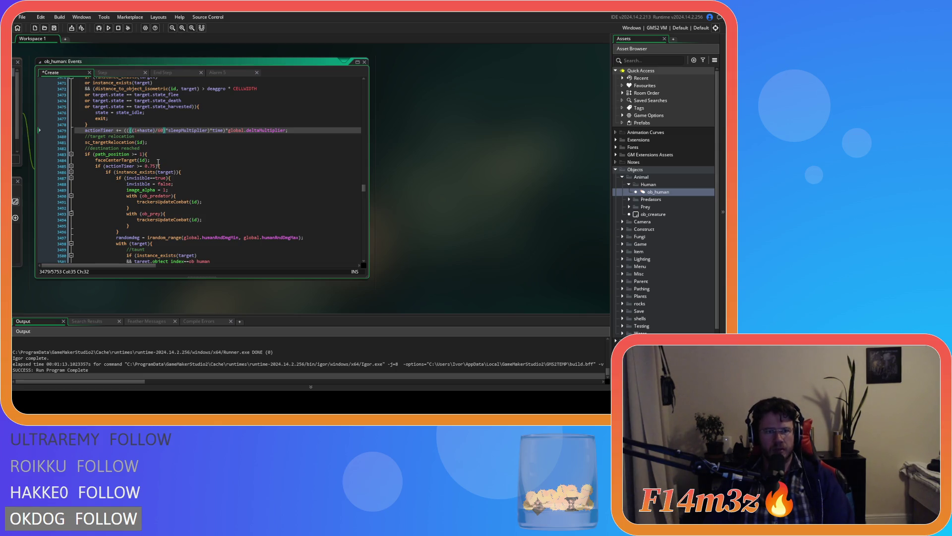
click(298, 128)
key(ctrl+s)
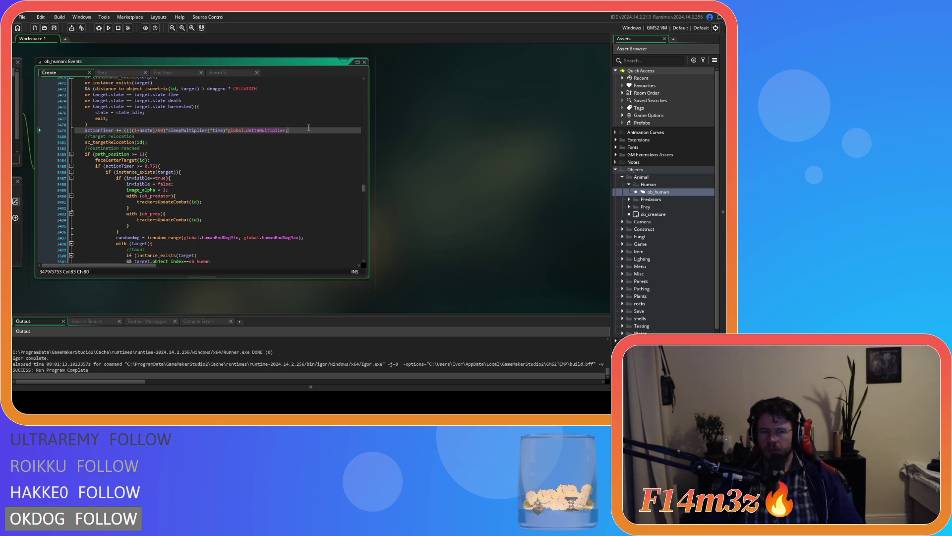
click(220, 167)
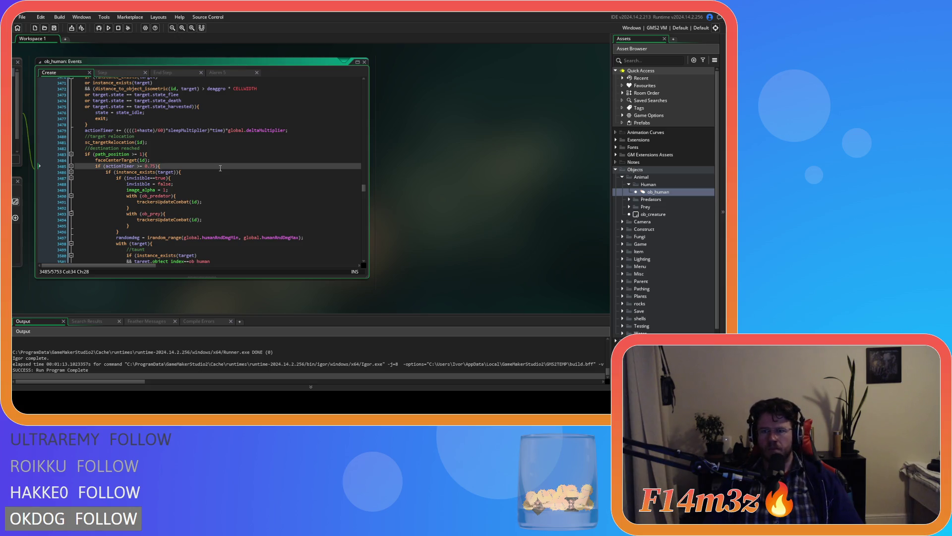
key(ctrl+f)
Search for state_unlock and place the caret in its worship progress code.
text(stateP)
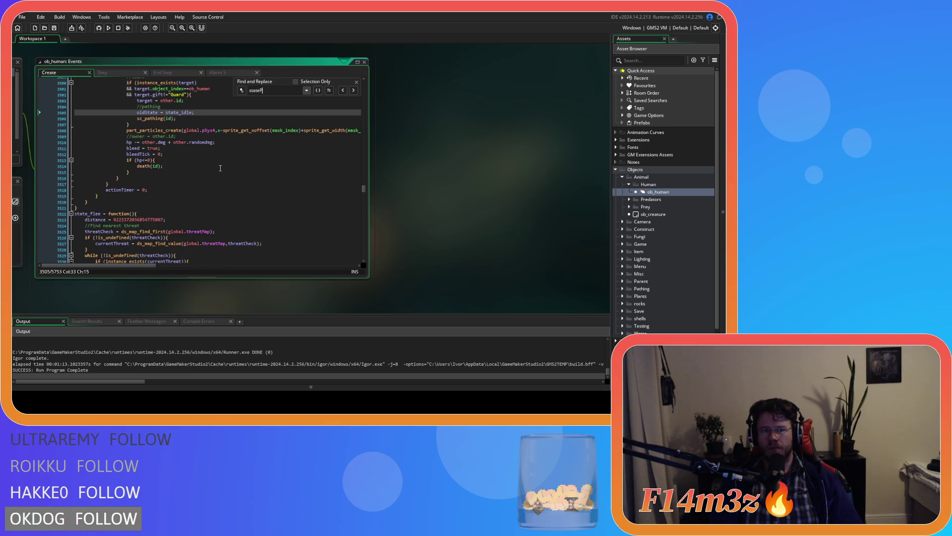
key(BackSpace)
text(_unlock)
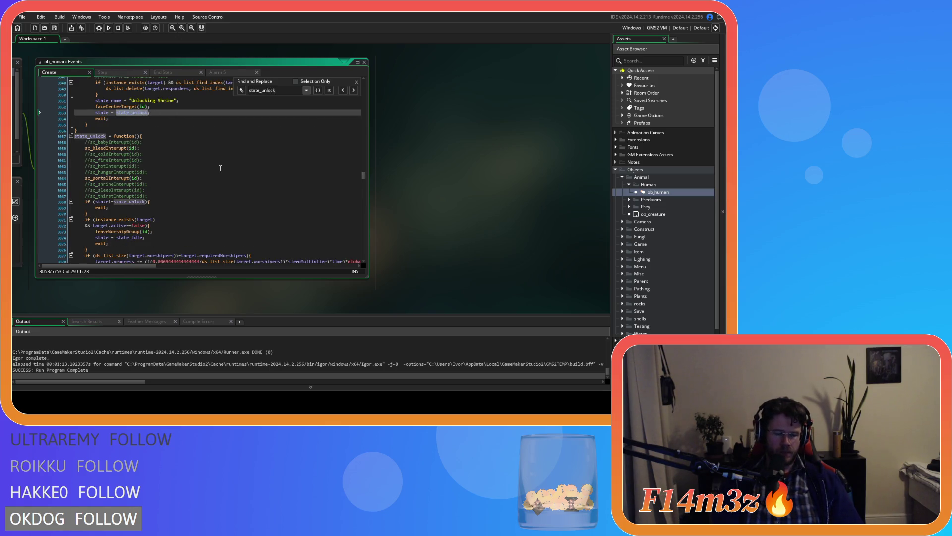
click(356, 82)
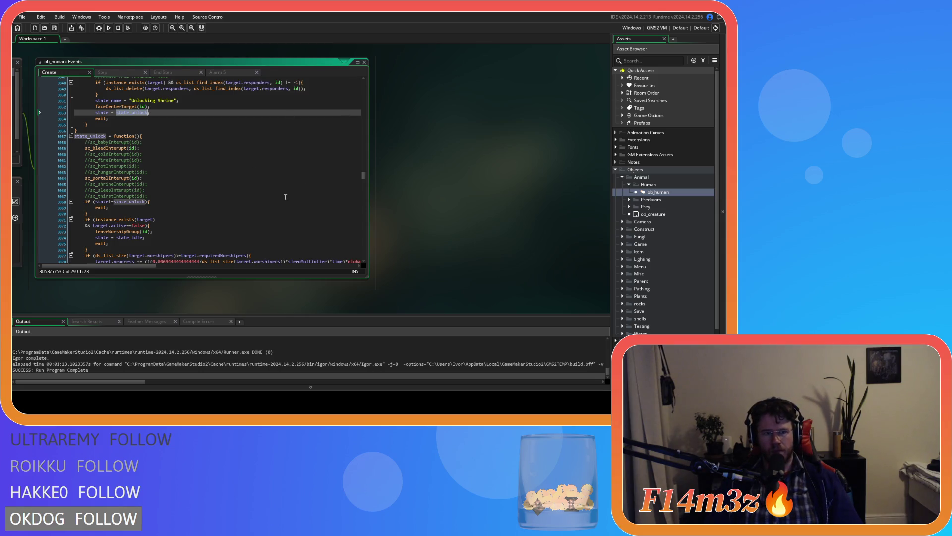
scroll(208, 158, down, 4)
click(207, 151)
key(Up)
key(Up)
key(Up)
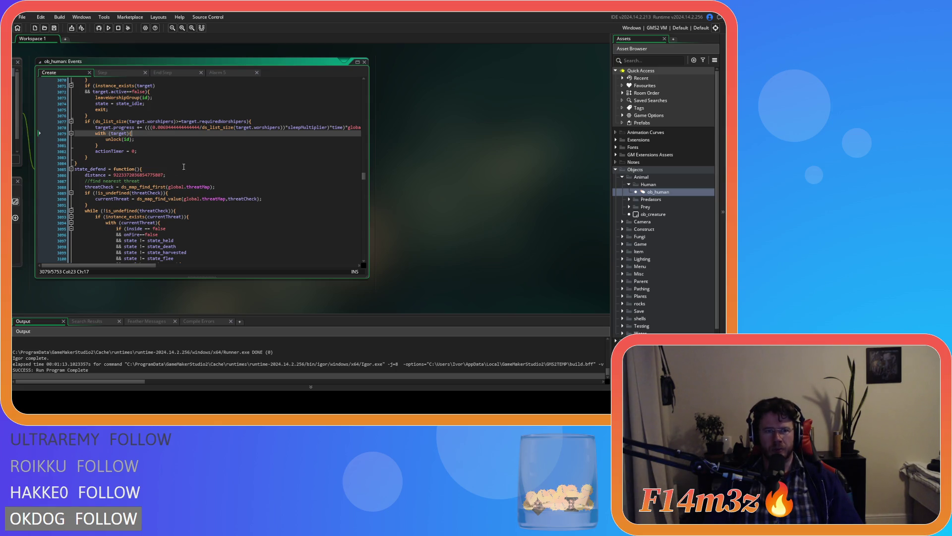
mouse_move(164, 217)
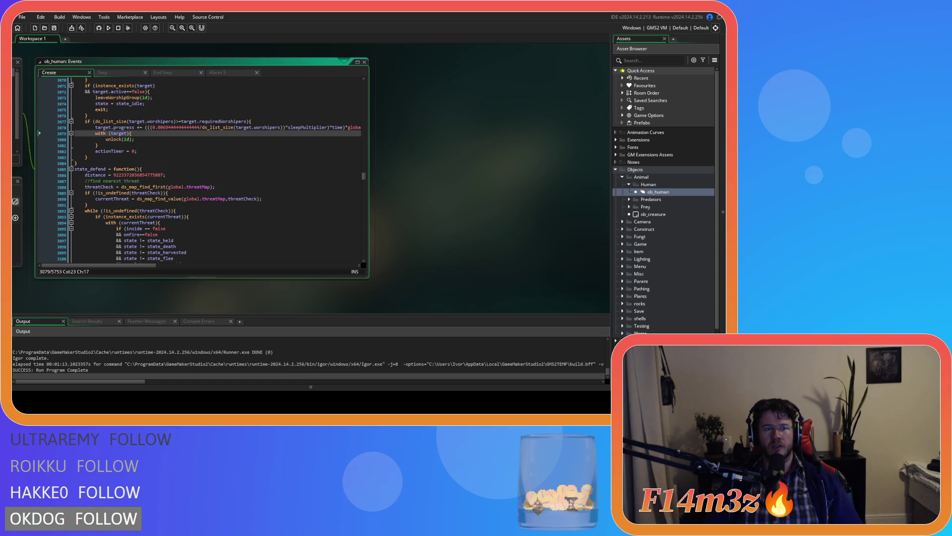
Replace the fixed progress rate on line 3078 with ((1+haste)/14400).
click(160, 129)
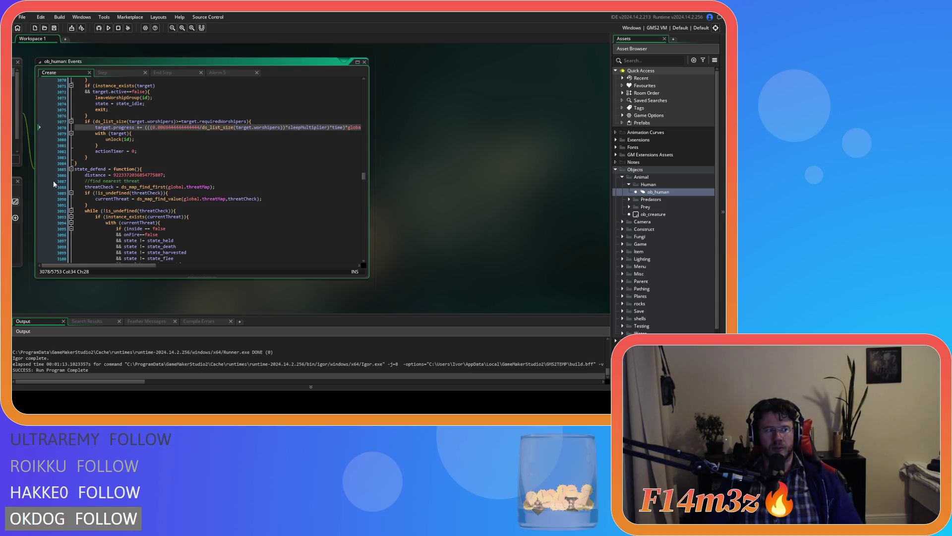
drag(199, 125, 185, 130)
text(1)
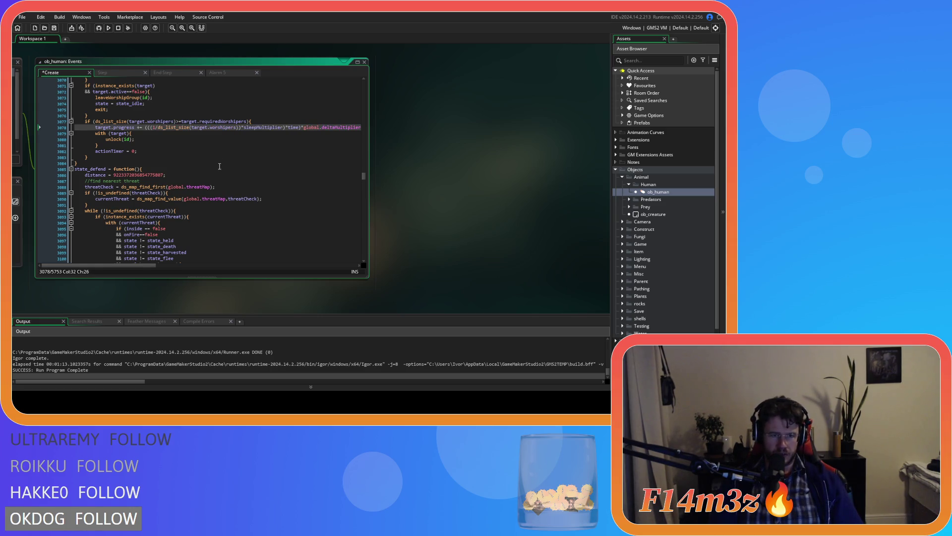
text(+haste)
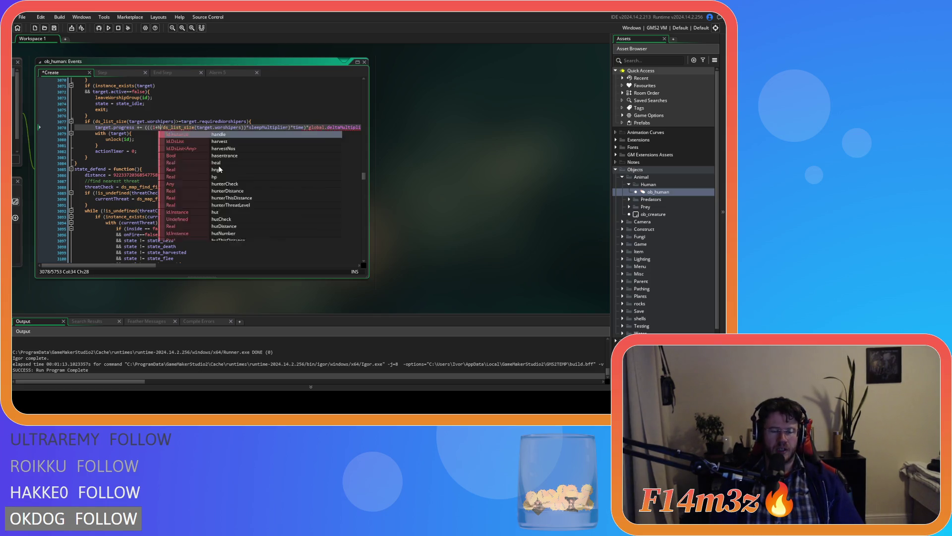
text())
key(Left)
key(Left)
key(Left)
text(()
key(Right)
key(Right)
key(Right)
key(shift+End)
text(/)
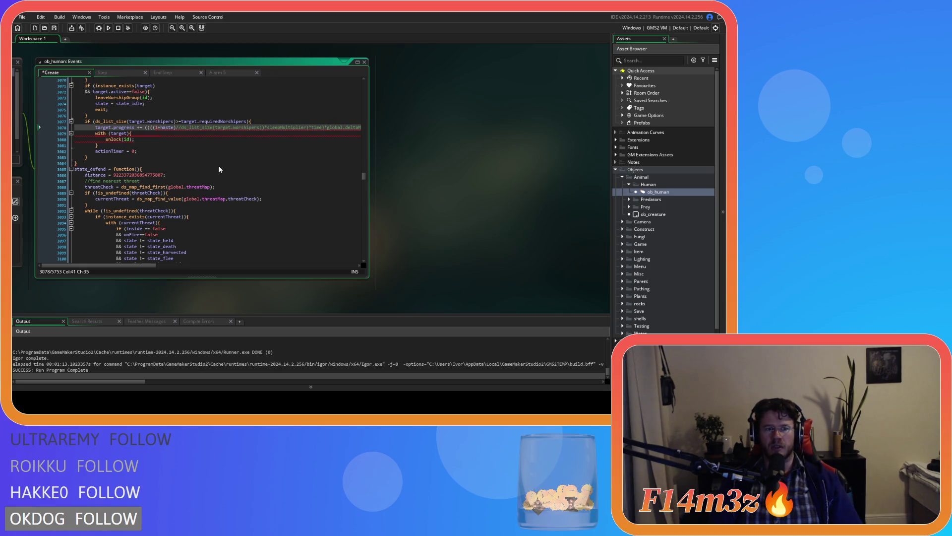
text(14400)
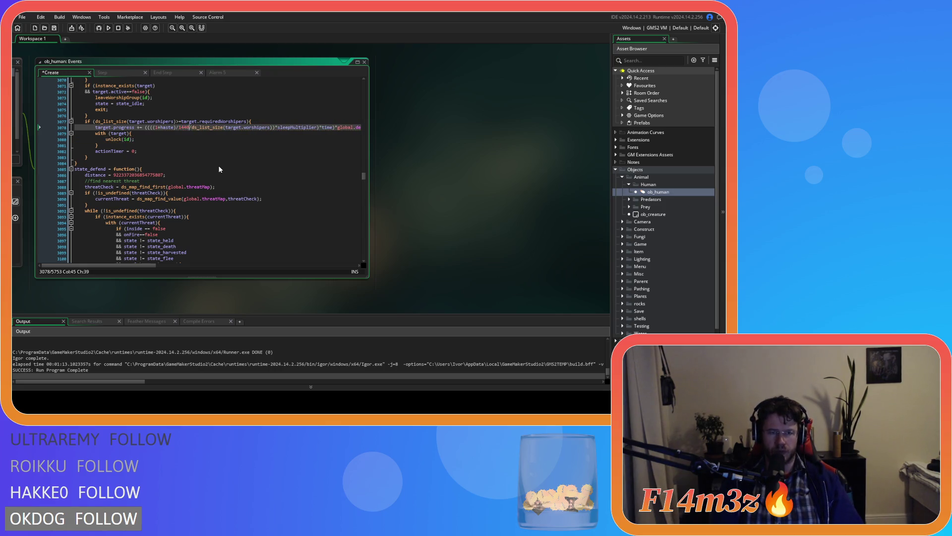
key(Left)
key(Left)
key(Left)
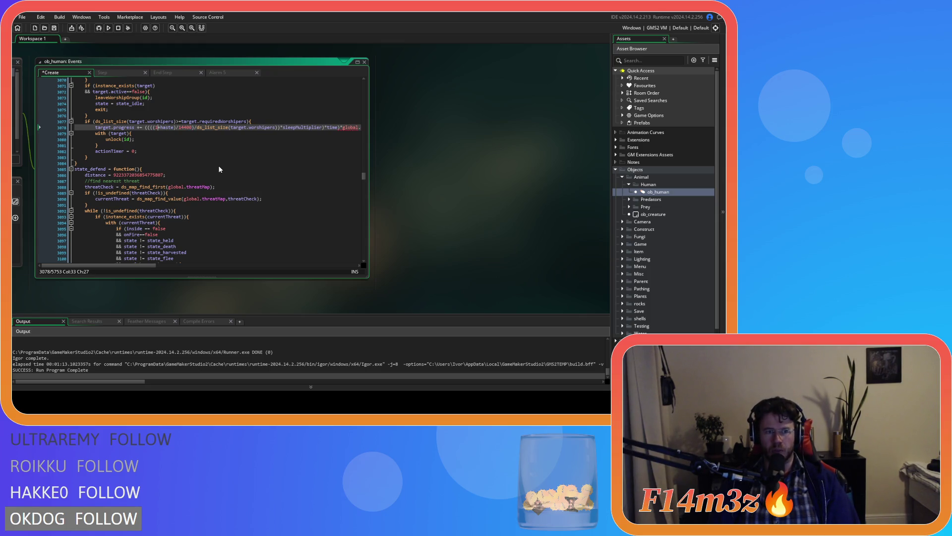
text(()
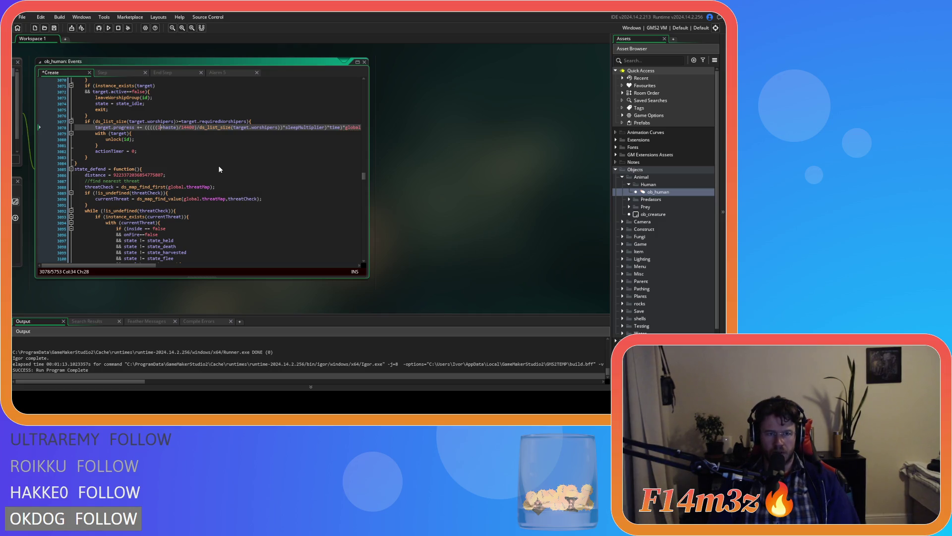
key(Right)
key(Right)
key(Right)
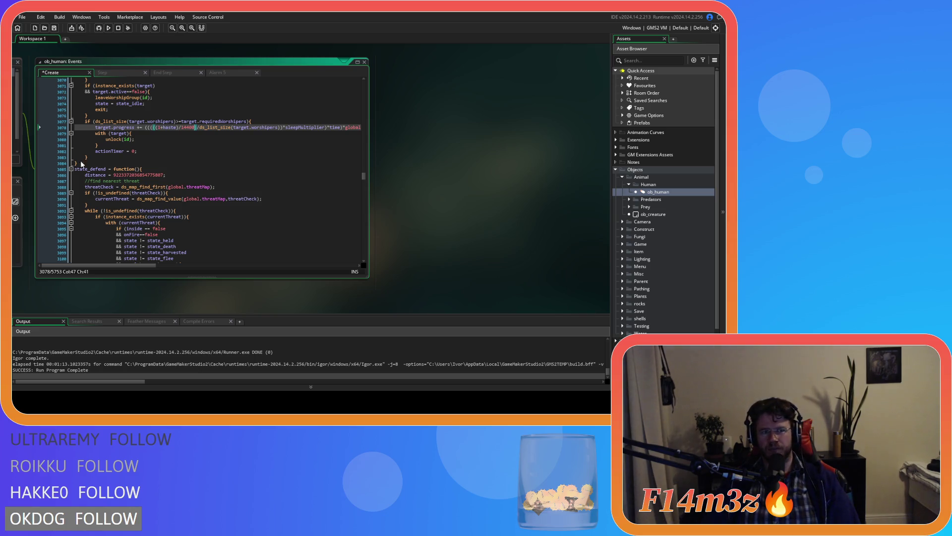
Review the with (target) and actionTimer reset lines, then go to the top of the Create event.
click(220, 128)
click(152, 133)
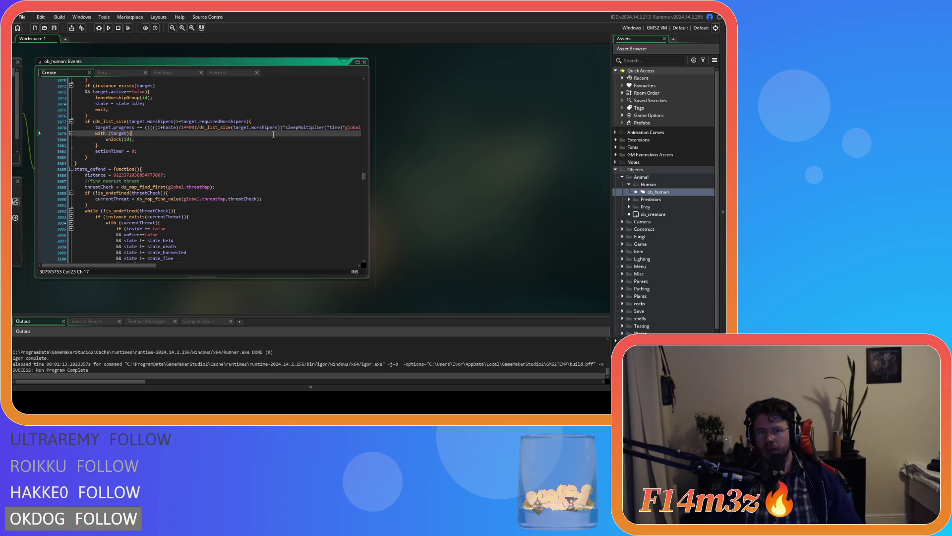
click(127, 151)
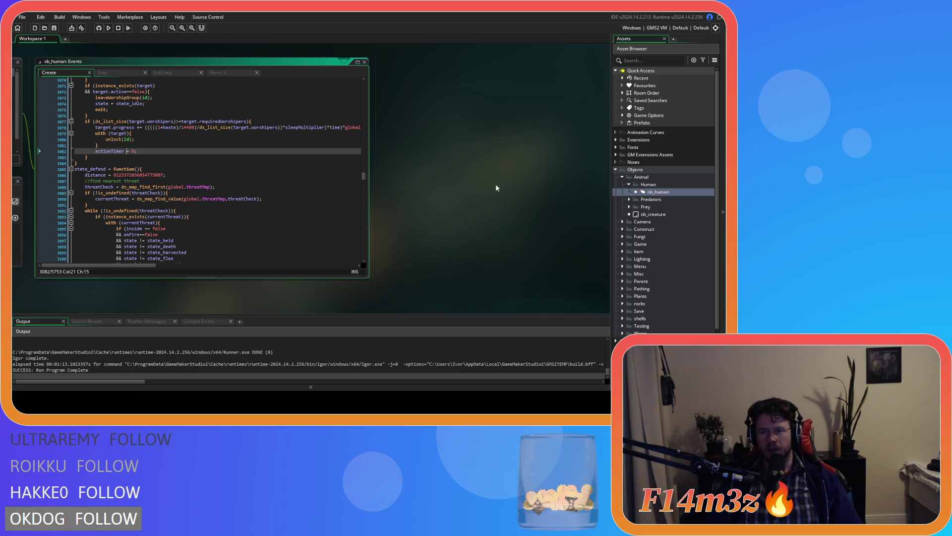
drag(365, 178, 364, 82)
Scroll through the variable declarations near the top of the Create event.
click(190, 162)
scroll(190, 163, down, 5)
scroll(190, 162, down, 4)
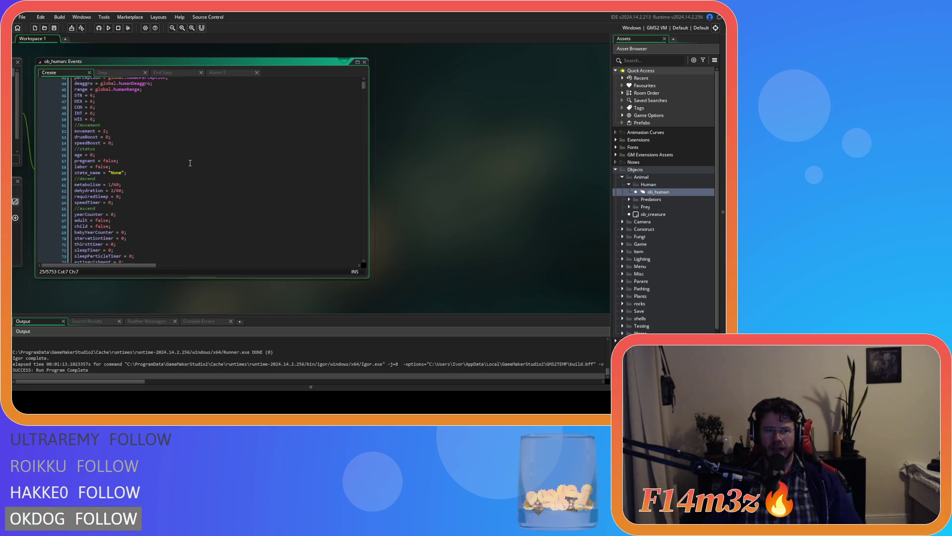
scroll(190, 163, down, 4)
scroll(190, 163, down, 8)
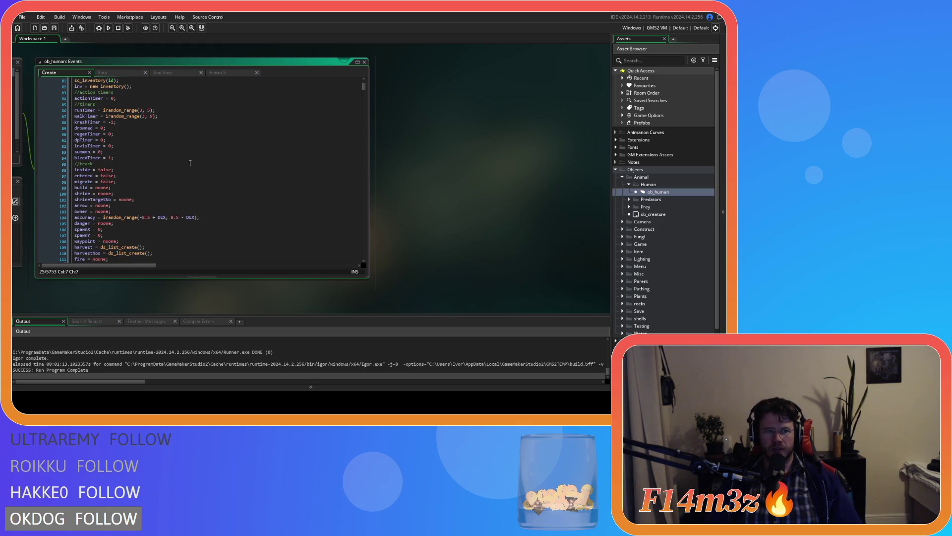
scroll(190, 162, down, 3)
scroll(184, 170, up, 3)
scroll(184, 170, down, 8)
scroll(184, 170, up, 8)
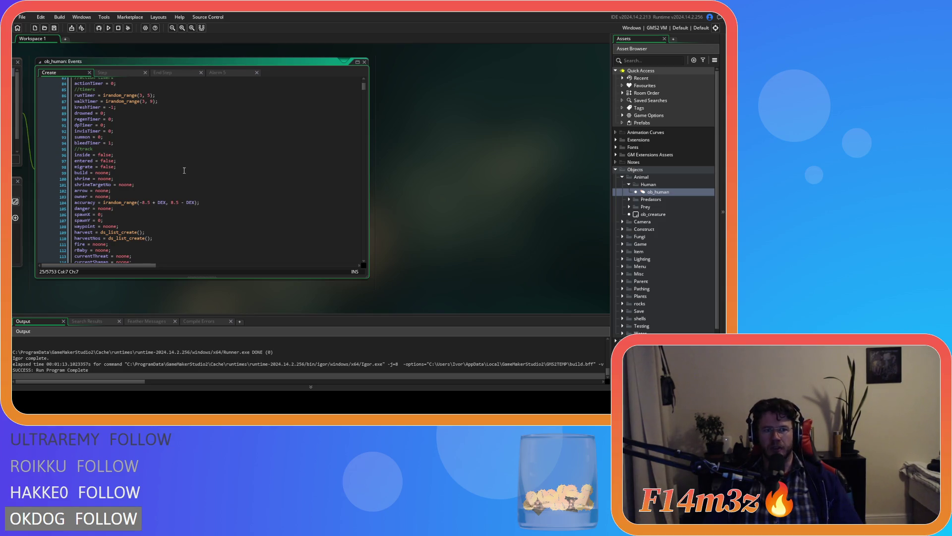
scroll(184, 171, down, 7)
scroll(184, 171, up, 10)
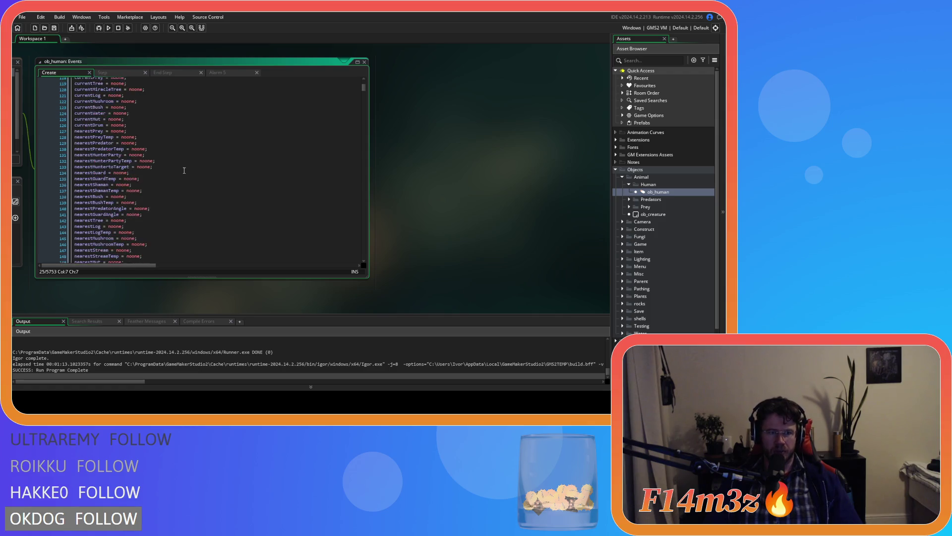
Place the caret just below bleedTimer = 1 among the timer declarations.
click(153, 203)
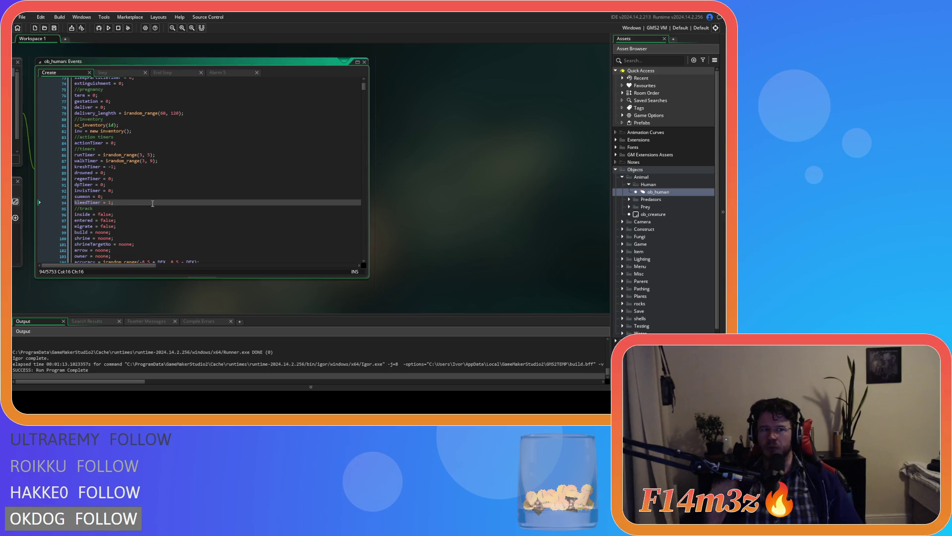
drag(100, 155, 170, 207)
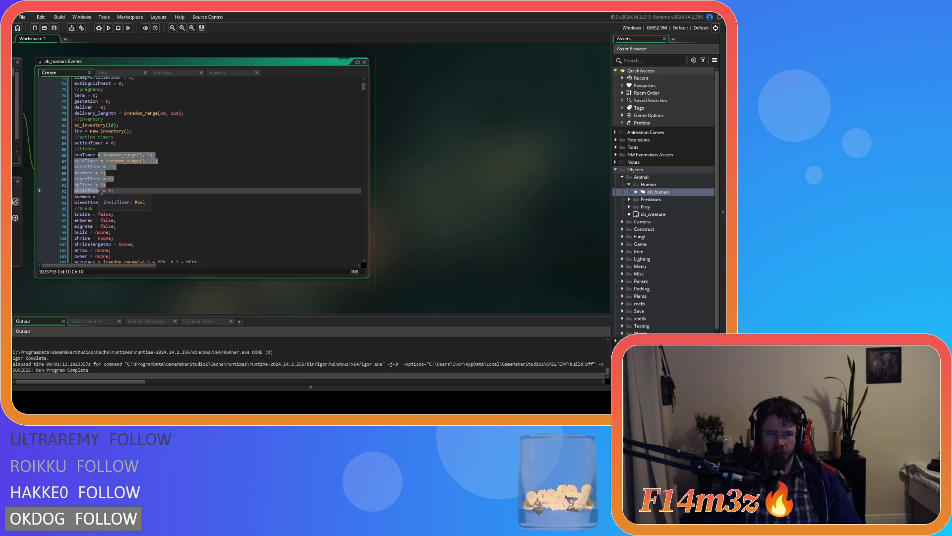
click(170, 207)
scroll(171, 208, down, 3)
scroll(171, 207, down, 3)
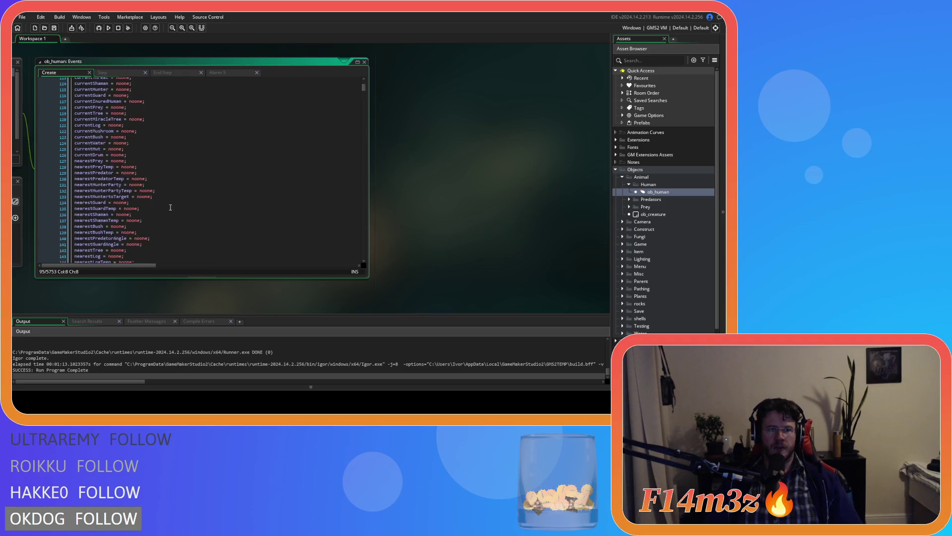
key(ctrl+f)
Move the speedTimer declaration to just after bleedTimer among the timers.
text(sp)
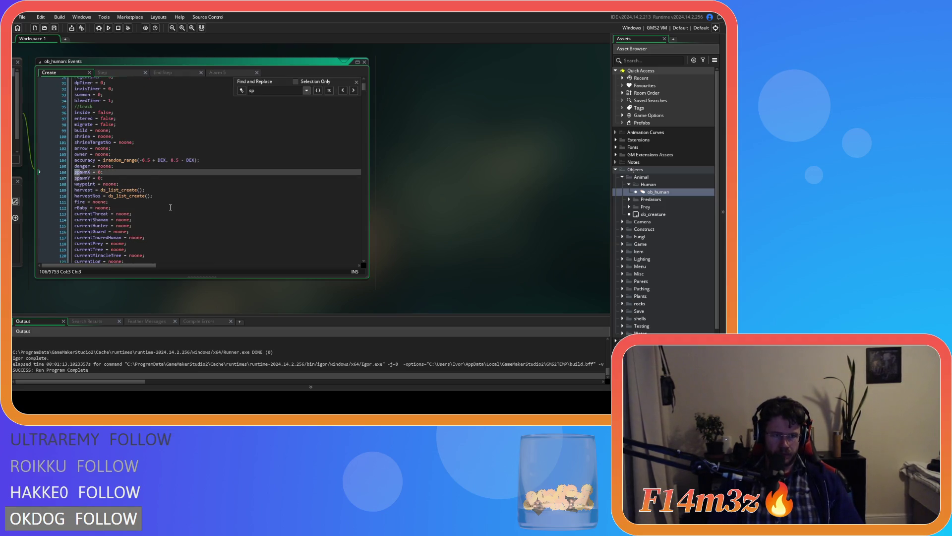
text(eedTimer)
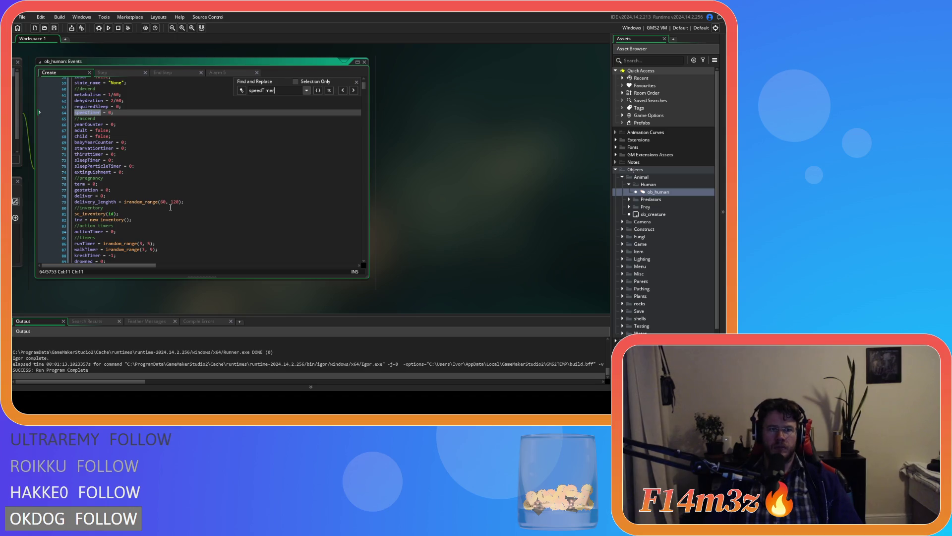
drag(66, 112, 66, 109)
click(66, 112)
key(BackSpace)
key(BackSpace)
scroll(106, 167, down, 6)
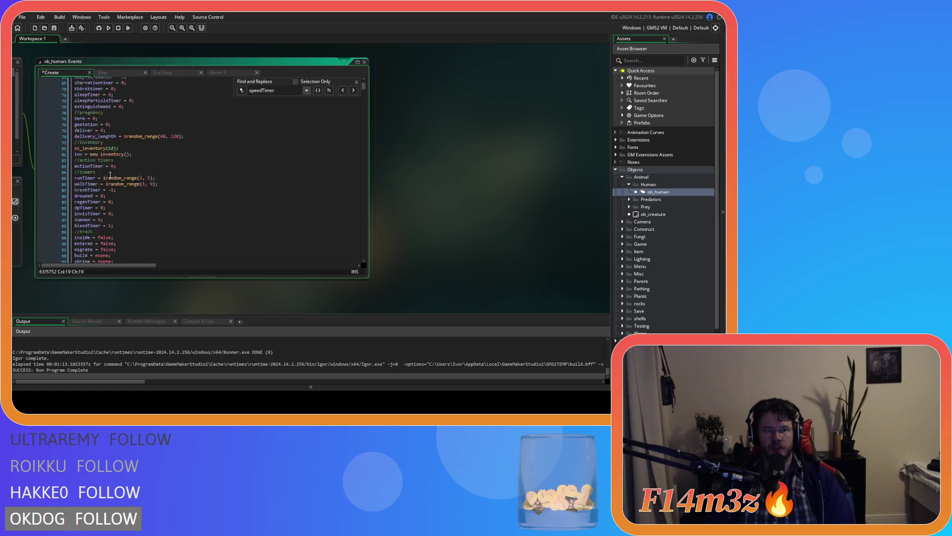
click(130, 179)
key(Return)
text(speedTimer = 0;)
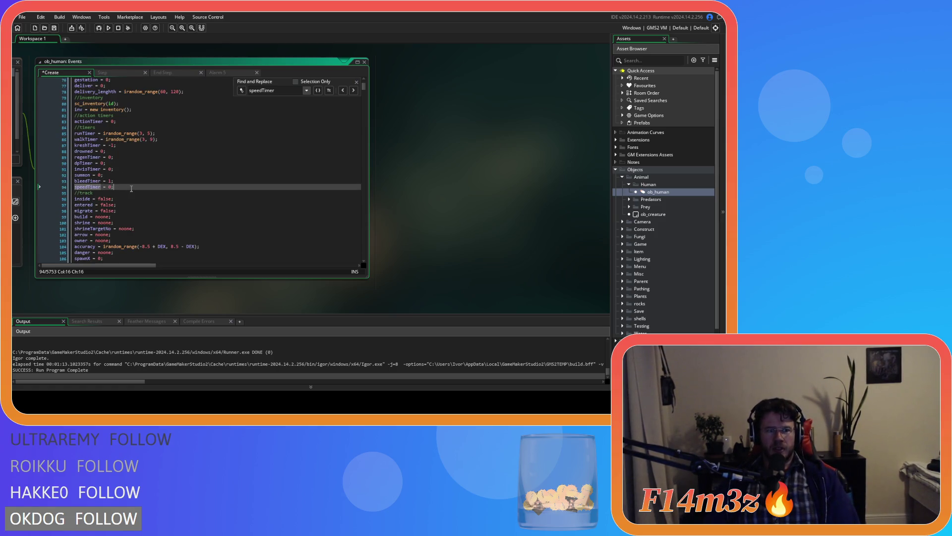
Duplicate the speedTimer line as hasteTimer = 0 and save.
key(ctrl+d)
key(Home)
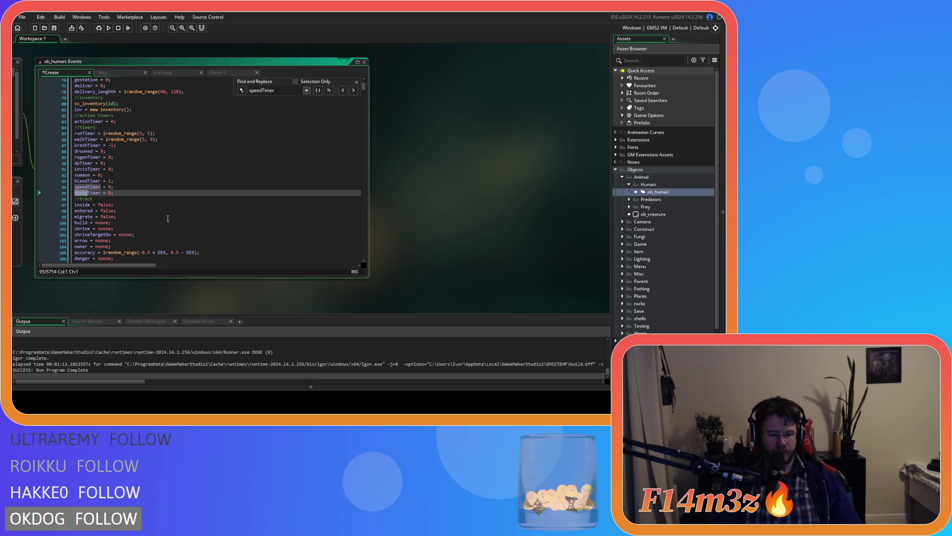
text(haste)
key(End)
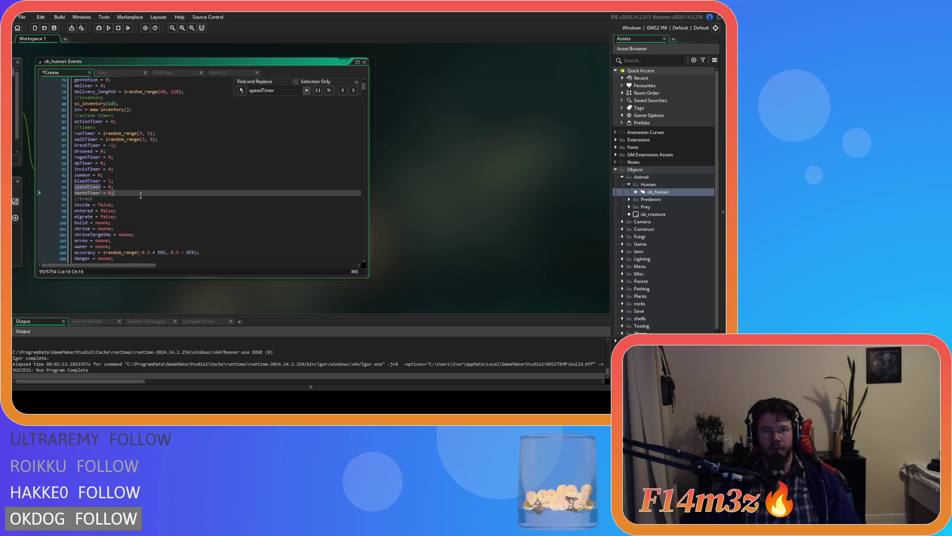
key(ctrl+s)
click(356, 81)
Add haste = 0 after stealth = 0 and save the Create event.
key(Down)
scroll(297, 164, down, 3)
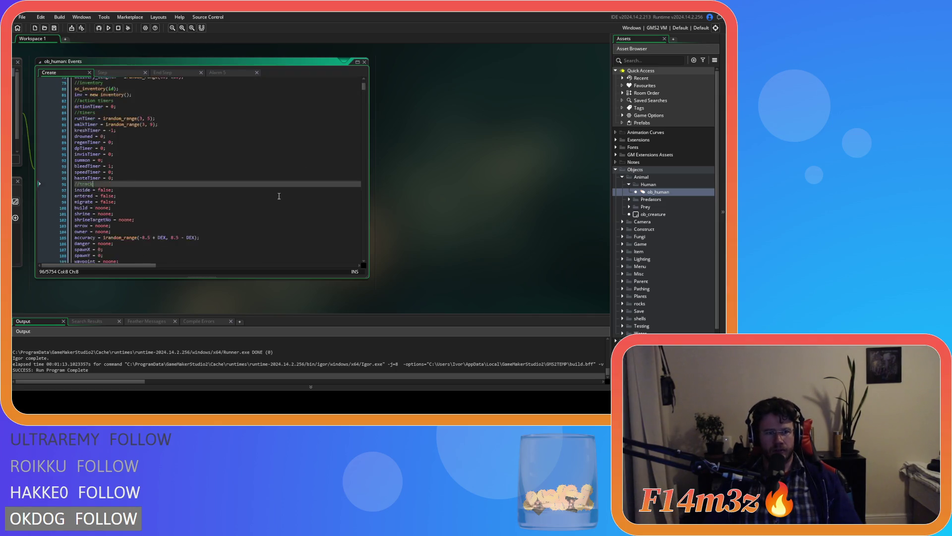
scroll(259, 194, down, 4)
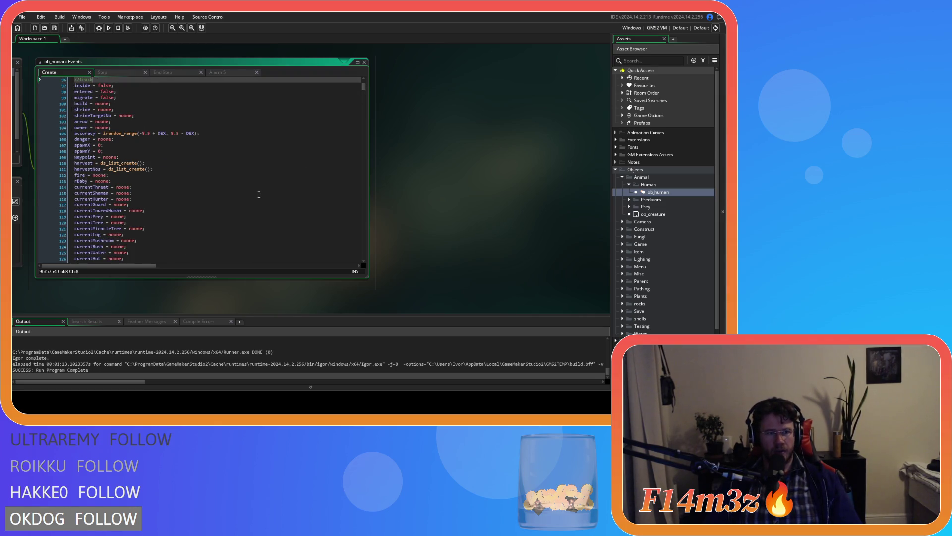
scroll(259, 194, down, 17)
click(149, 226)
text(haste = 0;)
key(ctrl+s)
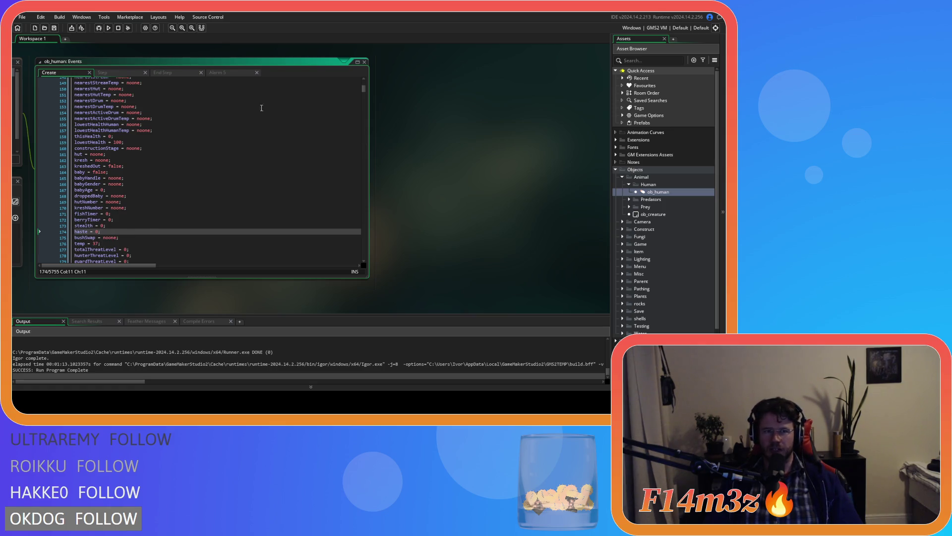
right_click(469, 158)
Close the ob_human events window, collapse Objects, and expand Scripts > Miracles.
click(499, 177)
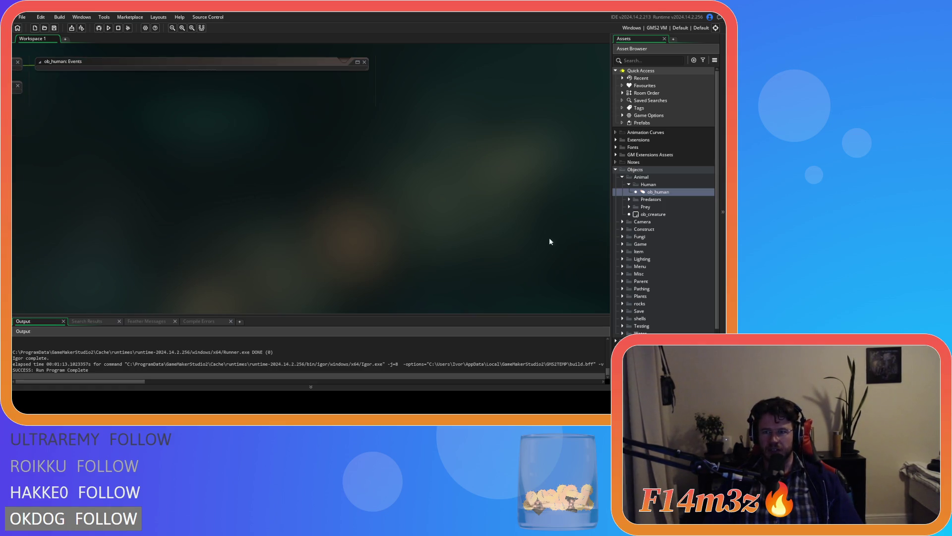
click(629, 184)
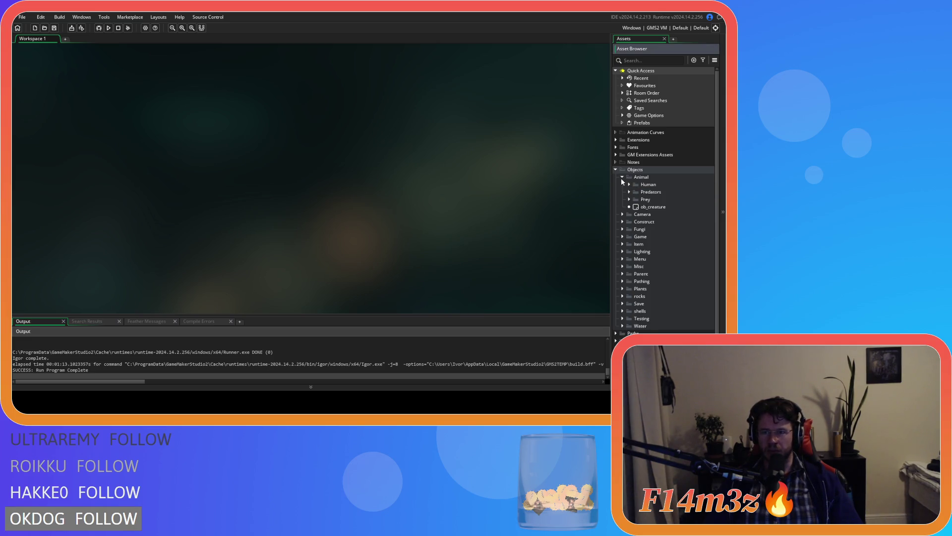
click(615, 170)
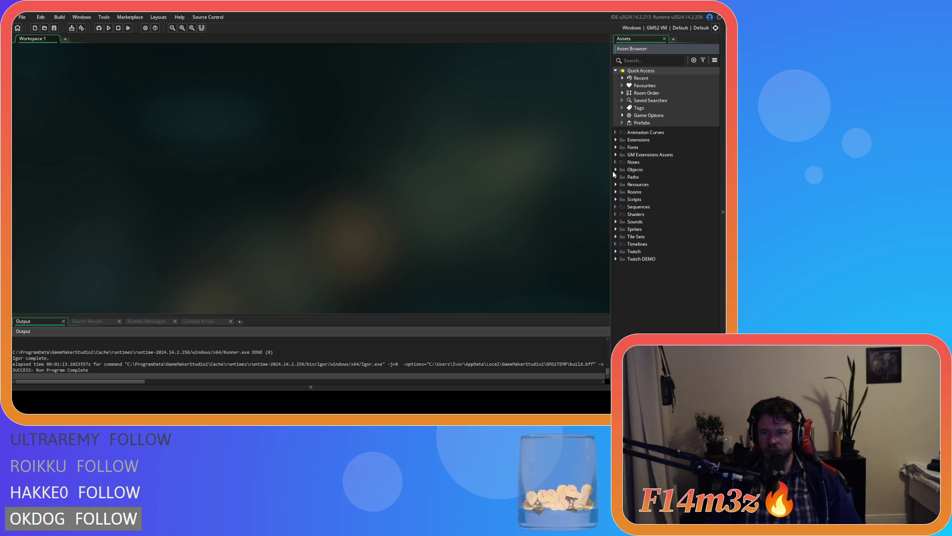
click(616, 199)
scroll(629, 243, down, 5)
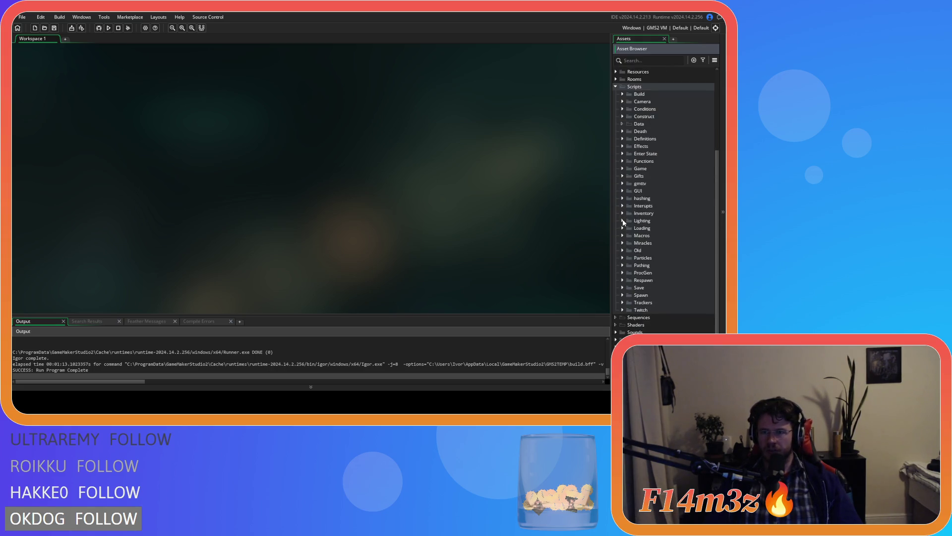
click(623, 244)
scroll(655, 277, down, 3)
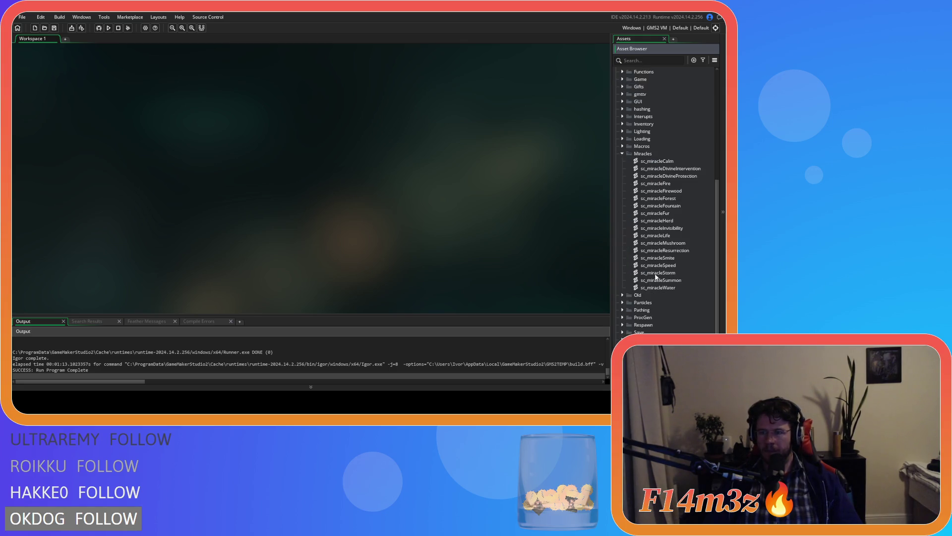
Duplicate sc_miracleSpeed, rename the copy sc_miracleHaste, and open it.
right_click(669, 267)
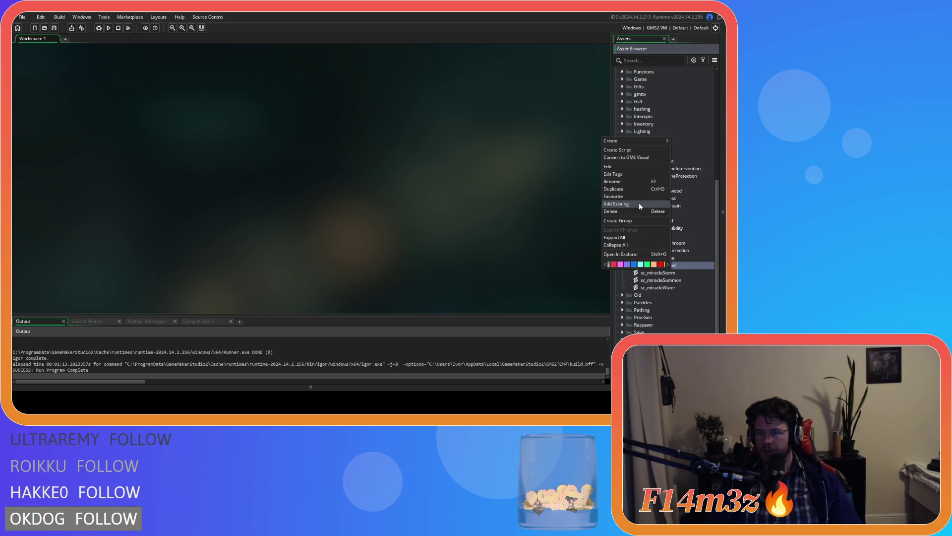
click(637, 189)
key(BackSpace)
key(BackSpace)
key(BackSpace)
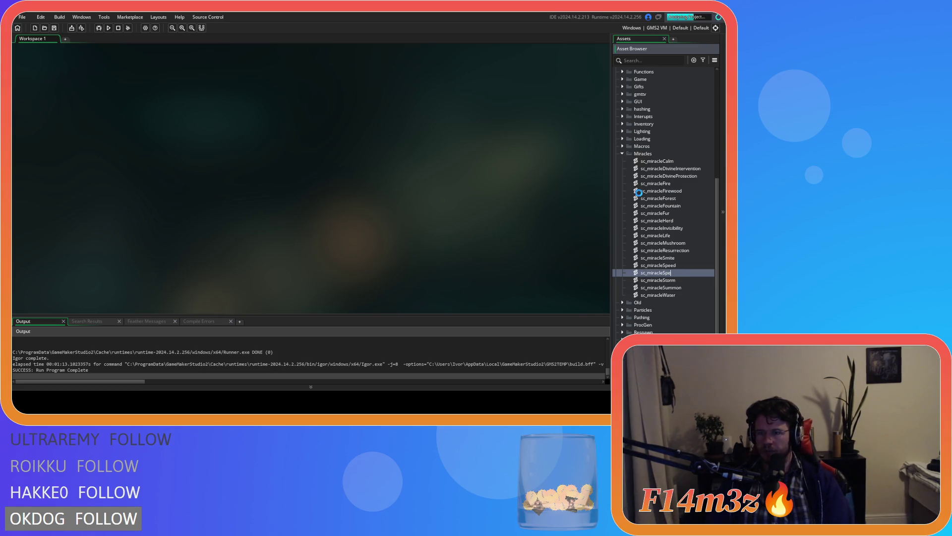
text(Has)
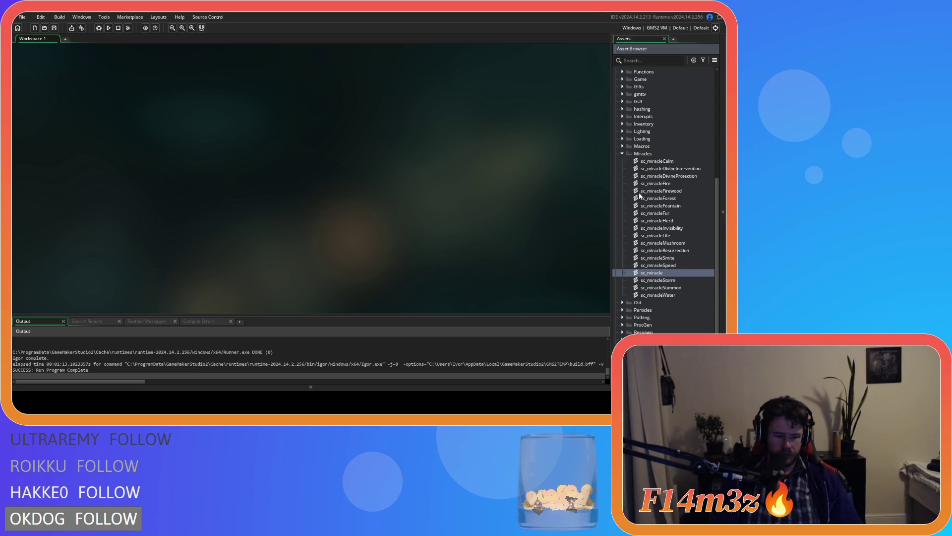
text(te)
key(Return)
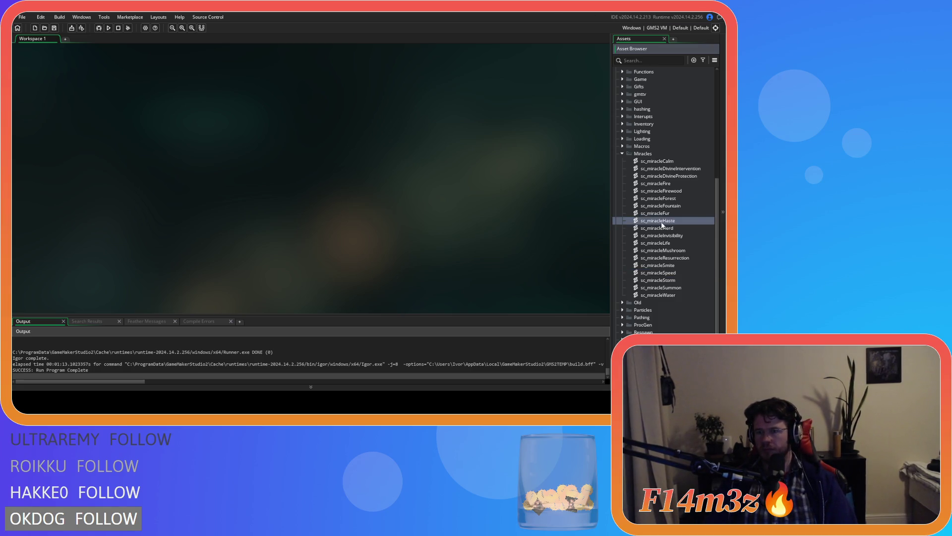
double_click(641, 222)
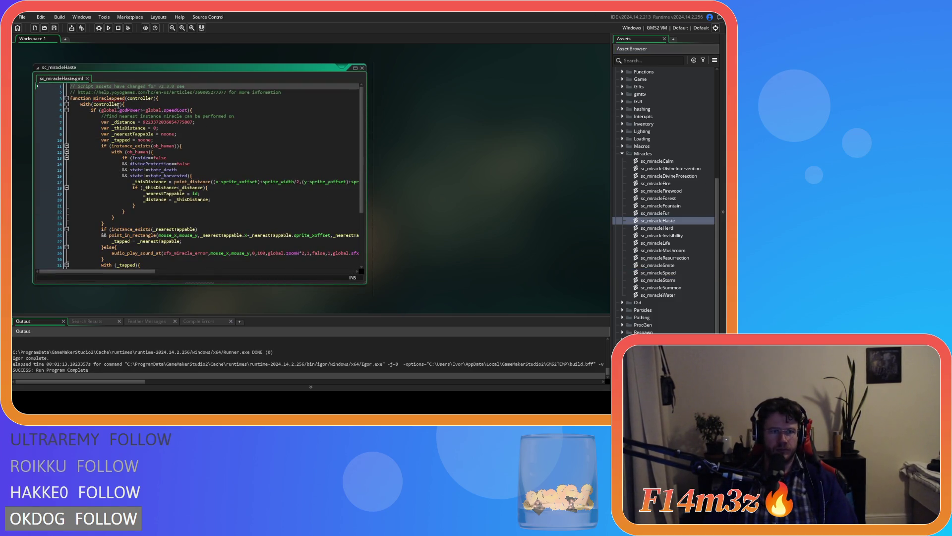
Rename the function to miracleHaste and change the cost check to global.hasteCost.
drag(111, 98, 125, 99)
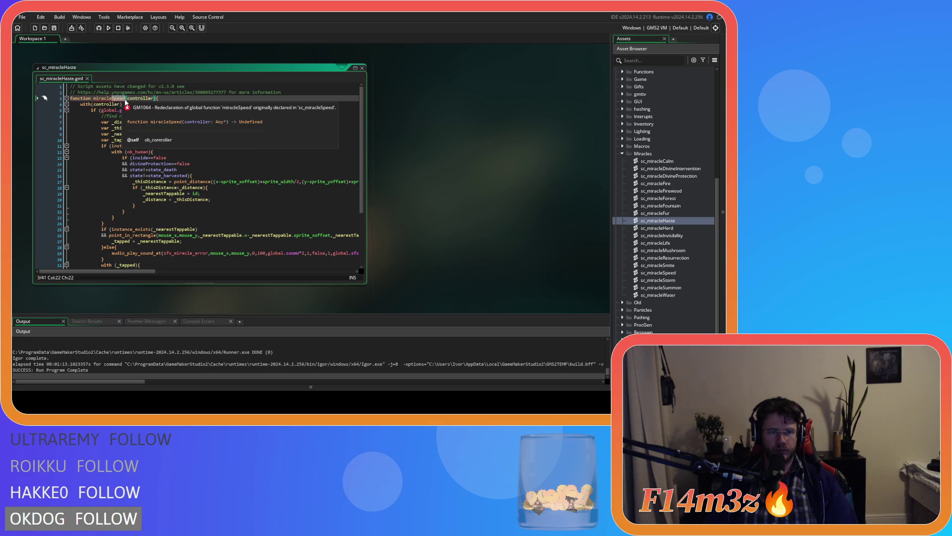
text(Haste)
click(160, 111)
key(ctrl+s)
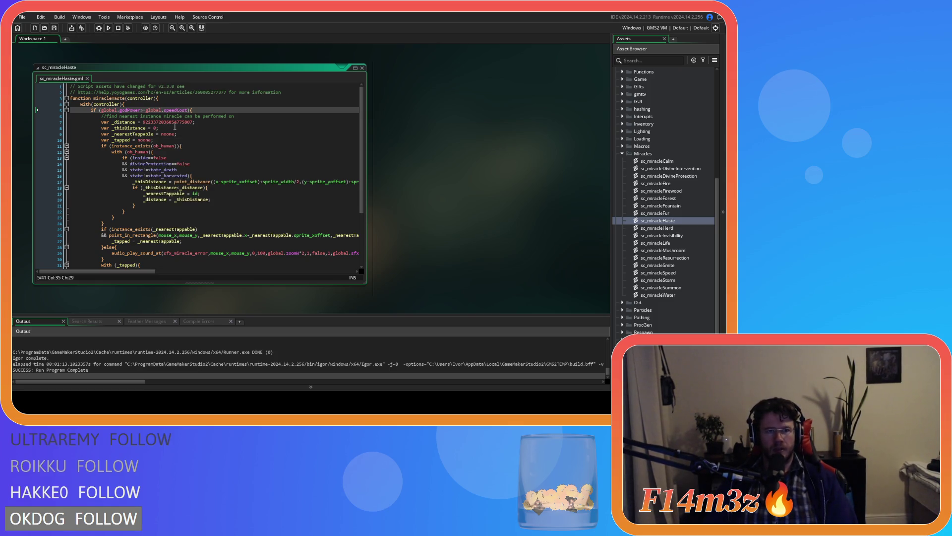
click(165, 110)
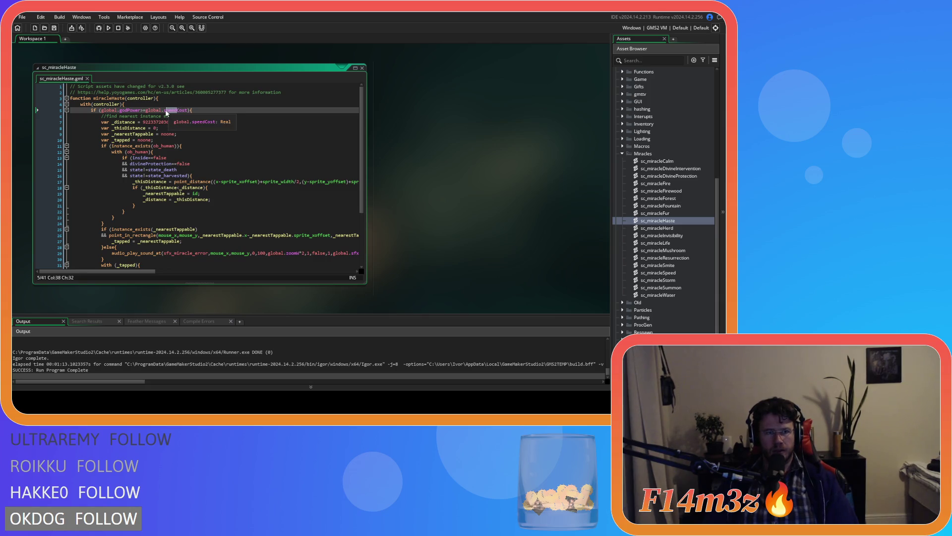
text(haste)
click(221, 117)
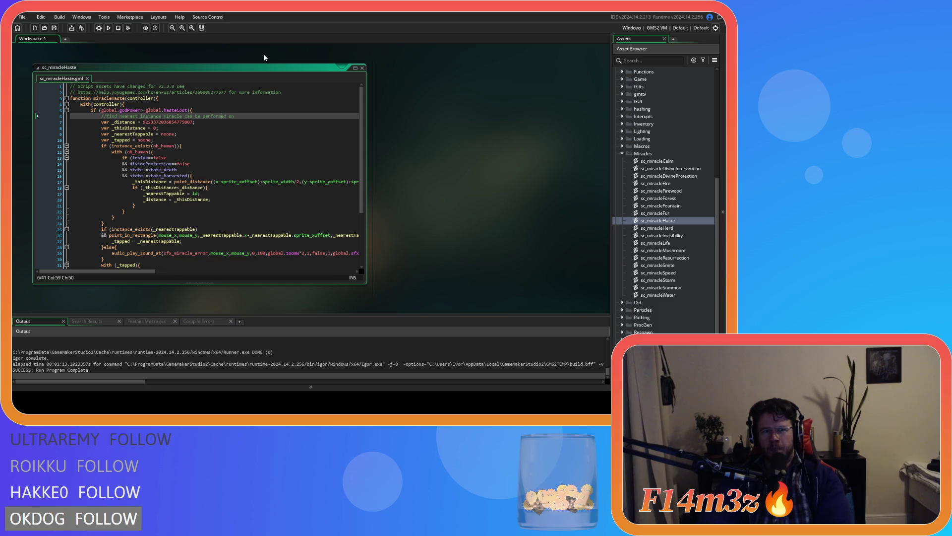
Change speedCost to hasteCost in the cast block's deduction on line 32 and save.
click(209, 141)
scroll(209, 147, down, 3)
scroll(210, 147, up, 3)
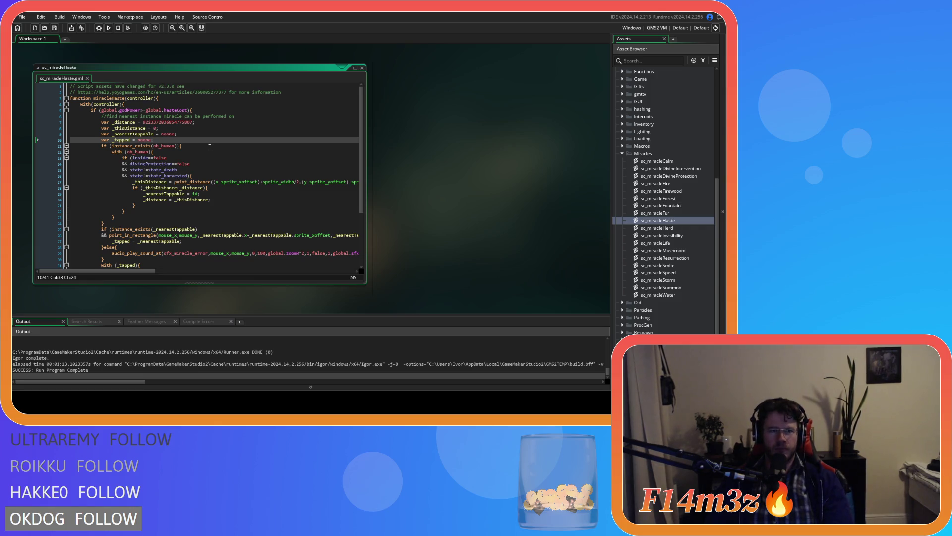
scroll(210, 147, down, 5)
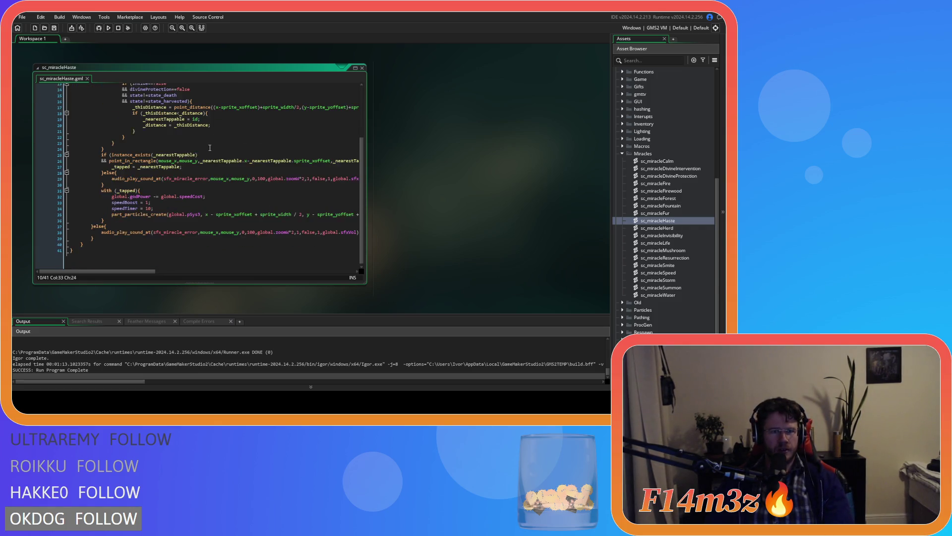
scroll(210, 198, up, 1)
drag(192, 200, 180, 200)
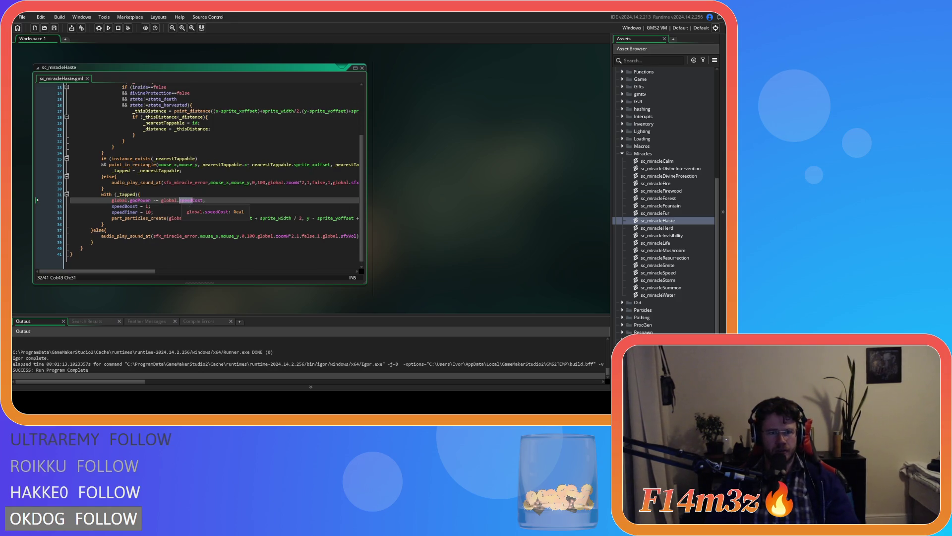
text(hast)
key(End)
key(ctrl+s)
mouse_move(148, 271)
mouse_down()
mouse_move(220, 277)
mouse_move(145, 275)
mouse_up()
Replace speedBoost with haste and speedTimer with hasteTimer on lines 33–34, then save.
click(139, 206)
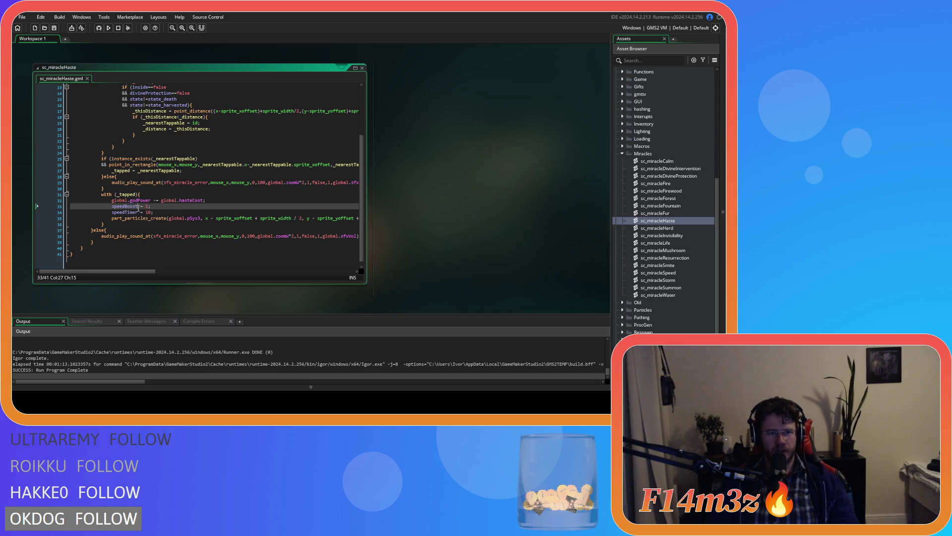
click(123, 206)
double_click(123, 207)
text(haste)
click(114, 195)
click(112, 213)
text(haste)
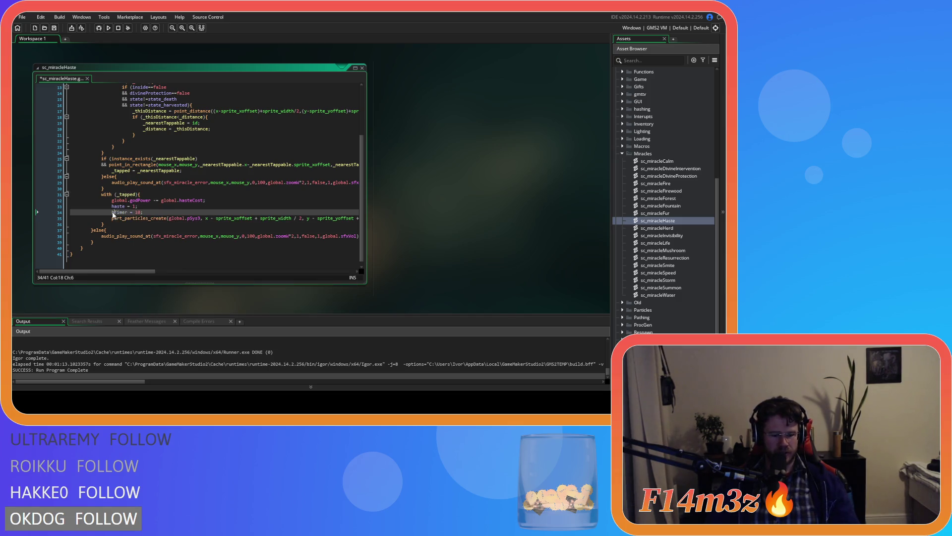
click(198, 219)
key(ctrl+s)
click(199, 213)
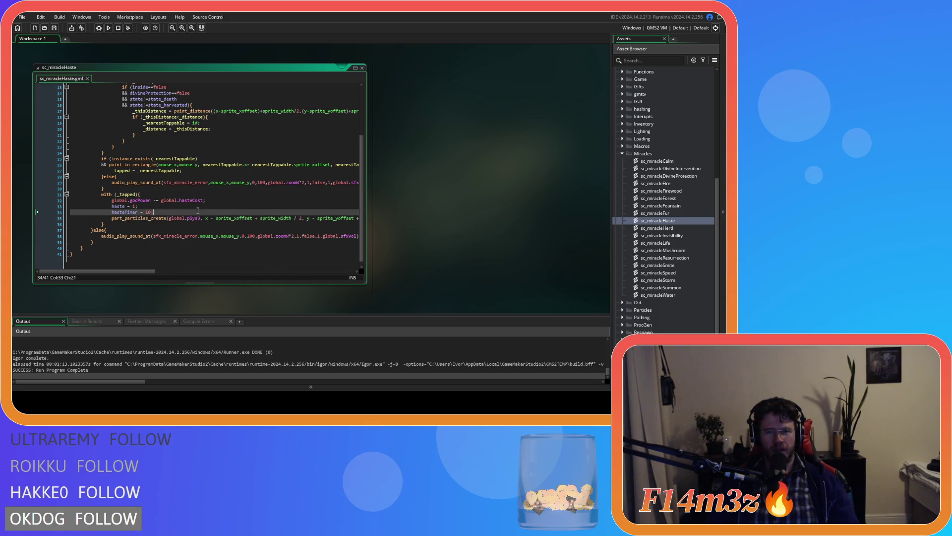
scroll(678, 171, up, 8)
scroll(635, 199, up, 1)
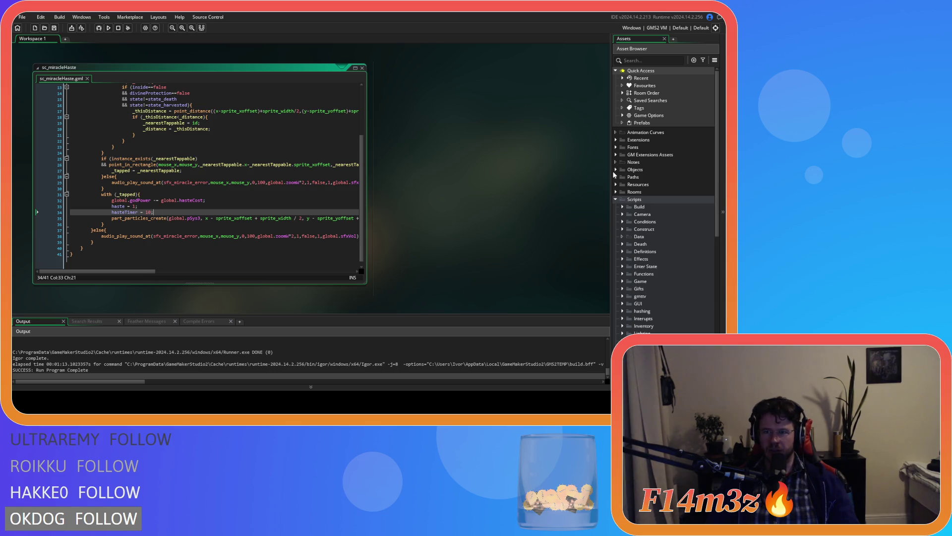
Open ob_human's End Step event code and scroll to the speed-boost block.
click(616, 170)
click(622, 177)
click(644, 192)
double_click(643, 192)
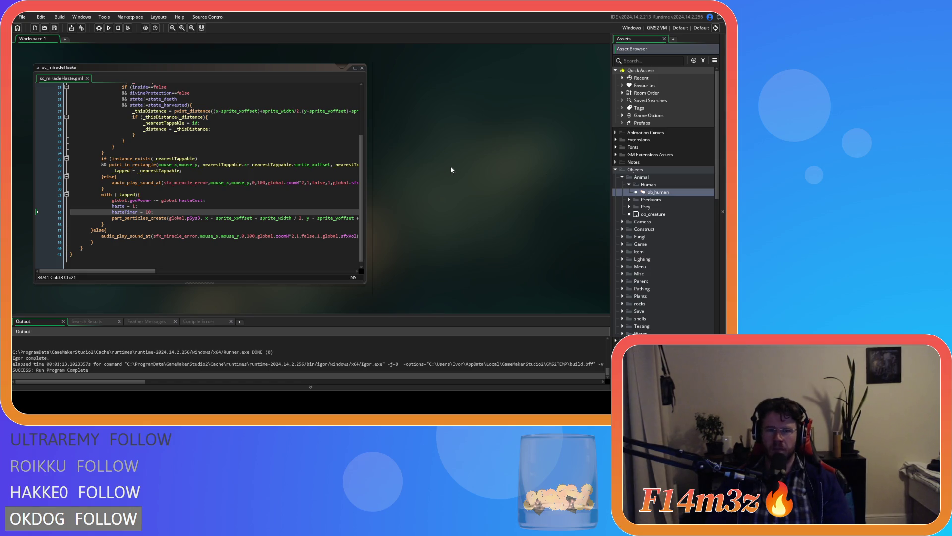
click(440, 78)
click(380, 78)
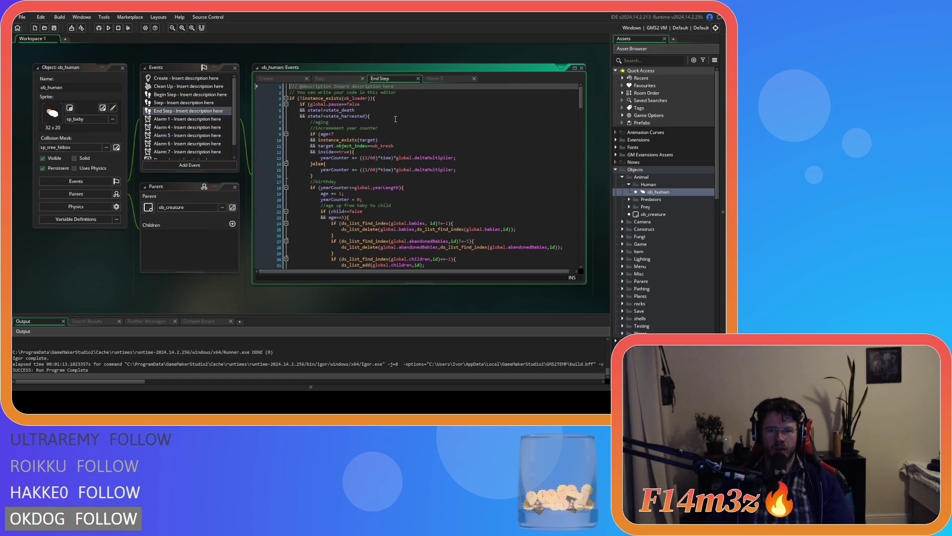
scroll(394, 187, down, 10)
scroll(393, 187, down, 10)
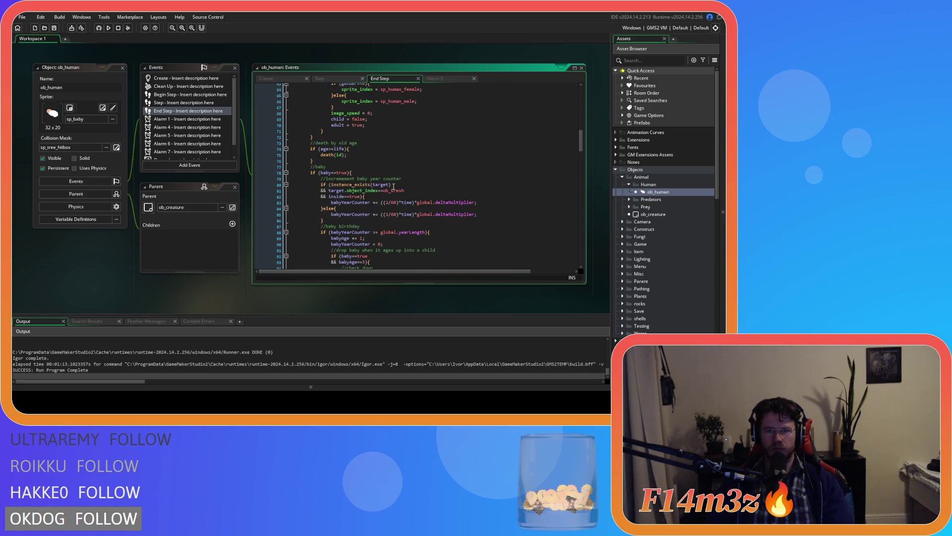
scroll(393, 187, down, 8)
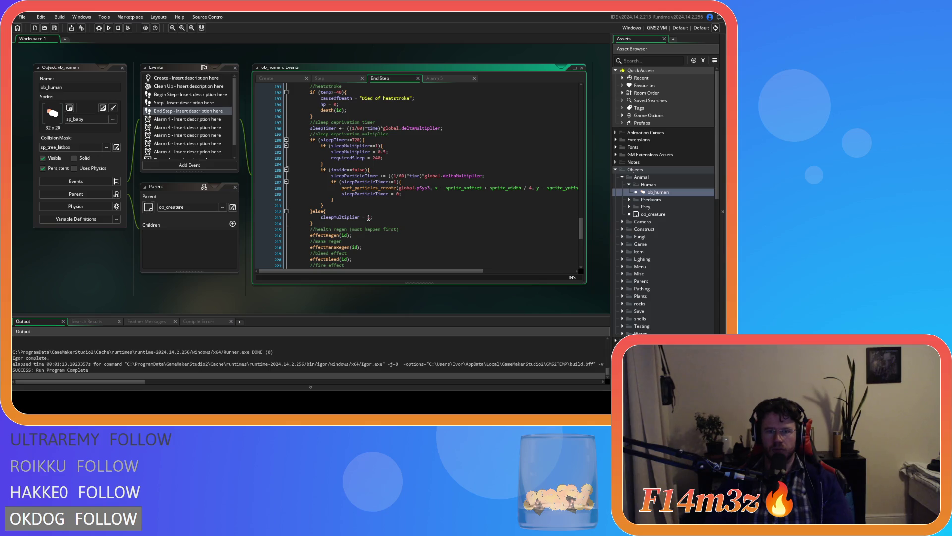
scroll(369, 219, down, 8)
Duplicate the speed-boost block as a haste timer counting hasteTimer down and resetting haste to 0.
drag(323, 184, 310, 152)
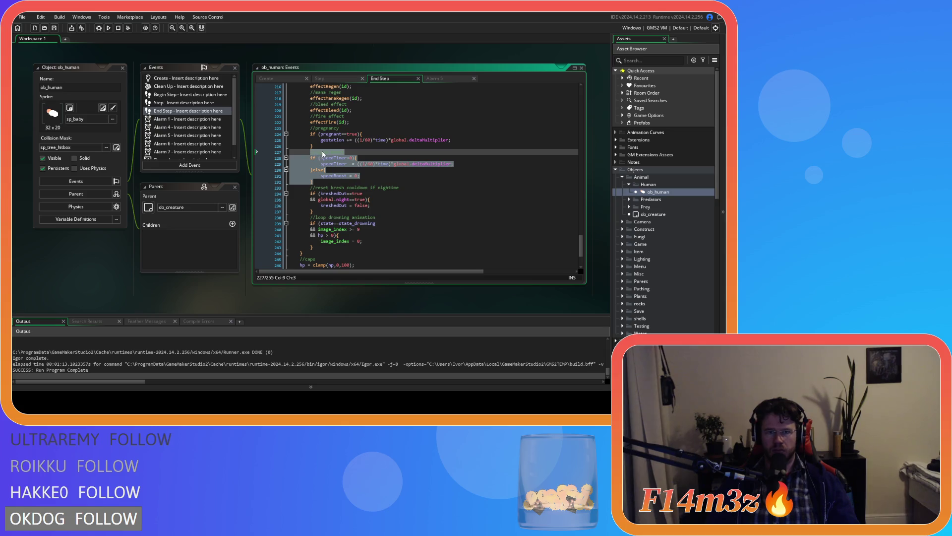
key(ctrl+d)
click(341, 150)
text(timer)
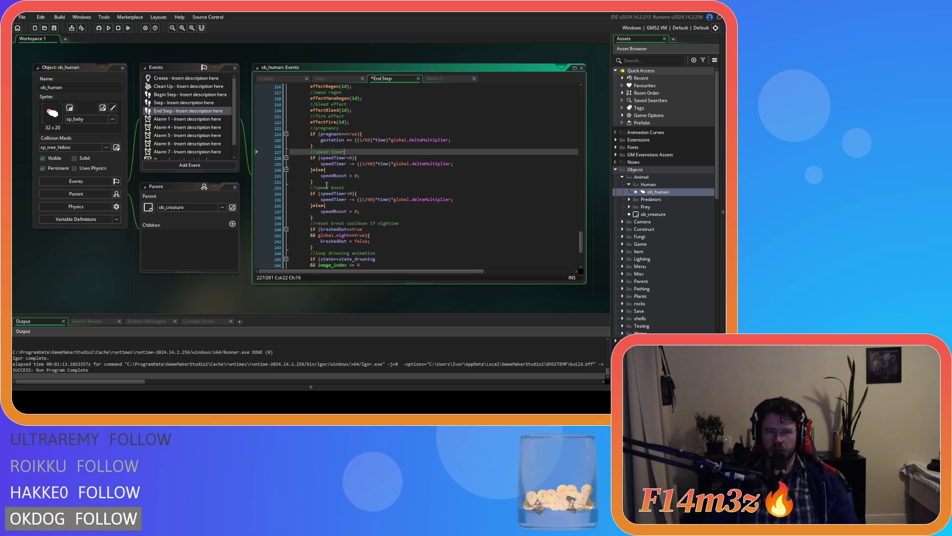
drag(343, 187, 315, 188)
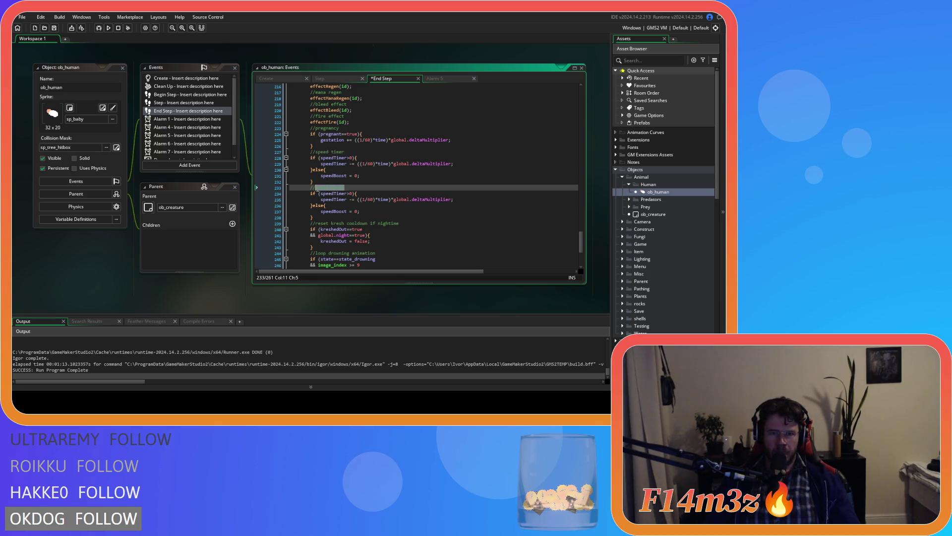
text(haste t)
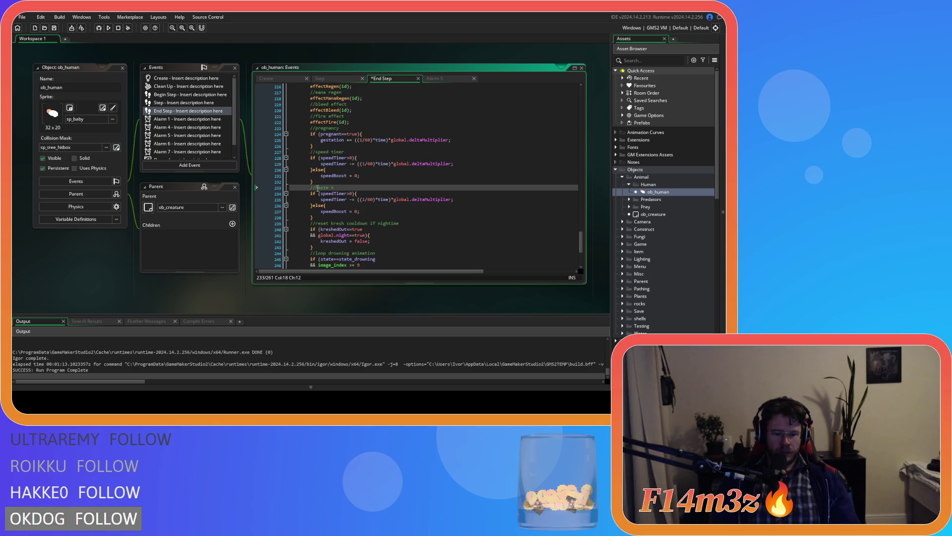
text(imer)
click(334, 194)
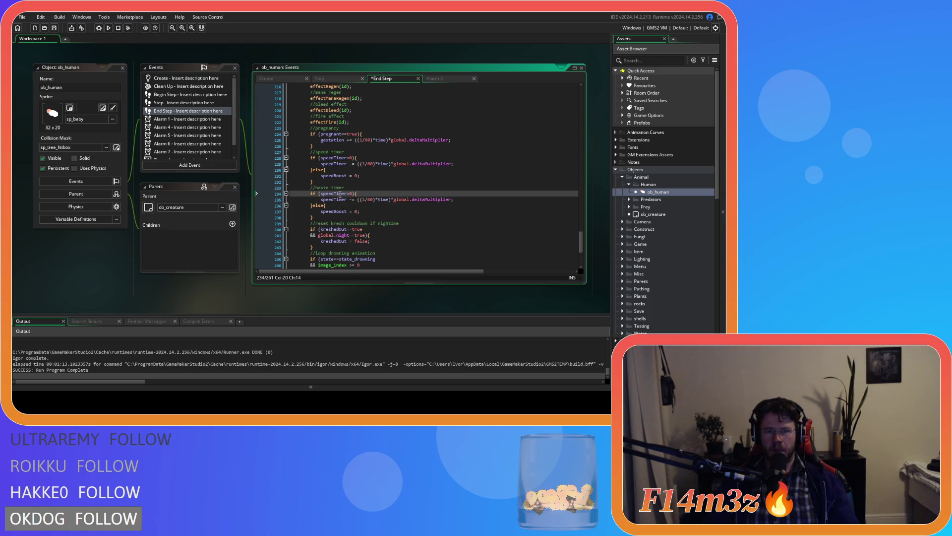
drag(334, 194, 322, 196)
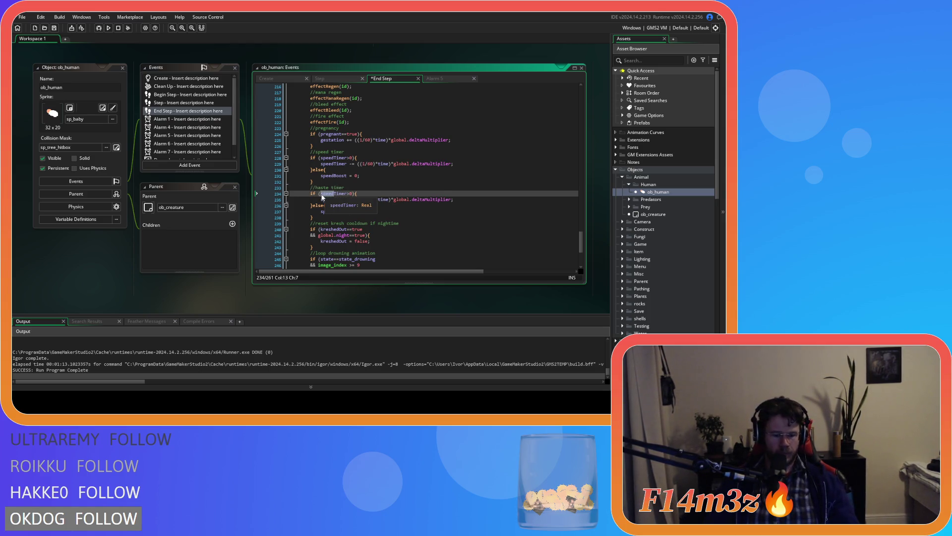
text(haste)
drag(335, 200, 320, 200)
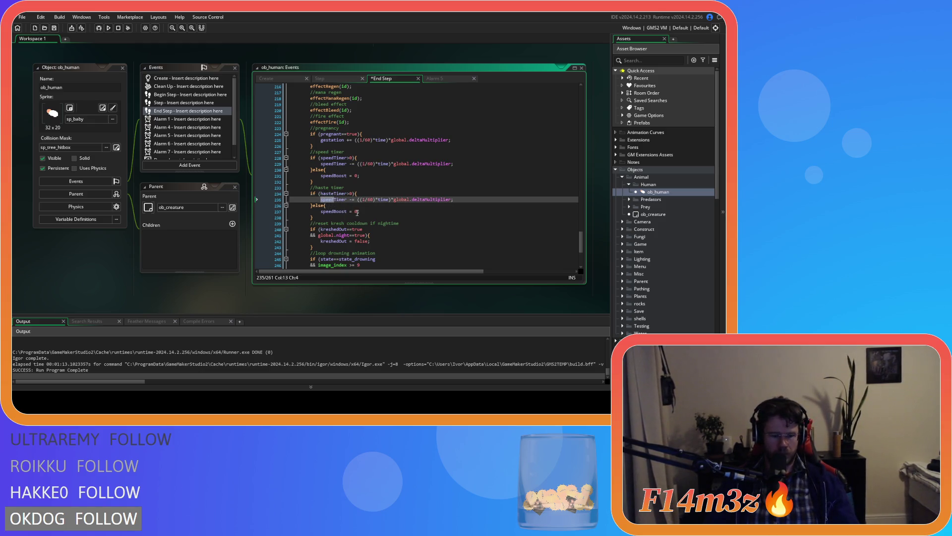
text(haste)
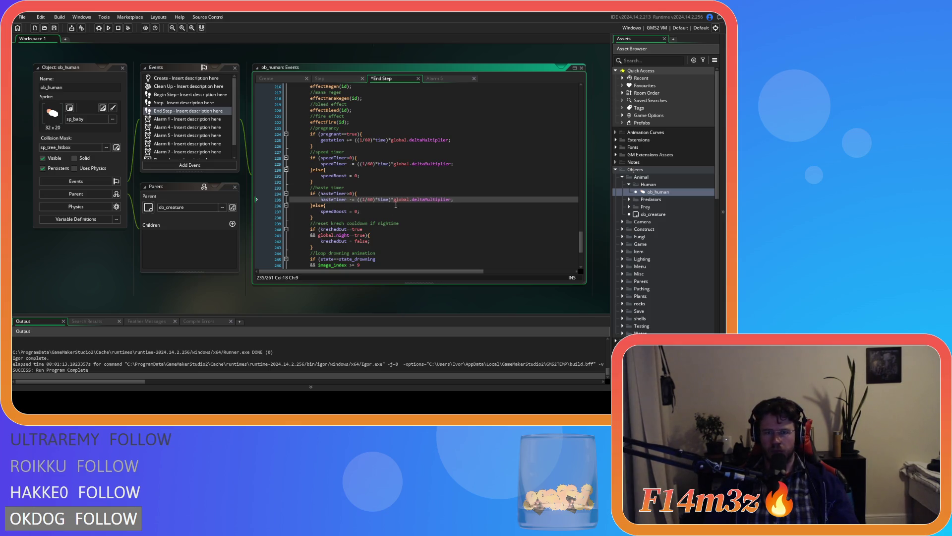
drag(334, 211, 321, 212)
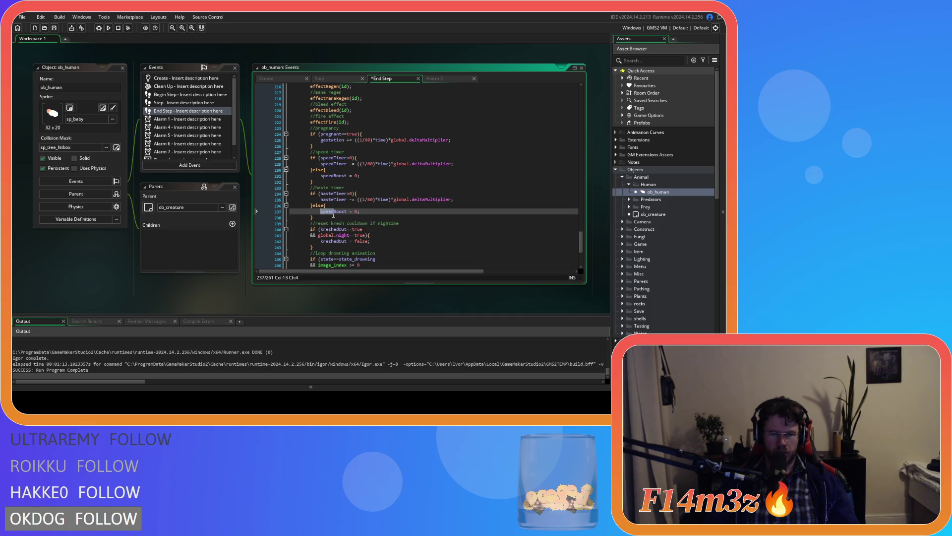
text(haste)
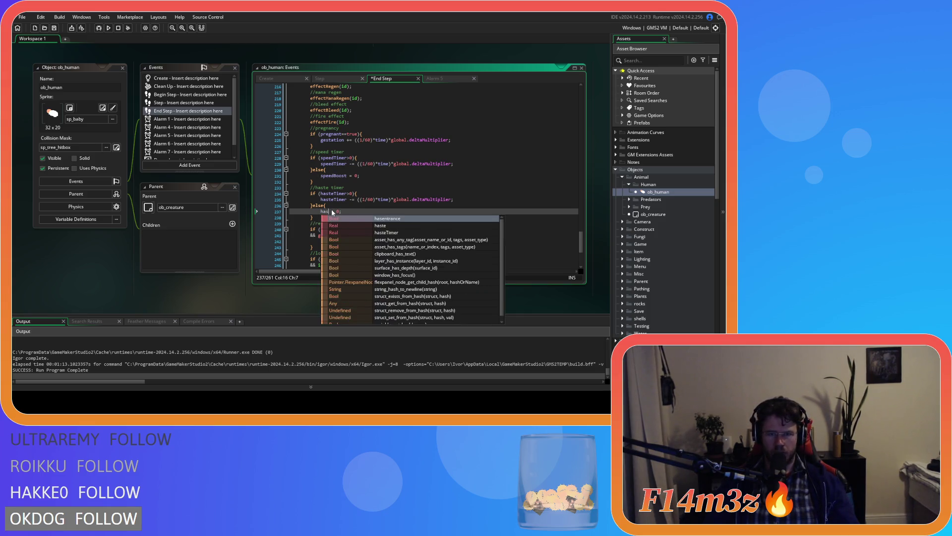
click(392, 211)
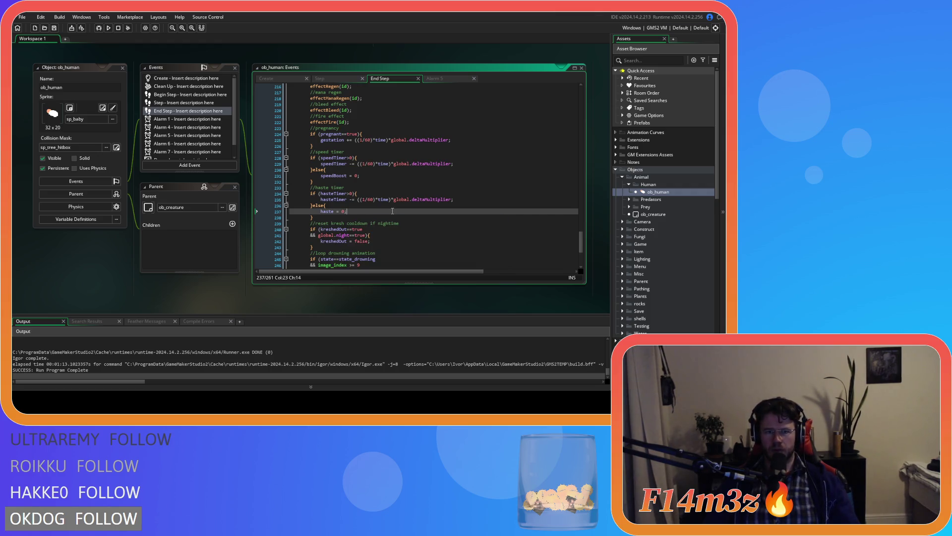
right_click(65, 269)
click(94, 276)
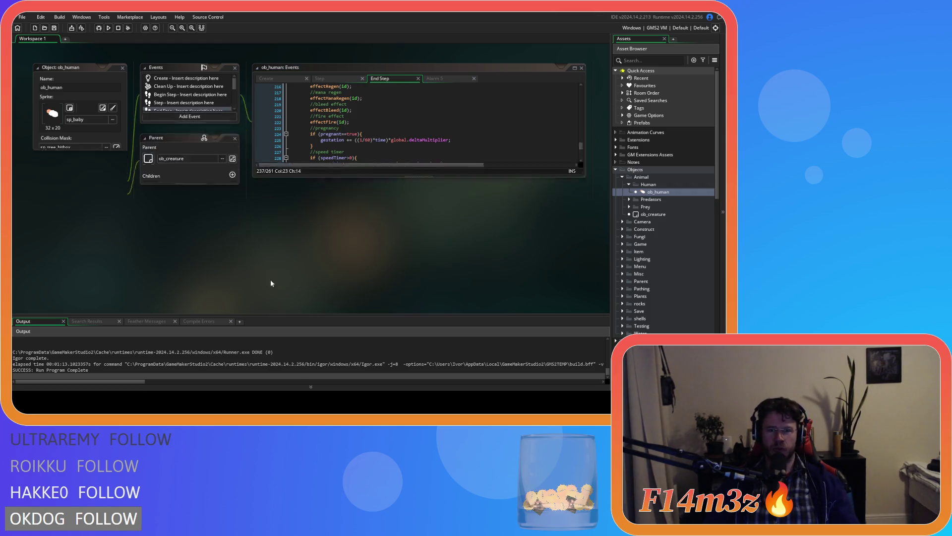
Close the workspace windows, collapse the Objects and Miracles folders, and expand Scripts > Save.
click(629, 184)
click(623, 178)
click(616, 169)
scroll(627, 234, down, 2)
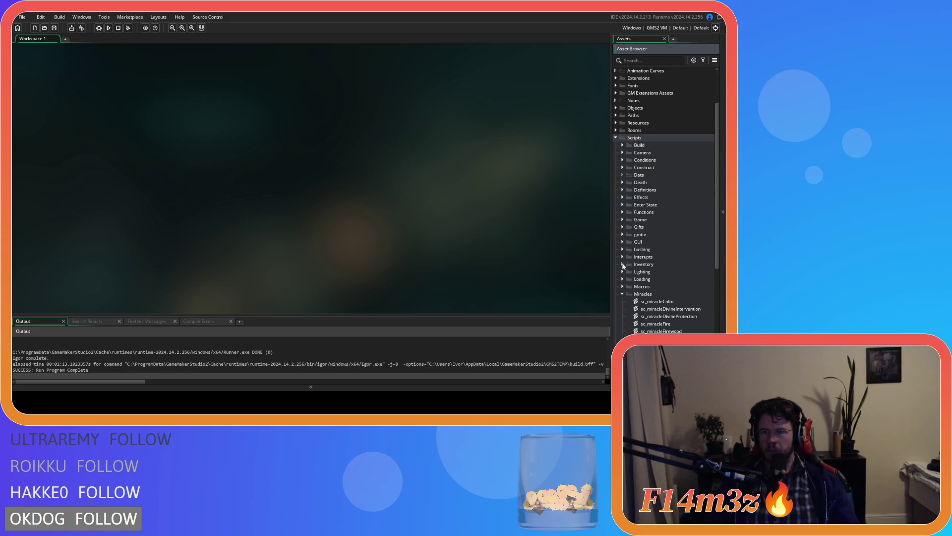
click(623, 294)
scroll(625, 292, down, 2)
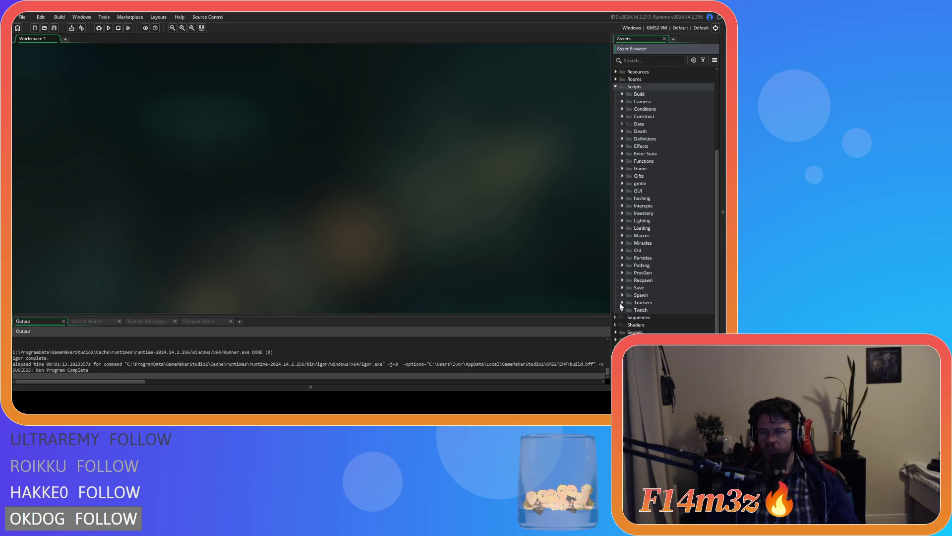
click(623, 287)
scroll(626, 287, down, 5)
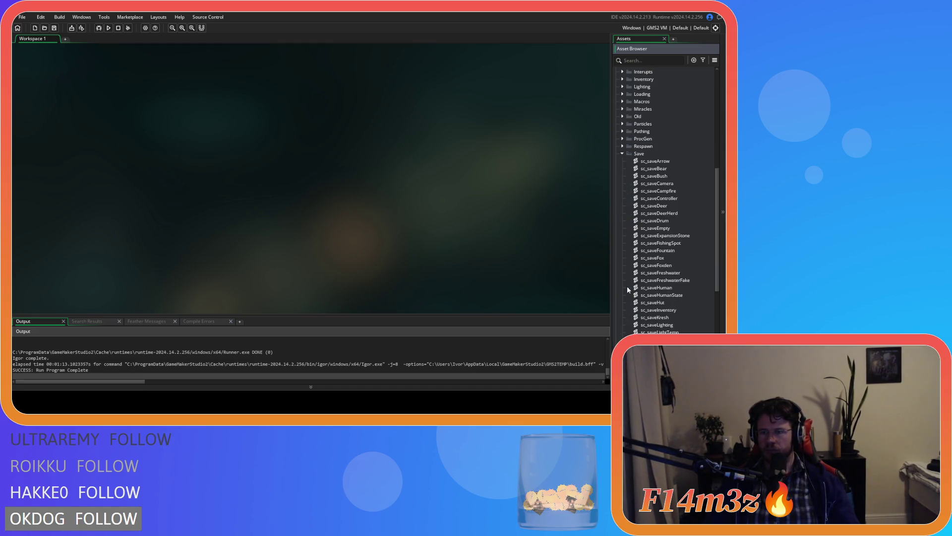
Open sc_saveHuman and review its saved human variables like hp, speedBoost and speedTimer.
double_click(656, 287)
scroll(243, 210, down, 15)
scroll(243, 210, down, 3)
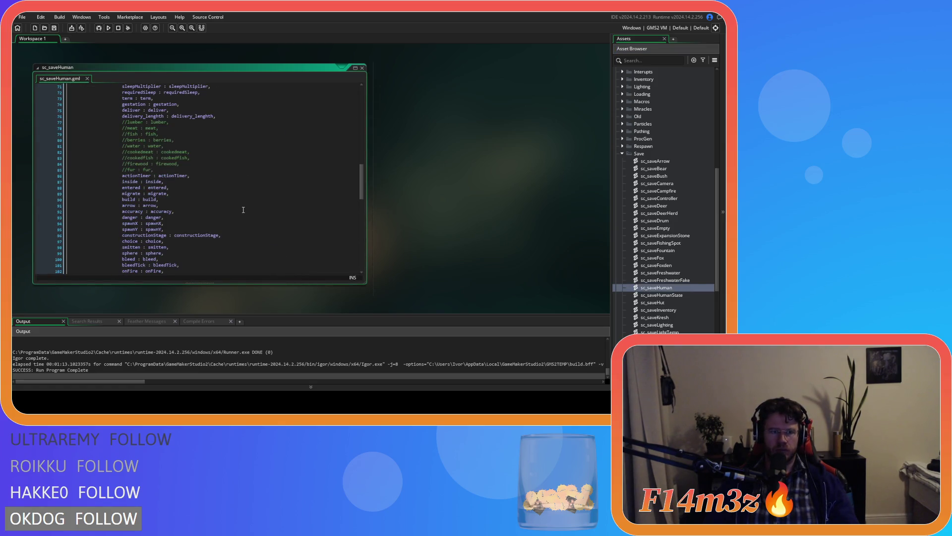
scroll(243, 210, down, 5)
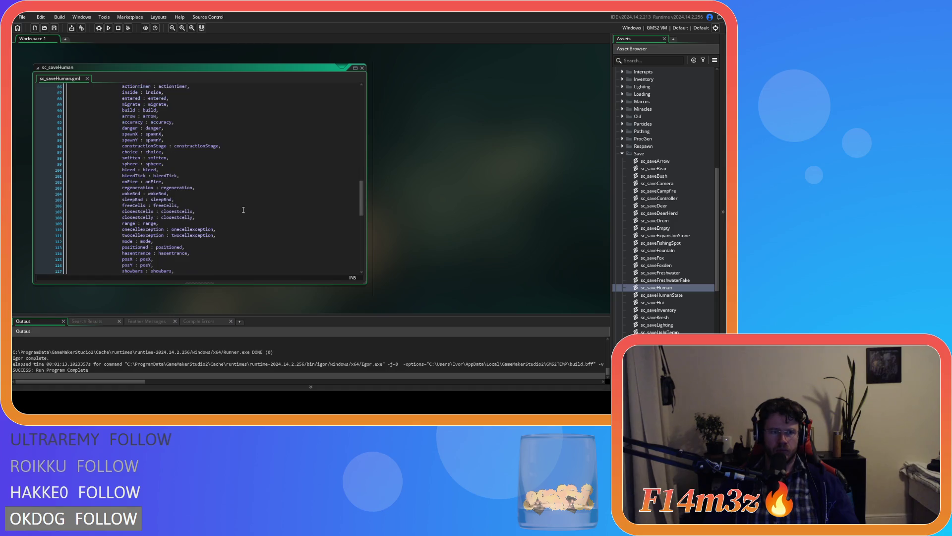
scroll(243, 210, down, 1)
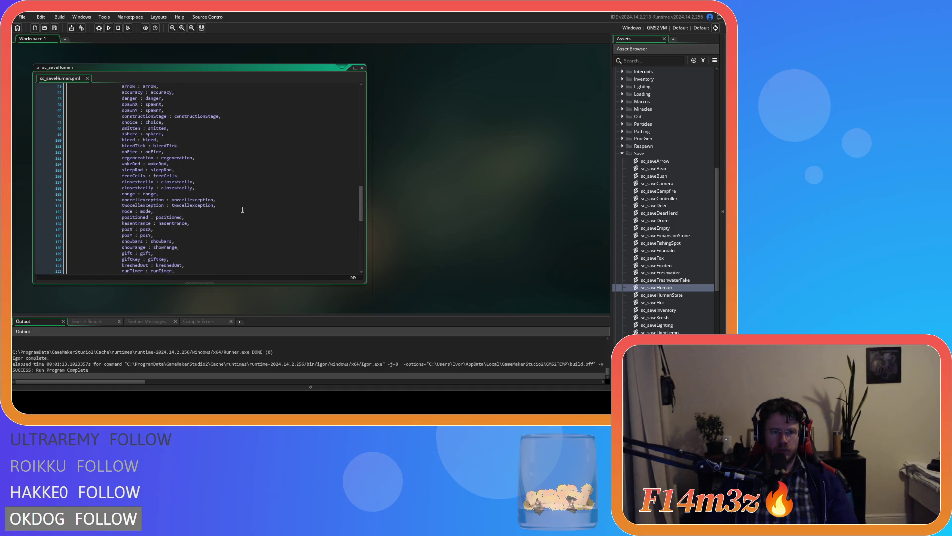
scroll(232, 206, up, 2)
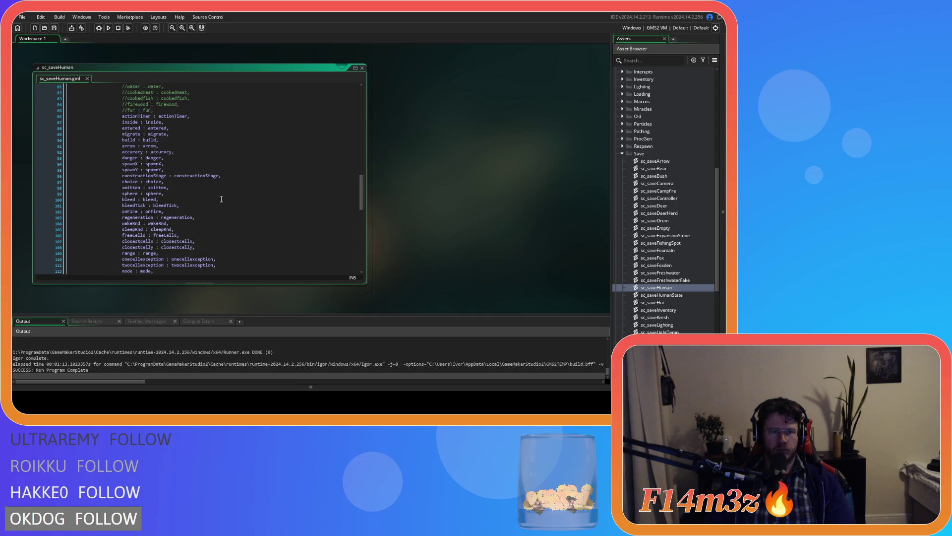
scroll(222, 199, down, 14)
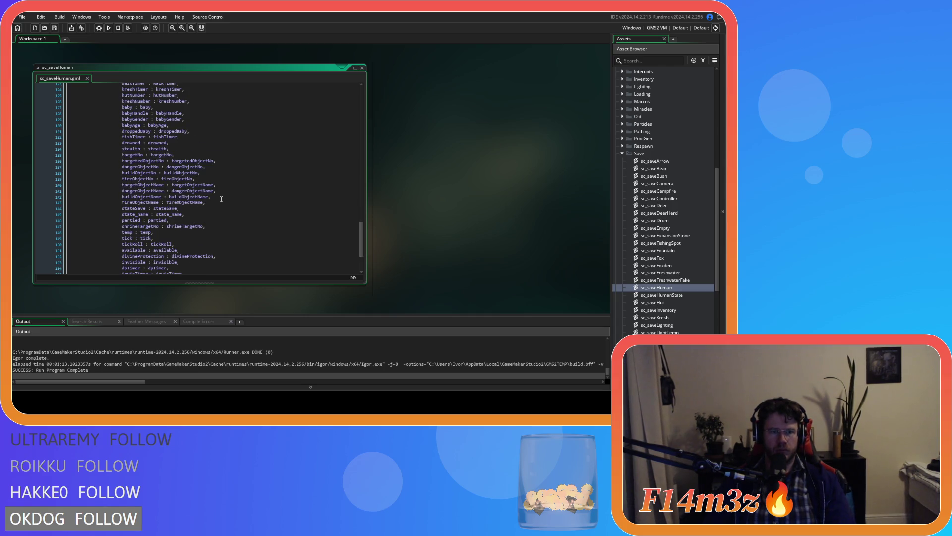
scroll(222, 199, up, 17)
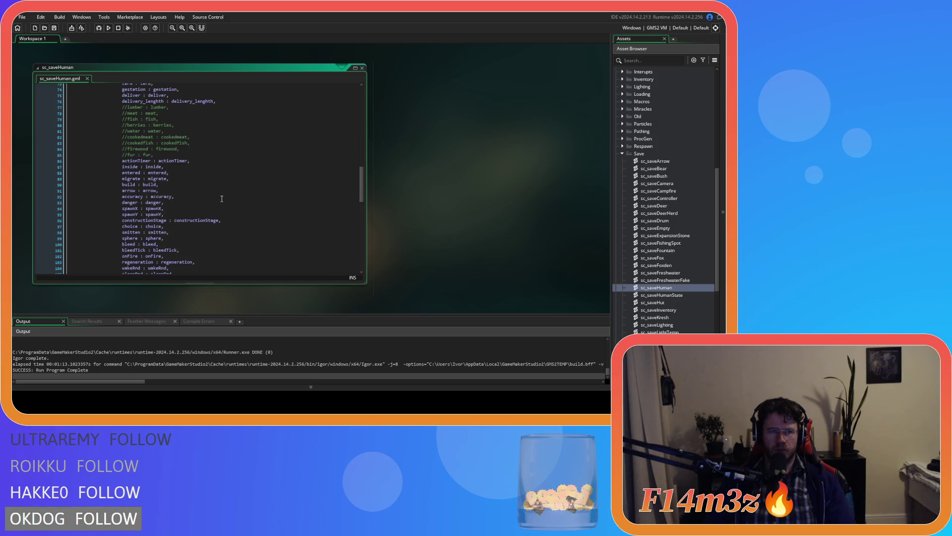
scroll(222, 198, up, 3)
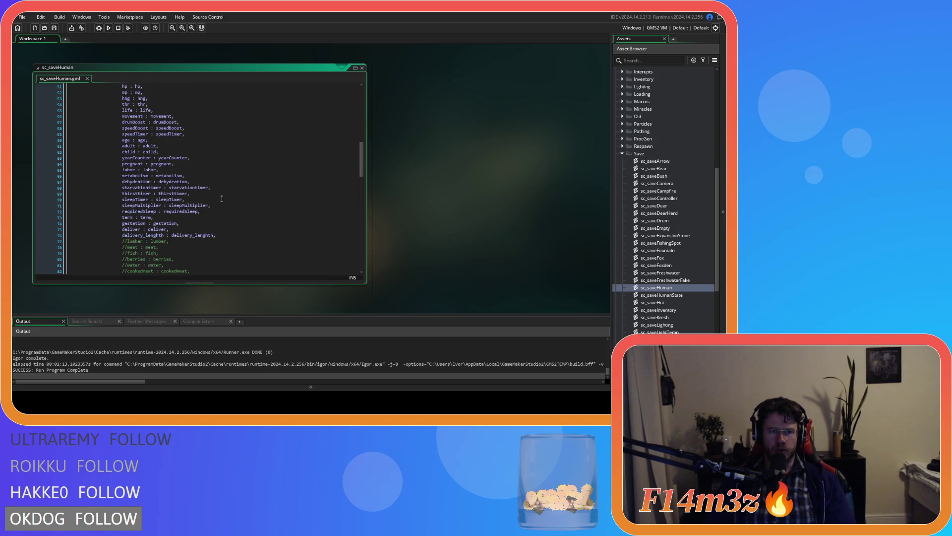
scroll(222, 198, up, 1)
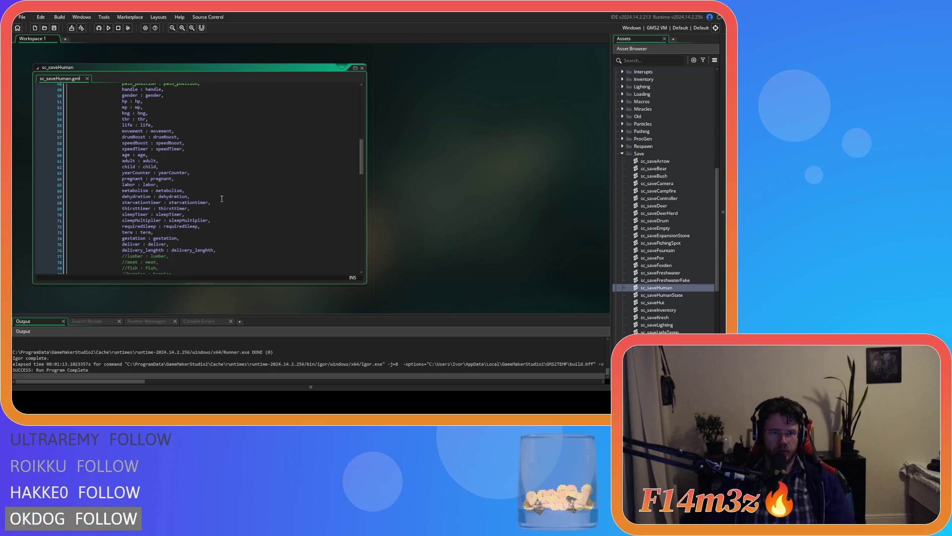
scroll(222, 199, down, 8)
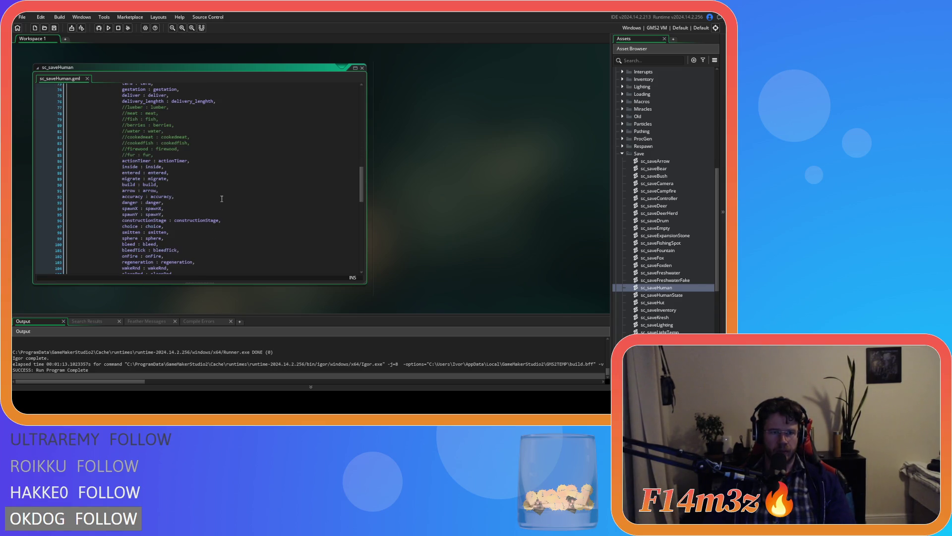
scroll(222, 198, down, 3)
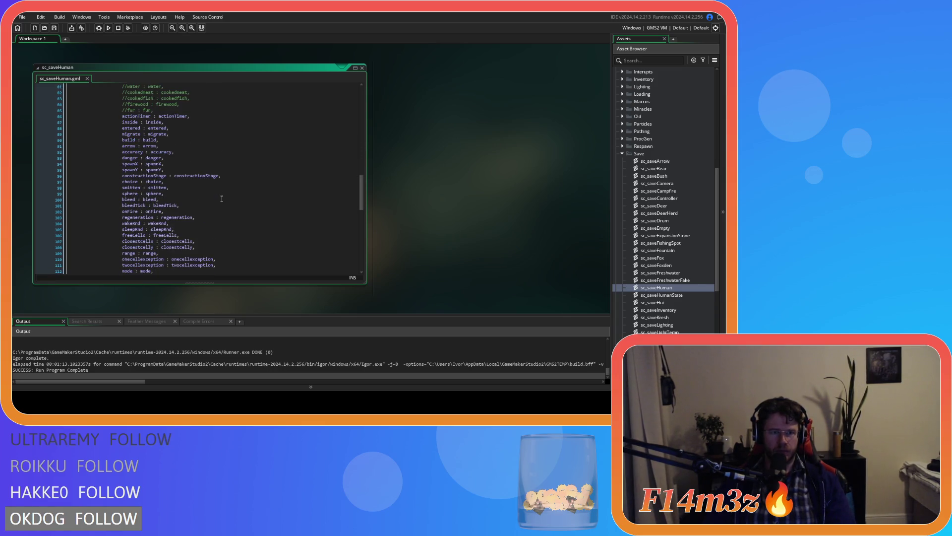
scroll(221, 198, down, 2)
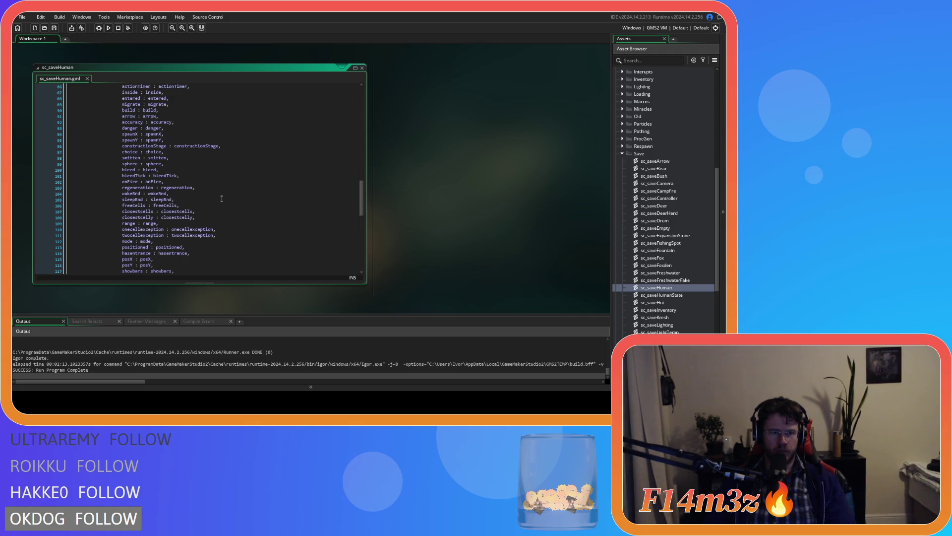
scroll(222, 198, down, 2)
scroll(222, 198, down, 2)
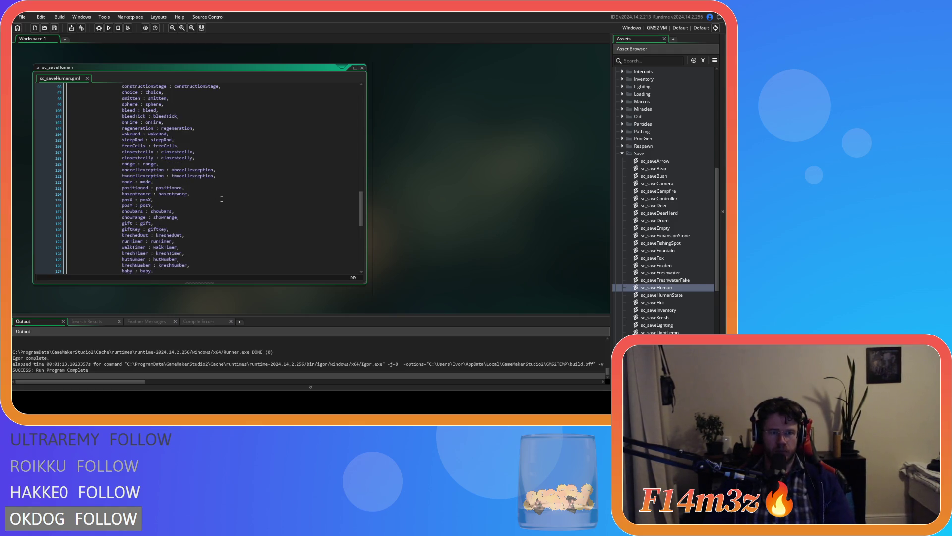
Find the speedTimer line and duplicate it into a hasteTimer entry.
key(ctrl+f)
text(speed)
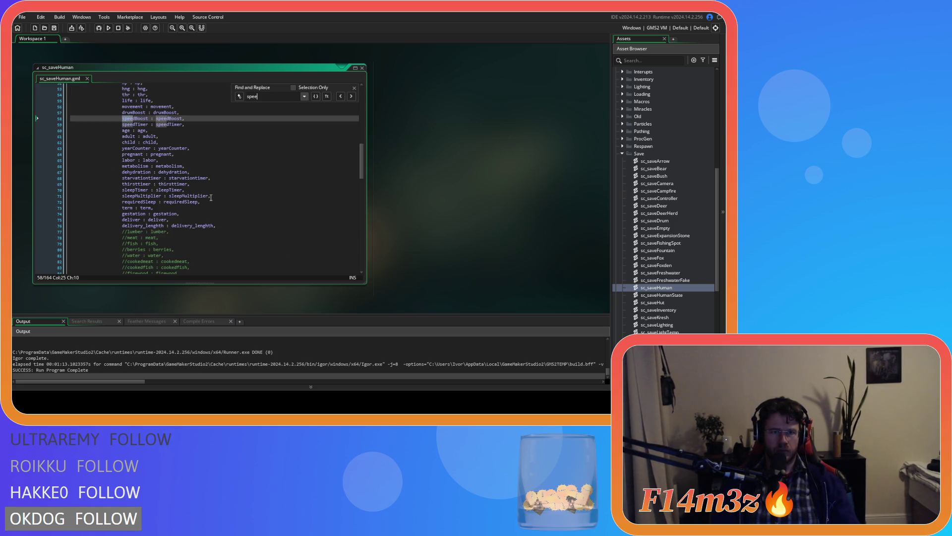
click(355, 88)
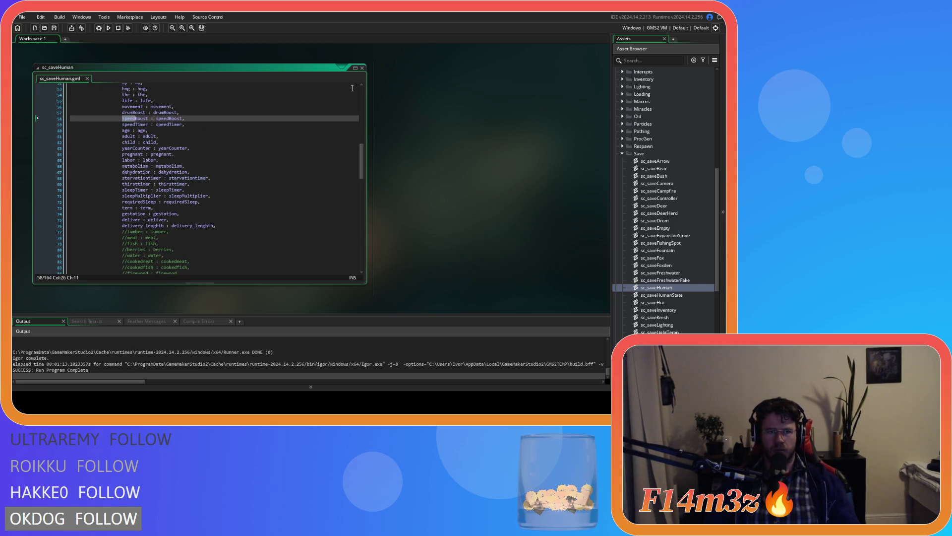
key(Down)
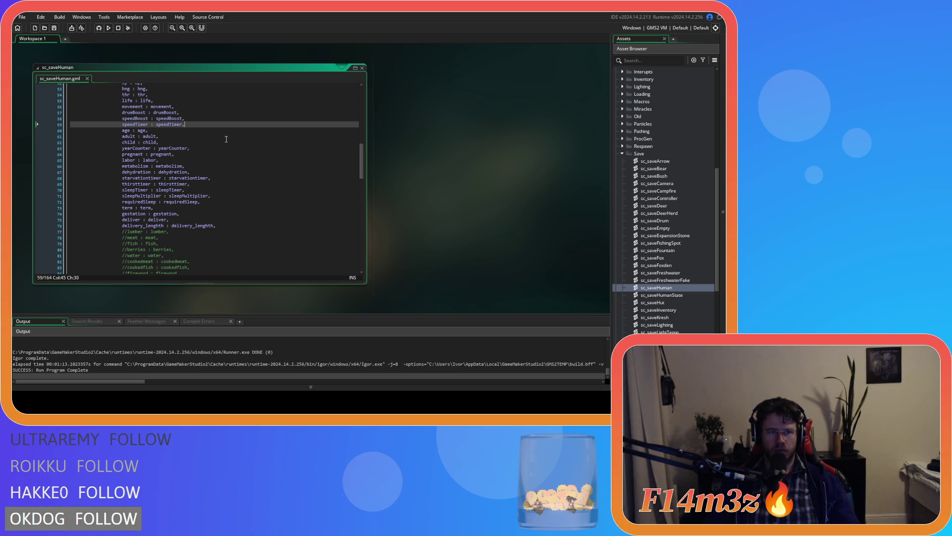
key(ctrl+d)
drag(135, 130, 122, 132)
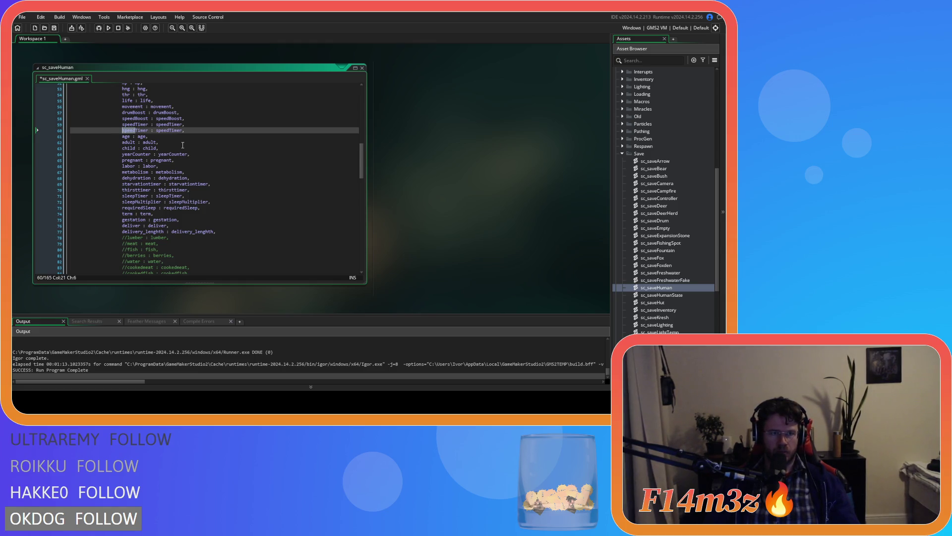
text(haste)
double_click(169, 131)
text(hasteTimer)
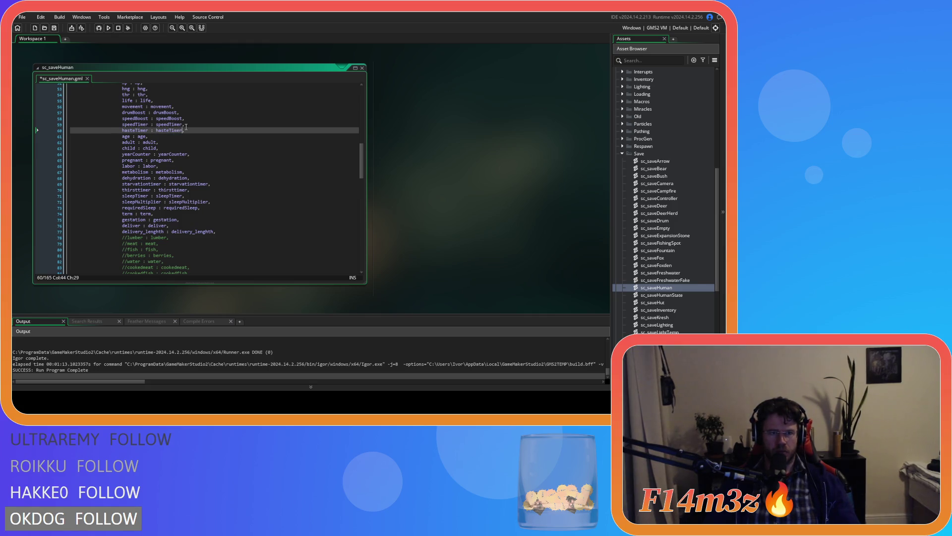
Add a haste entry from another copy of the line and save sc_saveHuman.
key(ctrl+d)
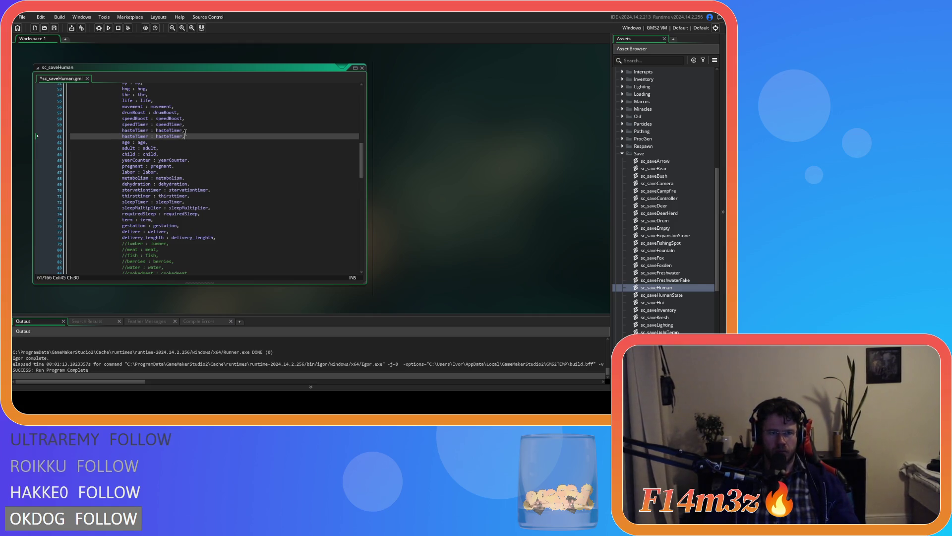
double_click(147, 130)
text(haste)
double_click(155, 130)
text(haste)
click(195, 130)
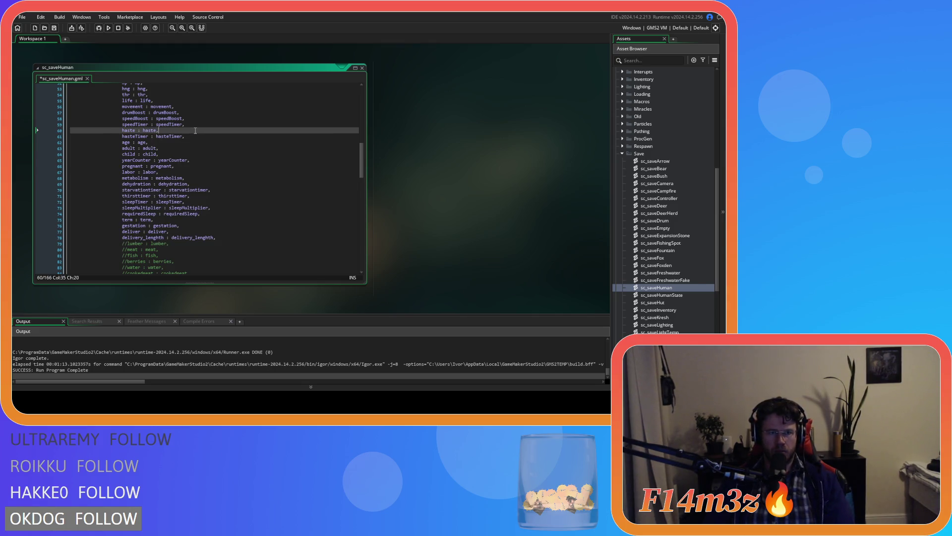
key(ctrl+s)
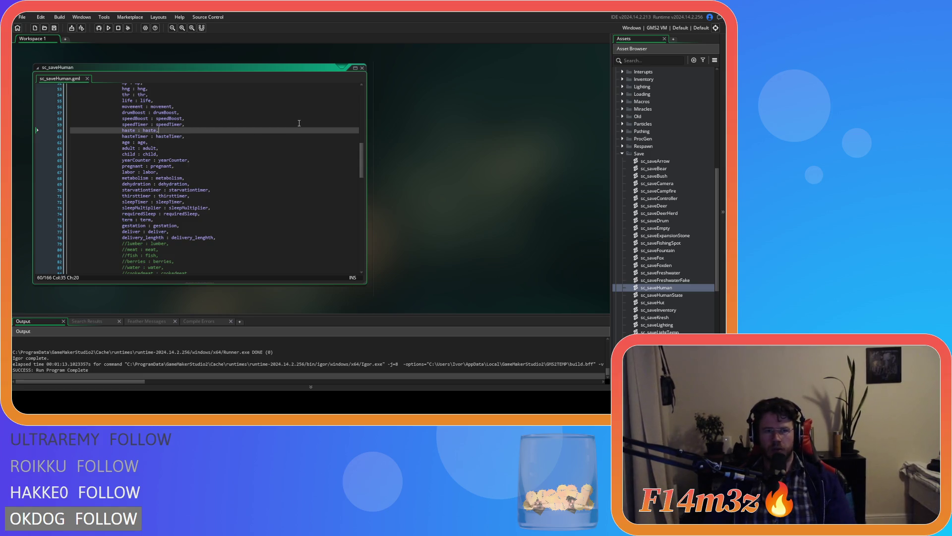
Close all open windows in the workspace.
click(361, 68)
right_click(383, 108)
mouse_move(404, 119)
click(440, 128)
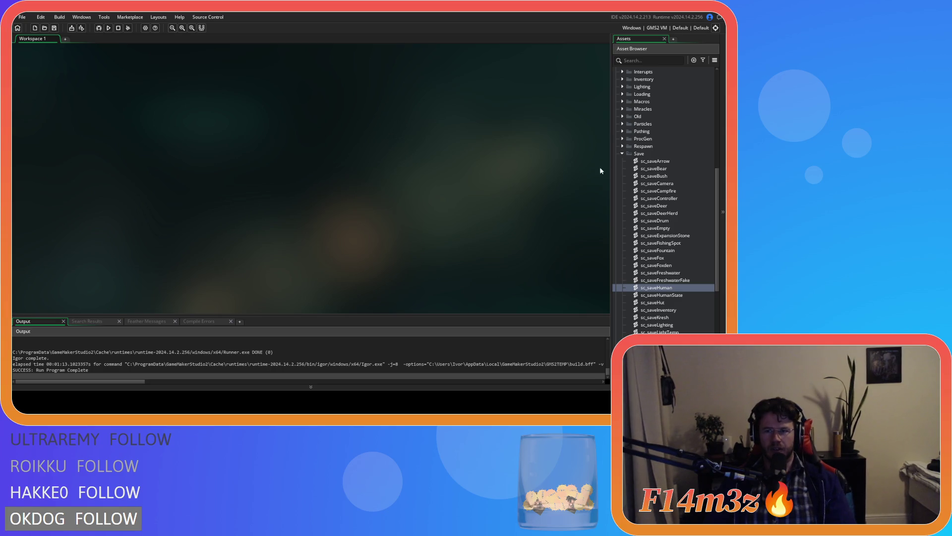
Collapse the Save folder and expand Sprites > UI > Hotbar > Miracles icons.
click(622, 154)
click(597, 107)
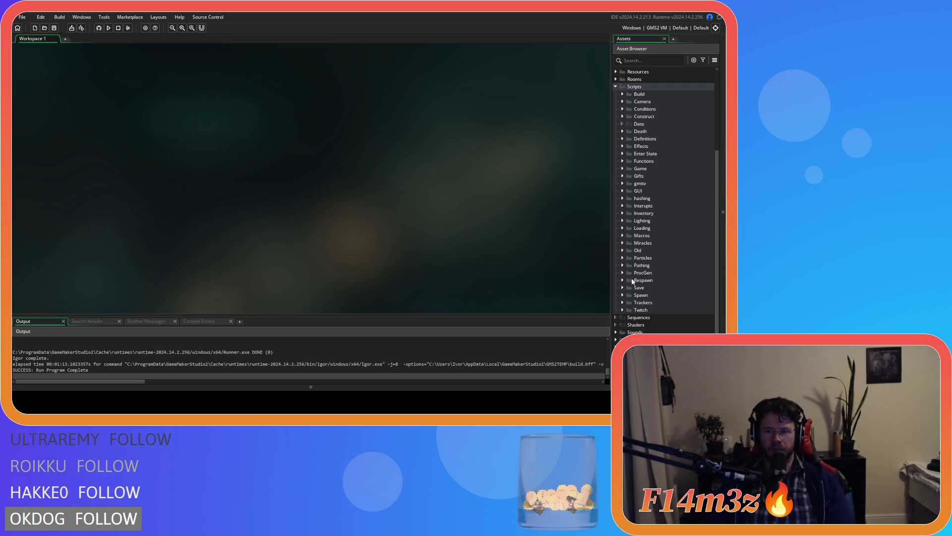
scroll(623, 299, down, 5)
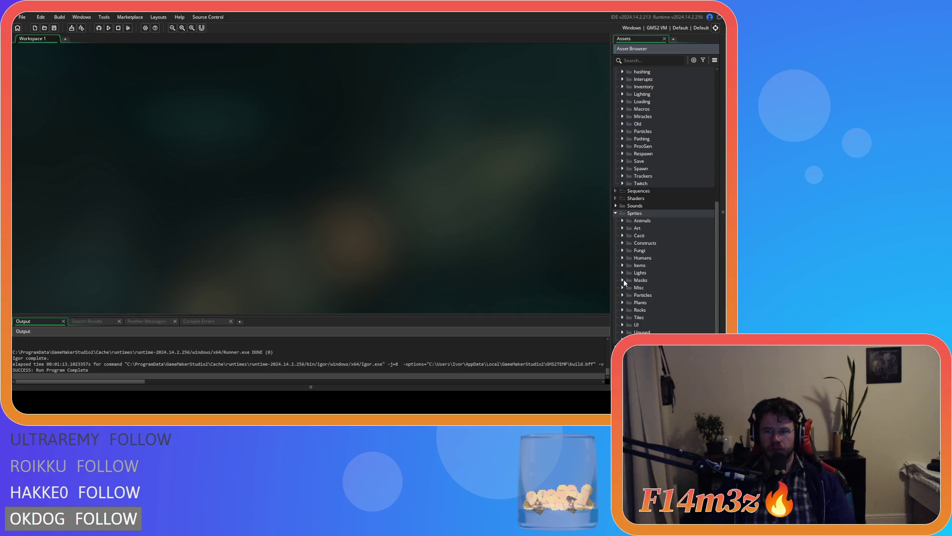
click(622, 325)
scroll(623, 324, down, 3)
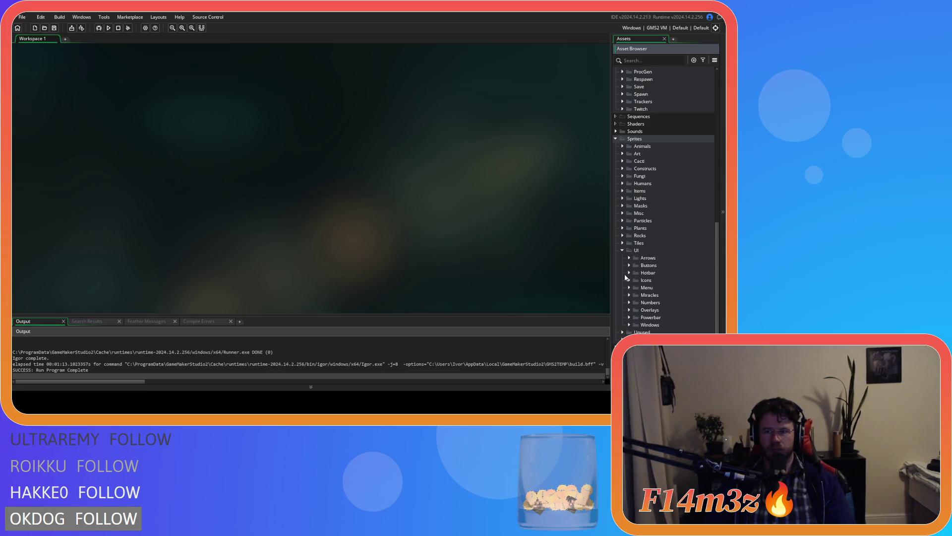
click(637, 280)
scroll(639, 282, down, 5)
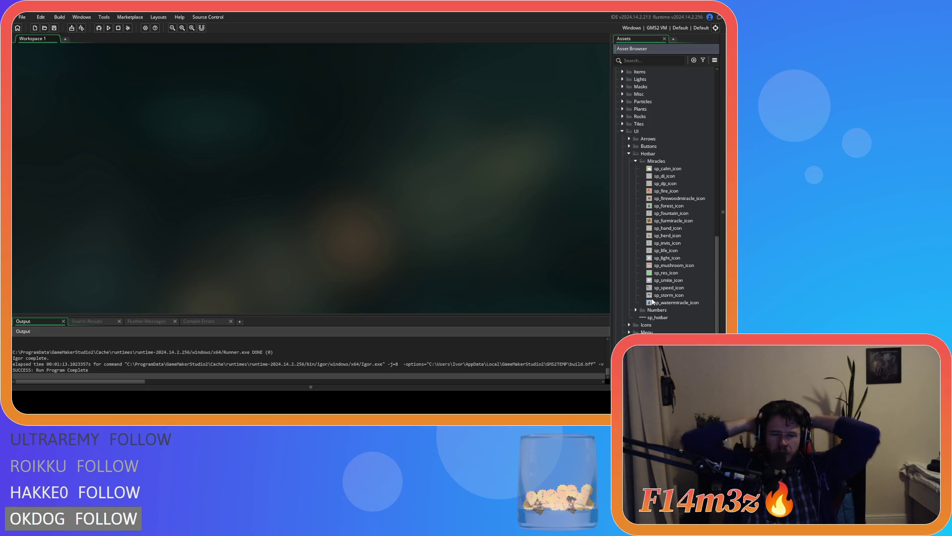
click(570, 99)
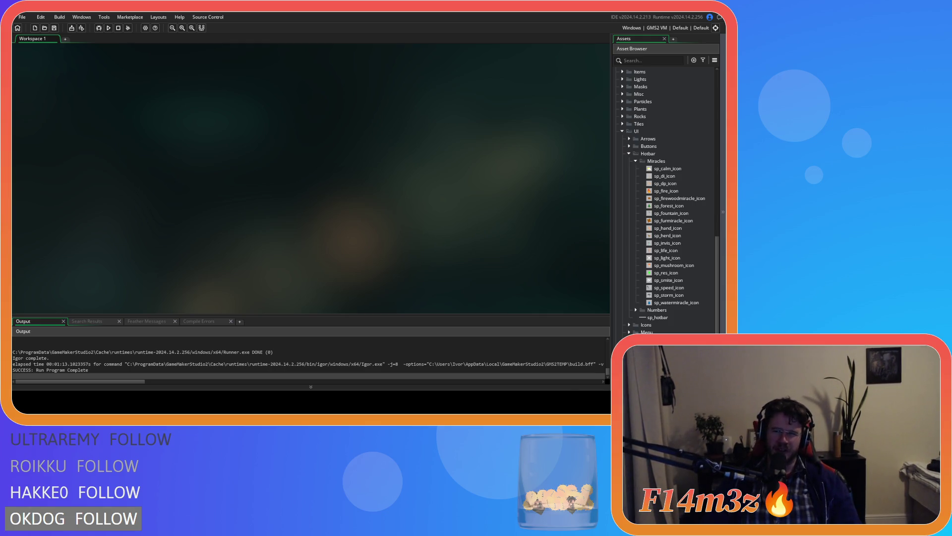
Duplicate sp_res_icon, rename the copy sp_haste_icon, and open it.
click(666, 274)
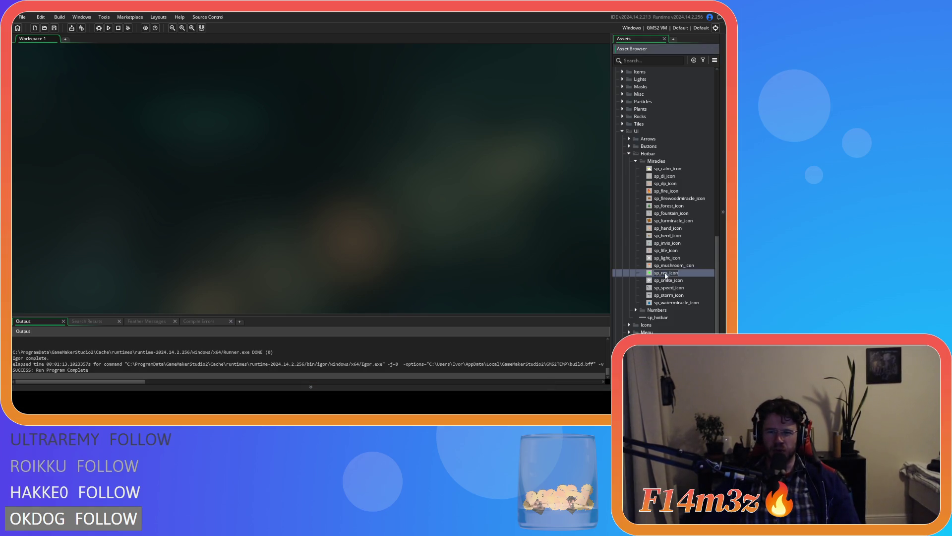
key(ctrl+d)
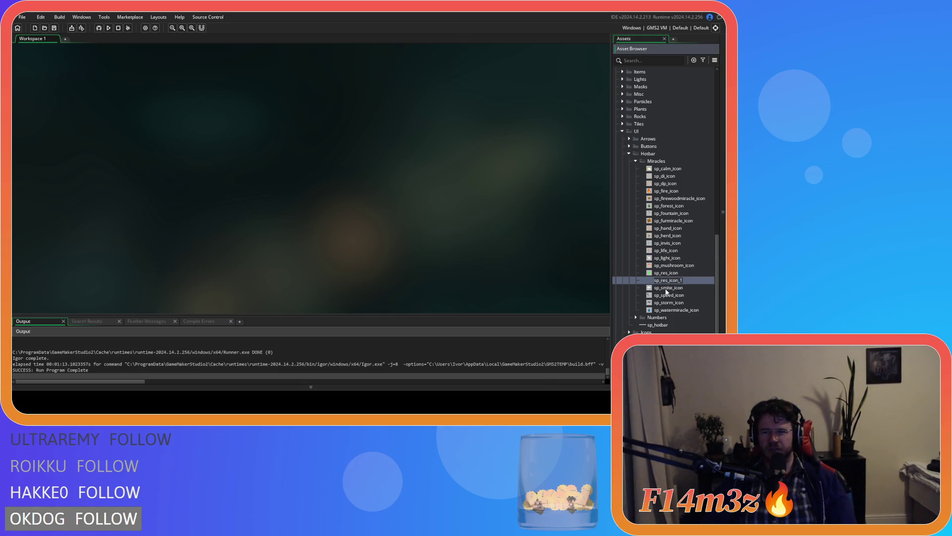
key(BackSpace)
key(BackSpace)
key(BackSpace)
text(hast)
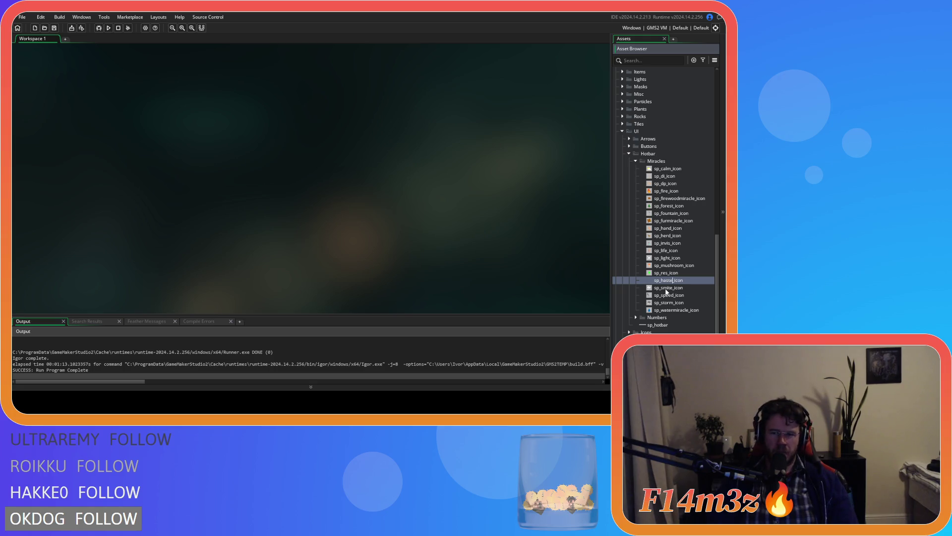
key(Return)
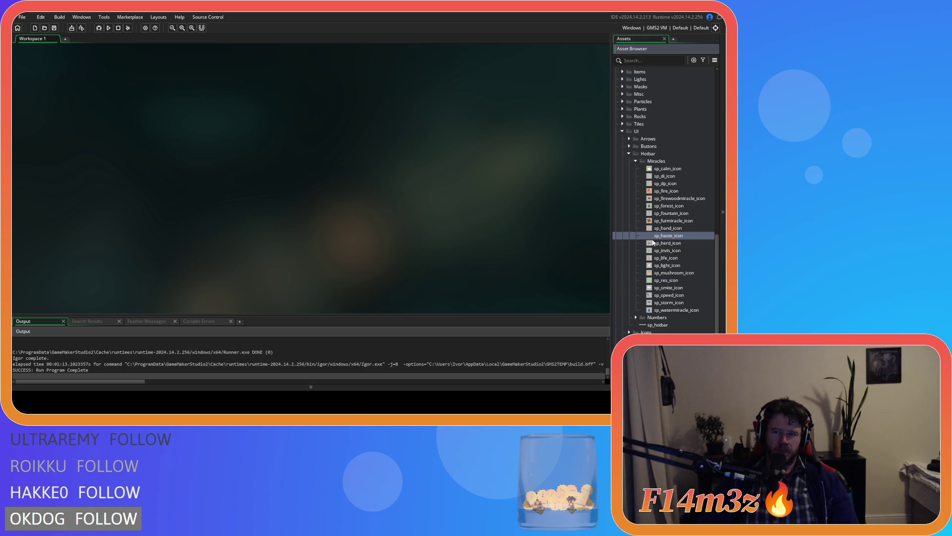
double_click(667, 236)
Try a dark blue fill on frames 1 and 2, undo both, and close the editors.
click(105, 107)
click(532, 138)
click(580, 194)
click(250, 175)
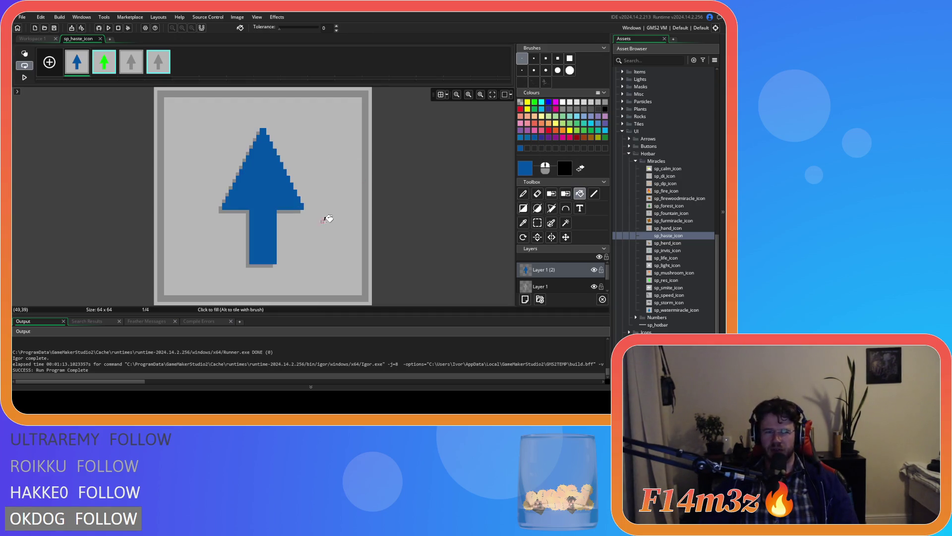
click(104, 62)
click(271, 167)
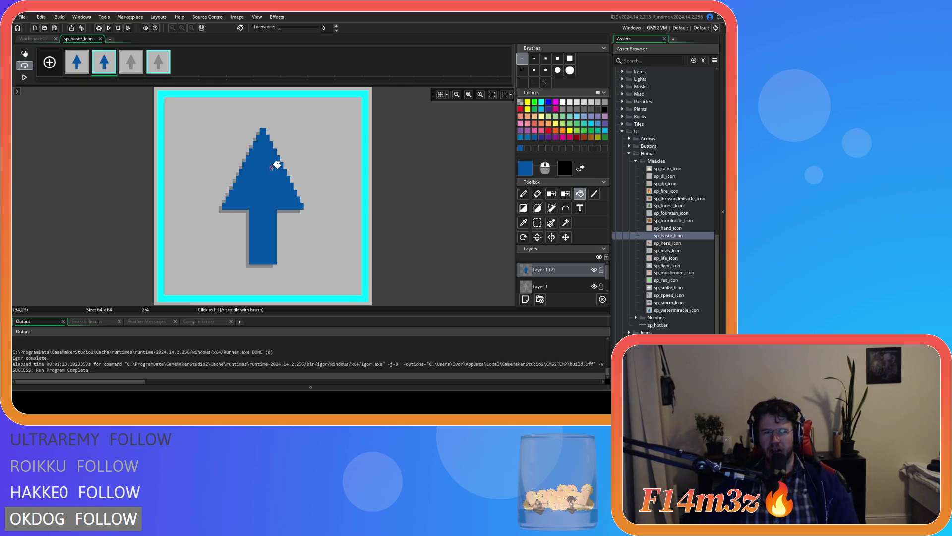
key(ctrl+z)
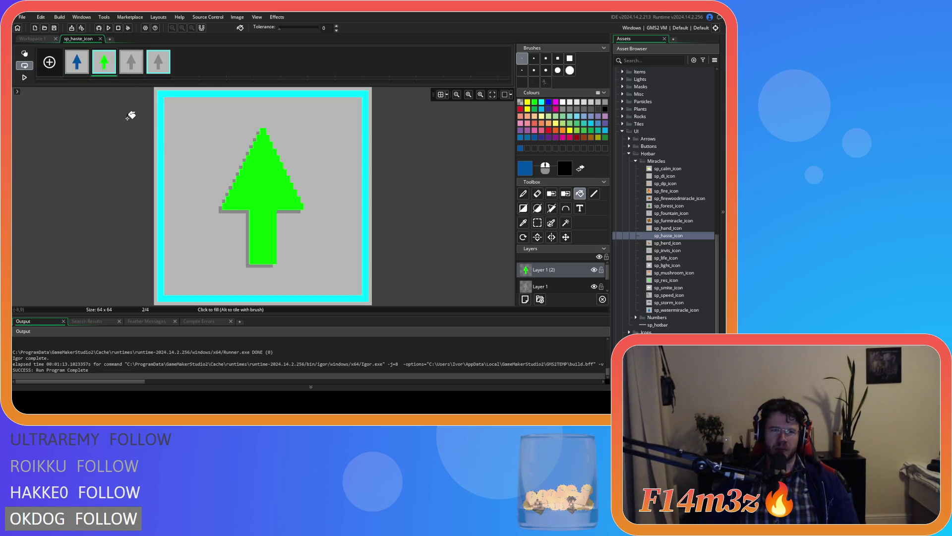
click(82, 57)
key(ctrl+z)
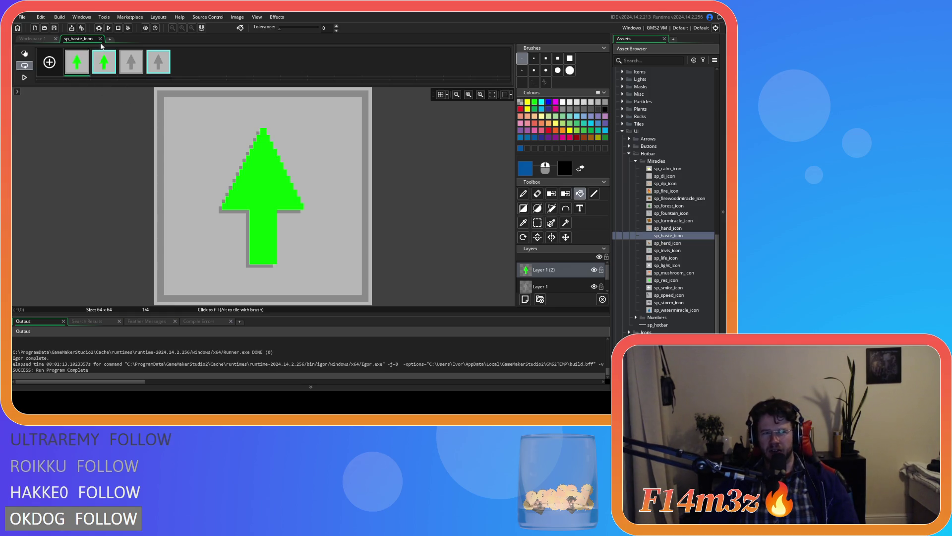
click(101, 39)
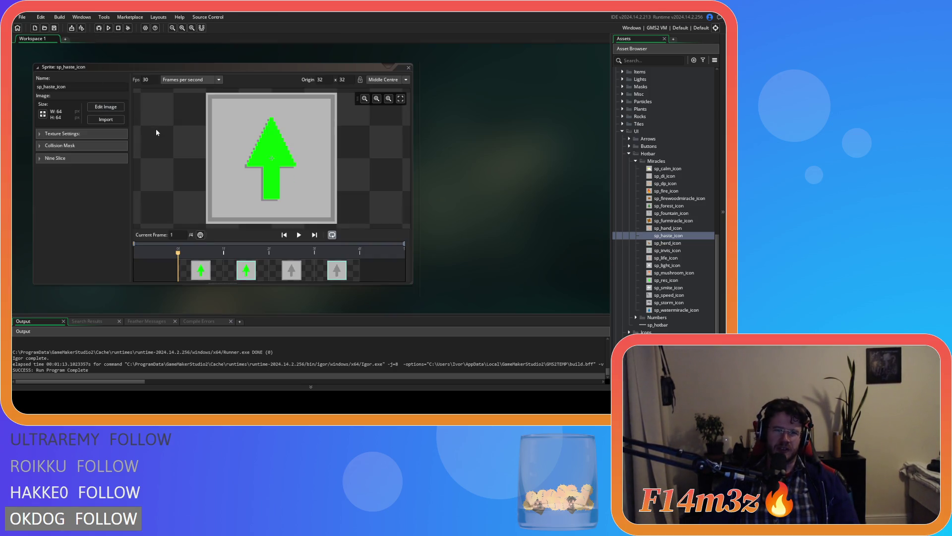
click(409, 68)
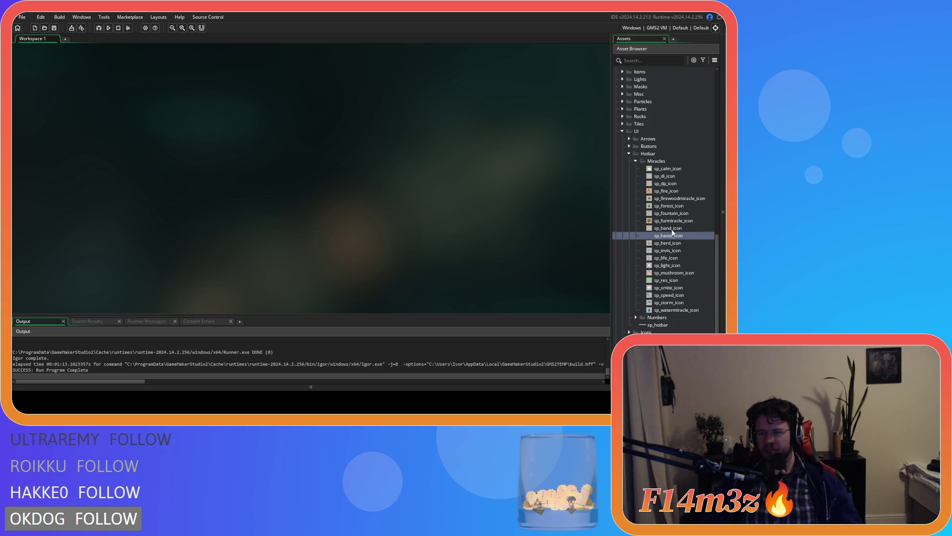
Reopen sp_haste_icon, a 64×64 four-frame green up-arrow sprite.
double_click(670, 239)
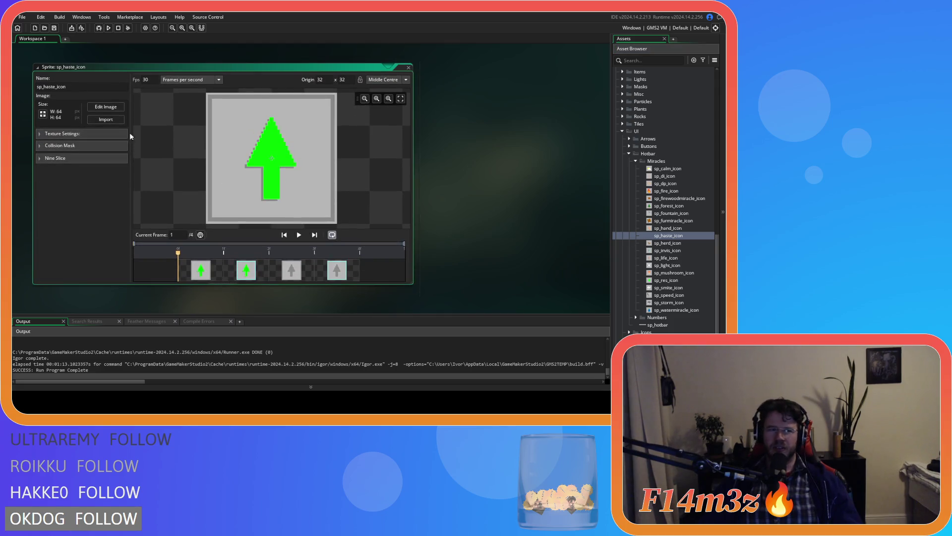
Clear the green and grey arrow artwork from both layers of frame 1 of sp_haste_icon.
click(105, 106)
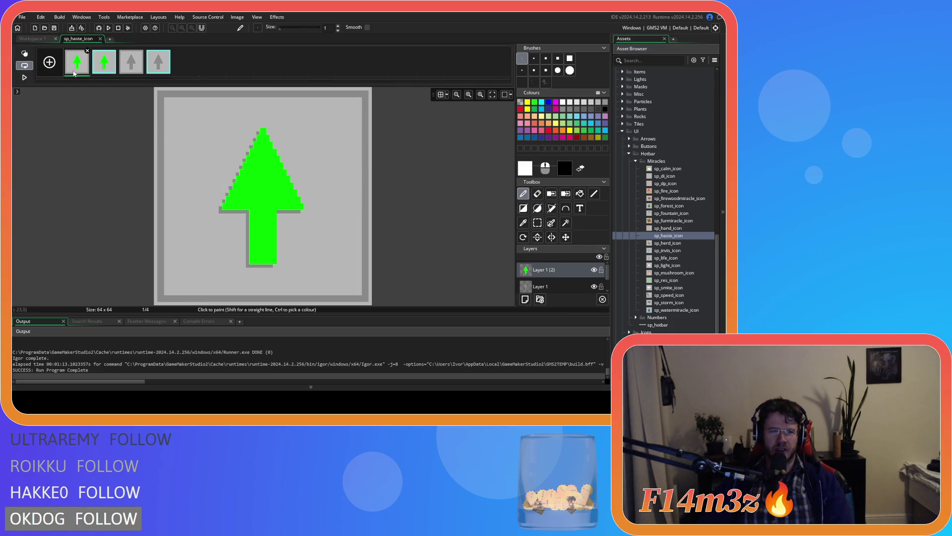
click(537, 222)
mouse_move(204, 118)
mouse_down()
mouse_move(276, 255)
mouse_move(311, 292)
mouse_move(317, 284)
mouse_up()
key(Delete)
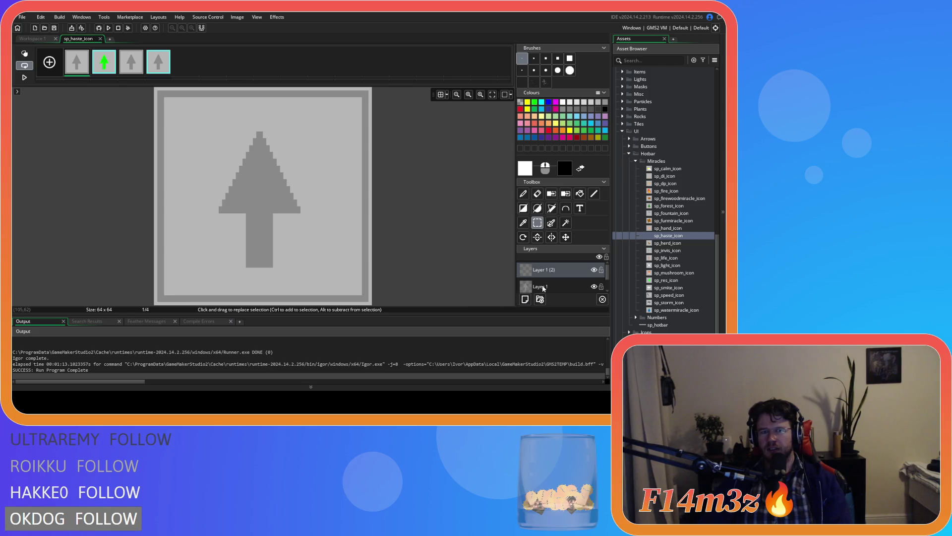
click(540, 286)
drag(195, 121, 314, 281)
key(ctrl+x)
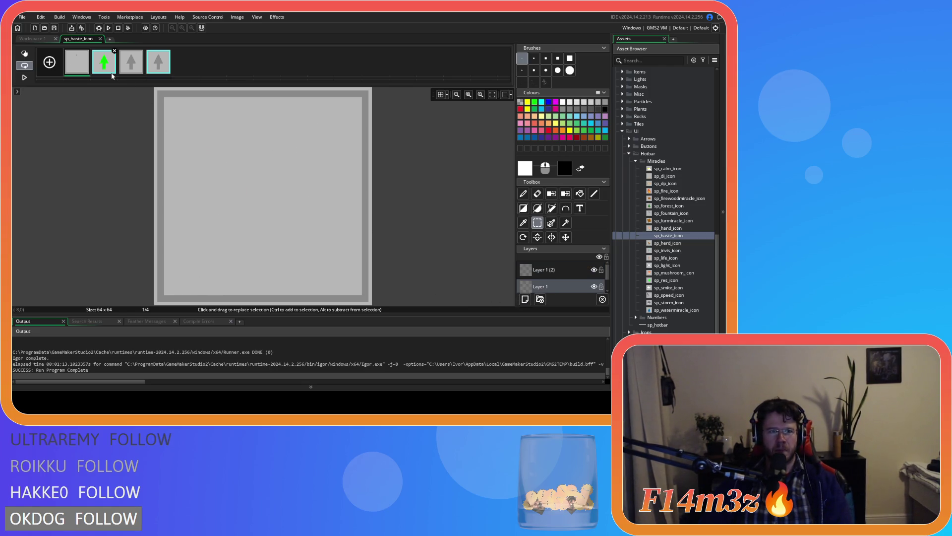
Remove the arrow artwork from frame 2, leaving a blank grey tile.
key(Right)
key(ctrl+v)
key(ctrl+z)
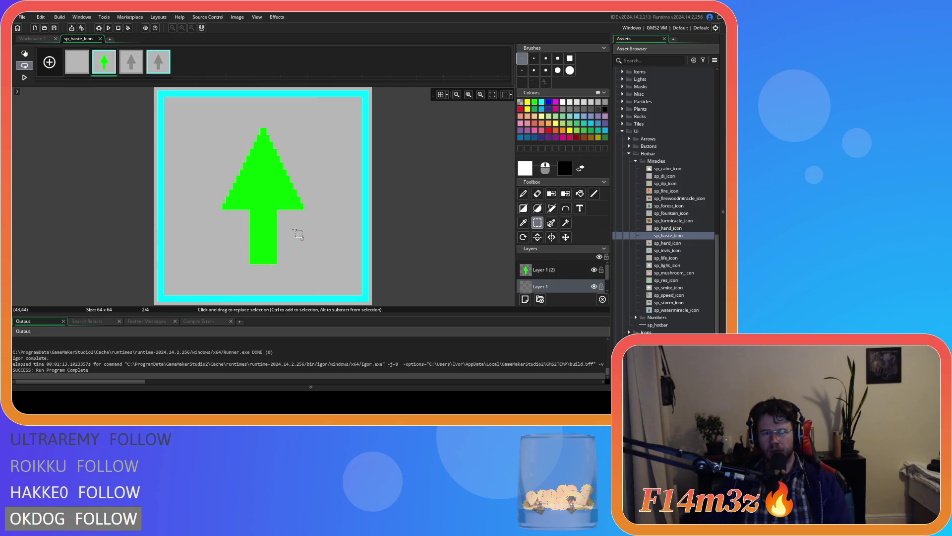
key(ctrl+z)
drag(198, 113, 314, 281)
key(Delete)
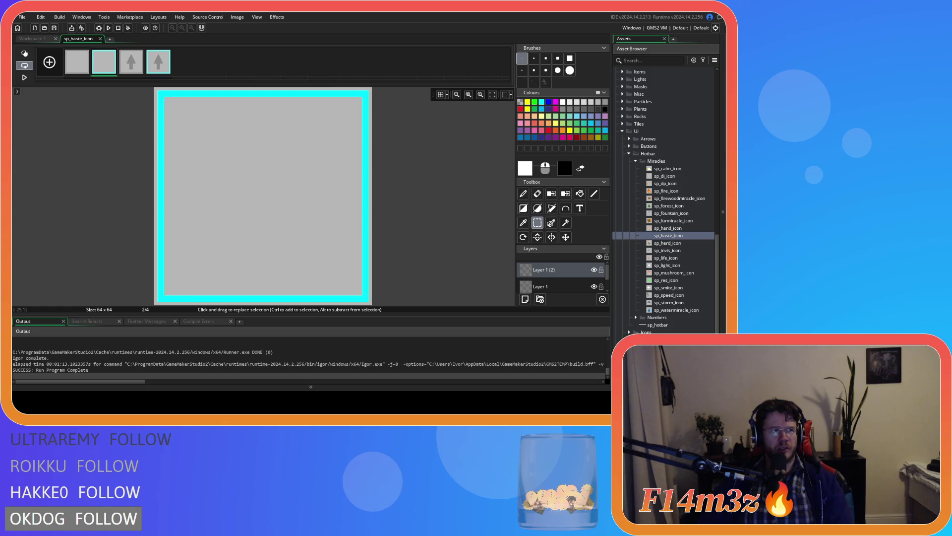
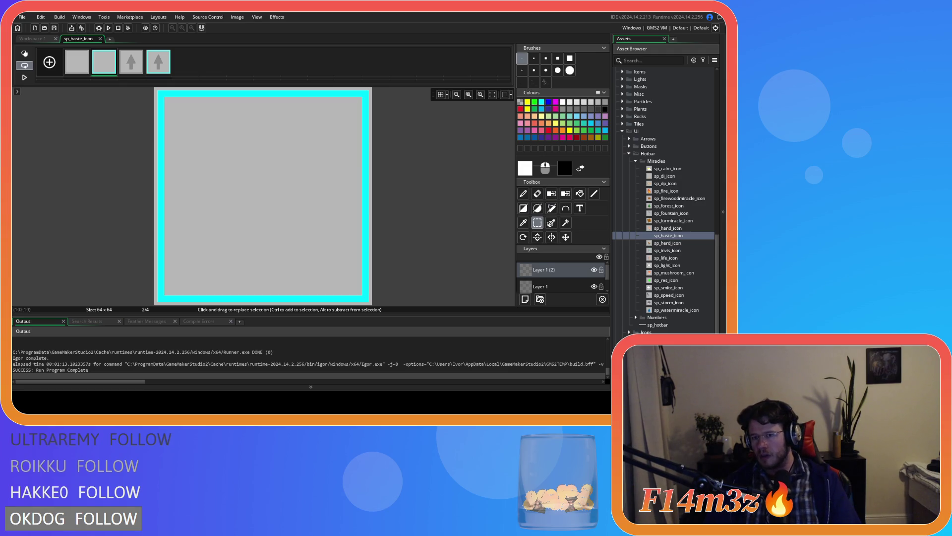
Advance to frame 3, box-select its up arrow, then undo to clear the selection.
click(537, 208)
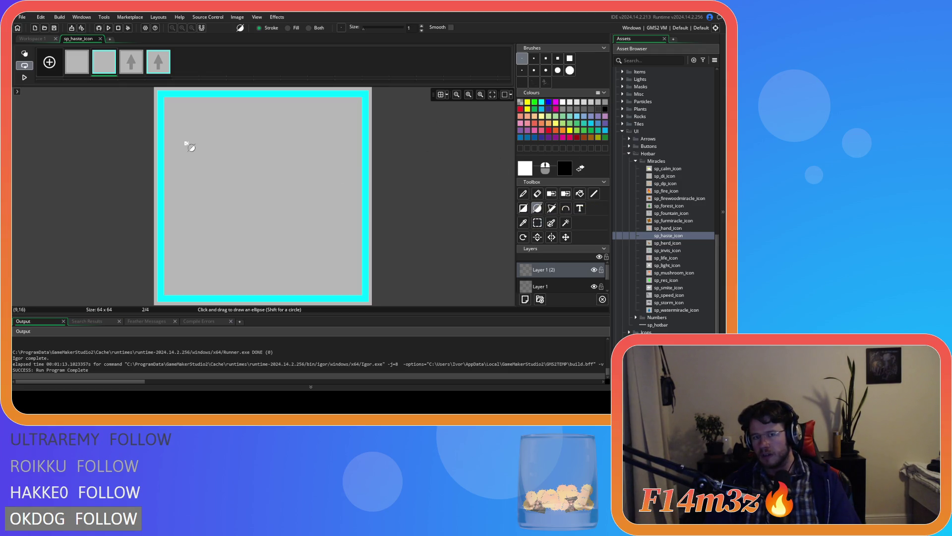
key(period)
click(538, 223)
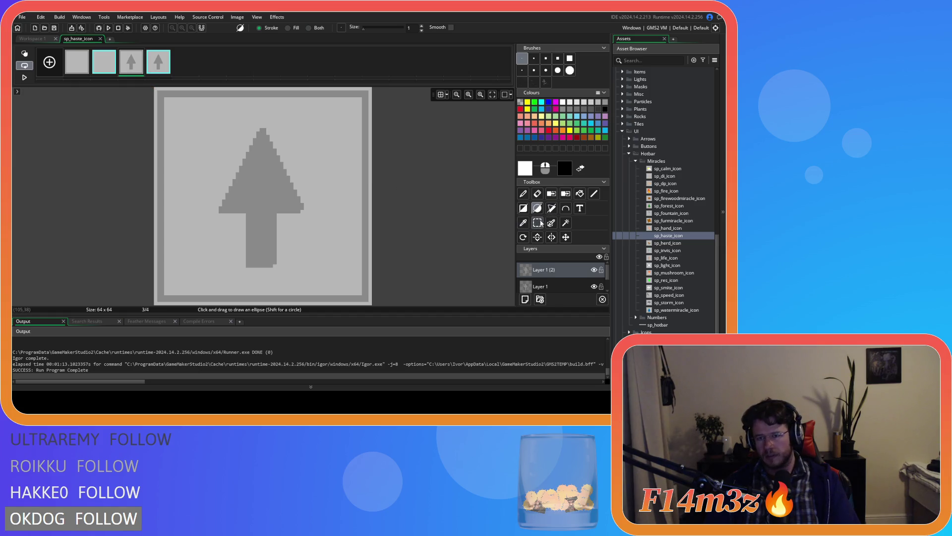
mouse_move(215, 278)
mouse_down()
mouse_move(298, 124)
mouse_move(312, 124)
mouse_up()
key(ctrl+z)
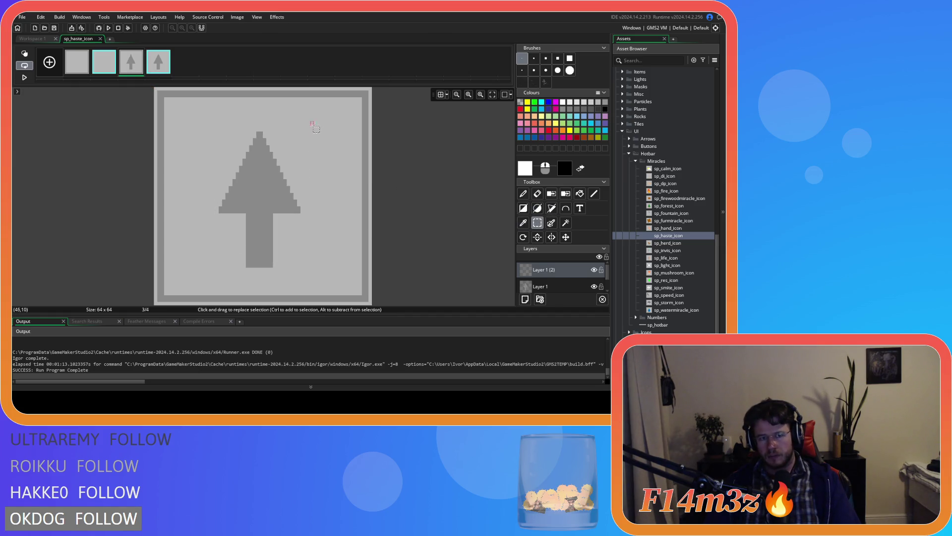